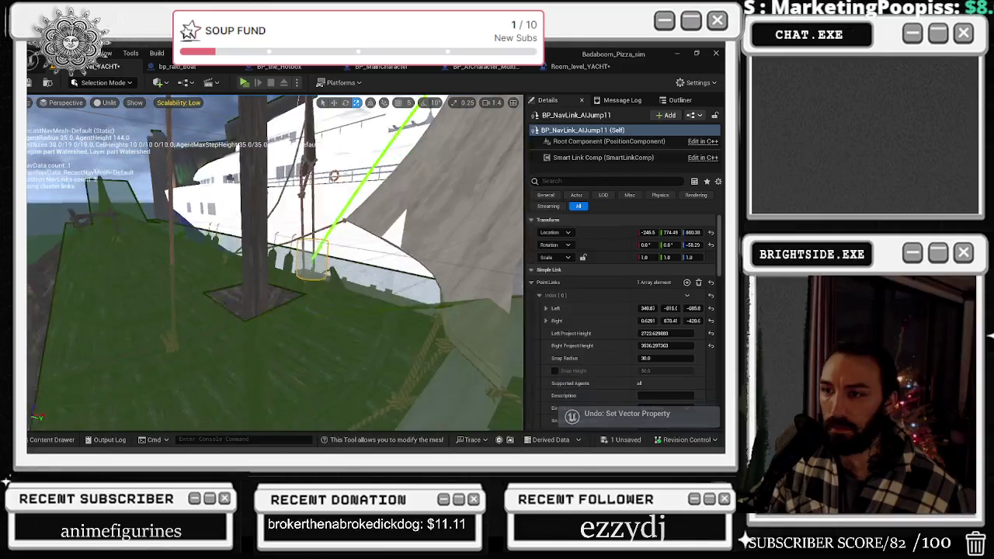
pyautogui.press('w')
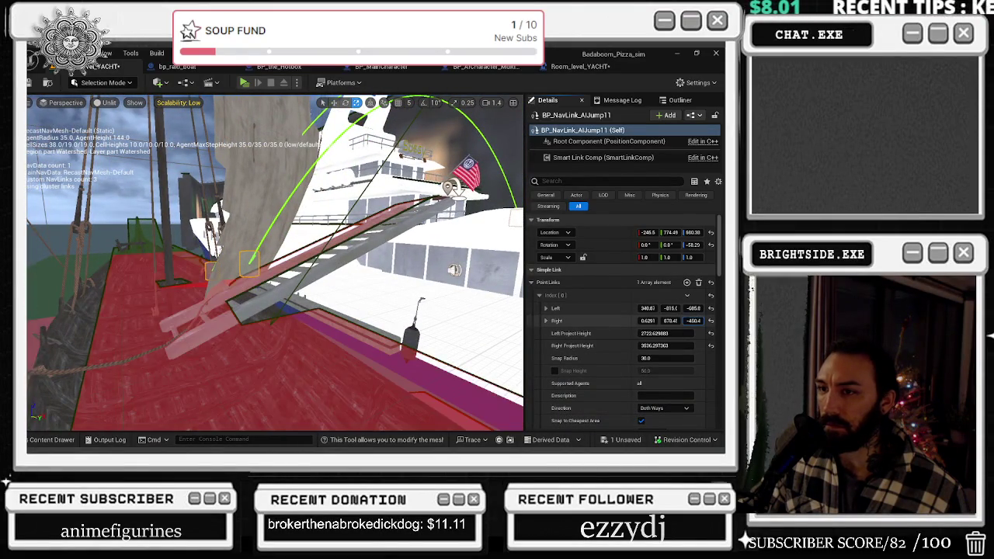
# Undo the stray point link and smart link edits and frame the link's end point.
pyautogui.hotkey('ctrl', 'z')
pyautogui.scroll(-3, 690, 341)
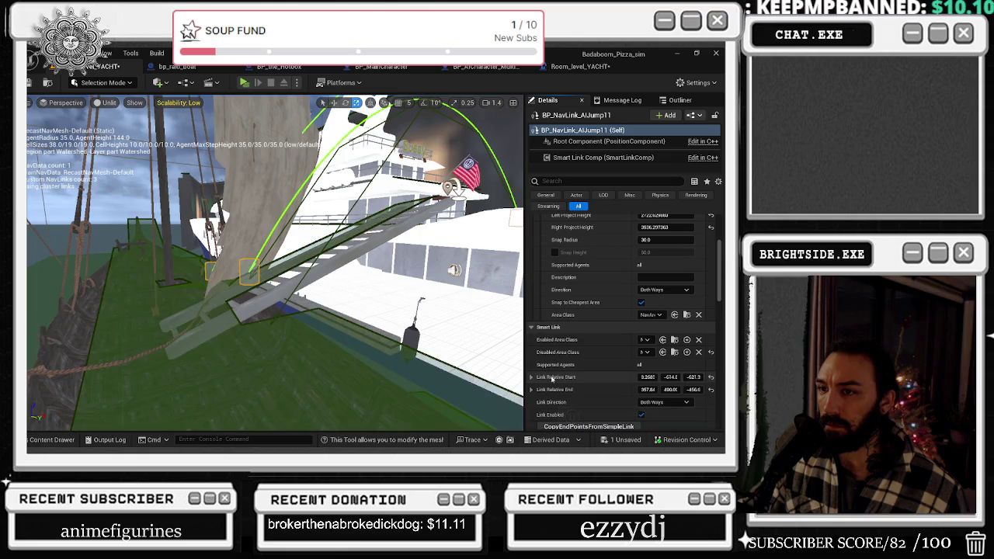
pyautogui.press('f')
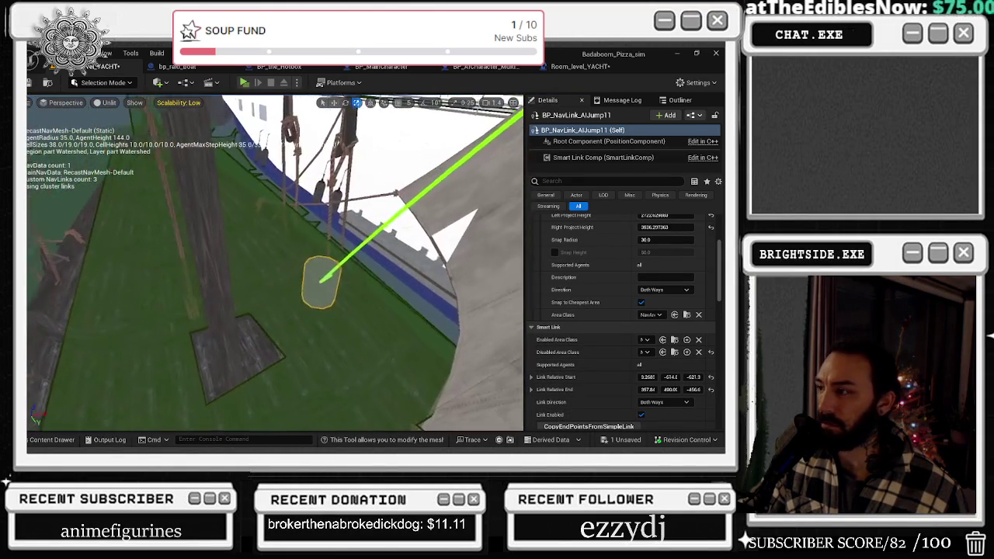
pyautogui.moveTo(694, 376); pyautogui.dragTo(684, 376)
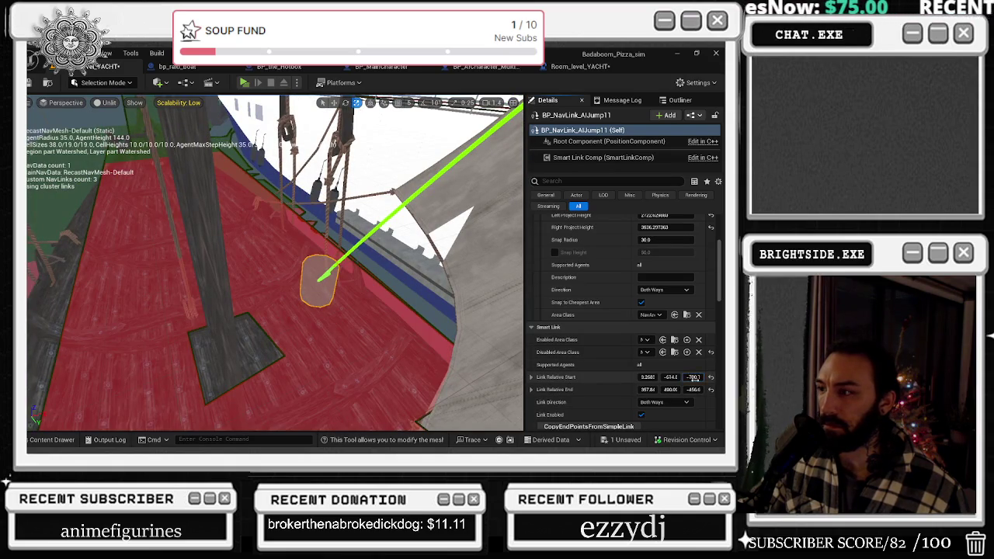
pyautogui.hotkey('ctrl', 'z')
pyautogui.scroll(2, 686, 310)
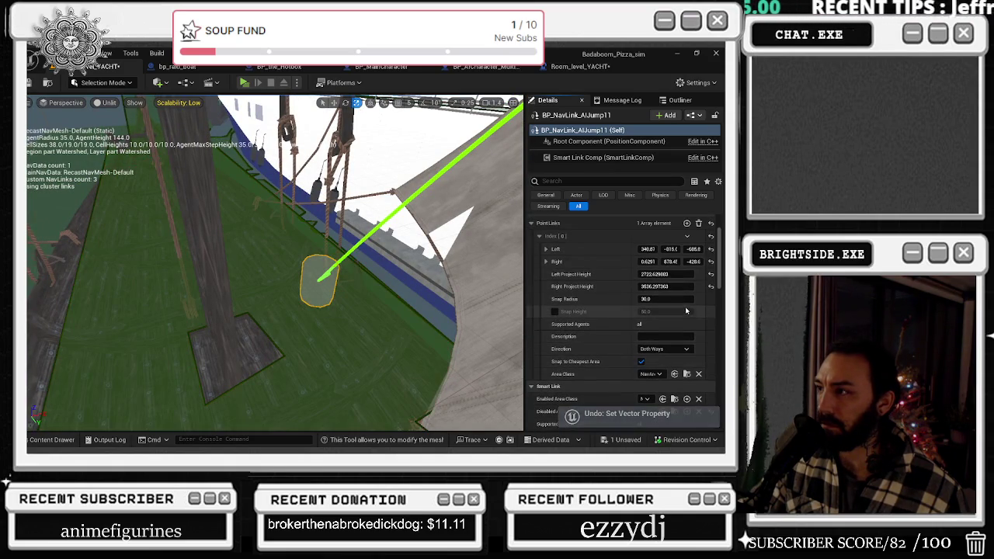
# Adjust Point Links [0] Left height until its end capsule sits on the boat's deck.
pyautogui.moveTo(691, 249); pyautogui.dragTo(683, 248)
pyautogui.moveTo(310, 264); pyautogui.dragTo(256, 249)
pyautogui.moveTo(692, 248)
pyautogui.mouseDown()
pyautogui.moveTo(705, 248)
pyautogui.moveTo(646, 249)
pyautogui.mouseUp()
pyautogui.moveTo(343, 277); pyautogui.dragTo(455, 253)
pyautogui.moveTo(694, 248); pyautogui.dragTo(684, 248)
pyautogui.moveTo(311, 264); pyautogui.dragTo(351, 239)
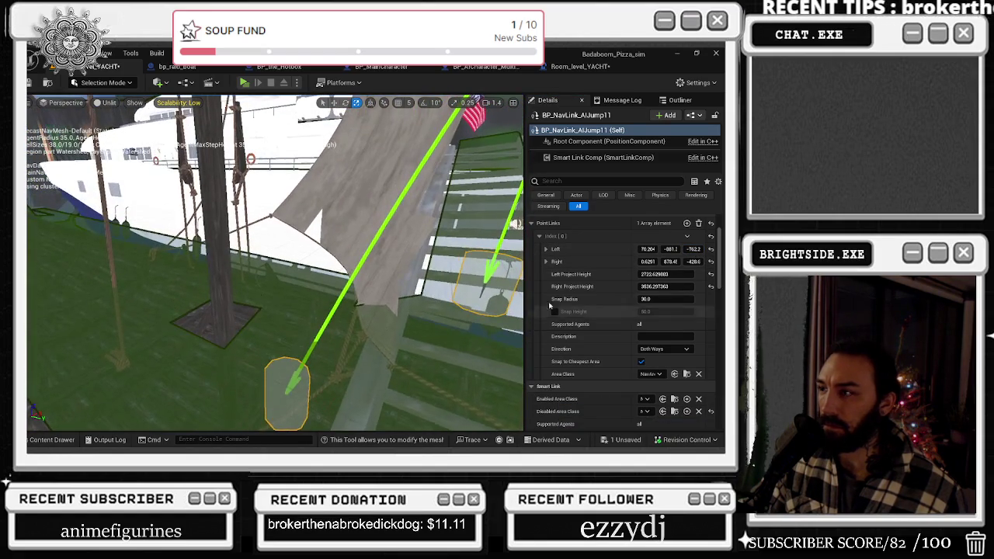
pyautogui.moveTo(694, 248); pyautogui.dragTo(678, 249)
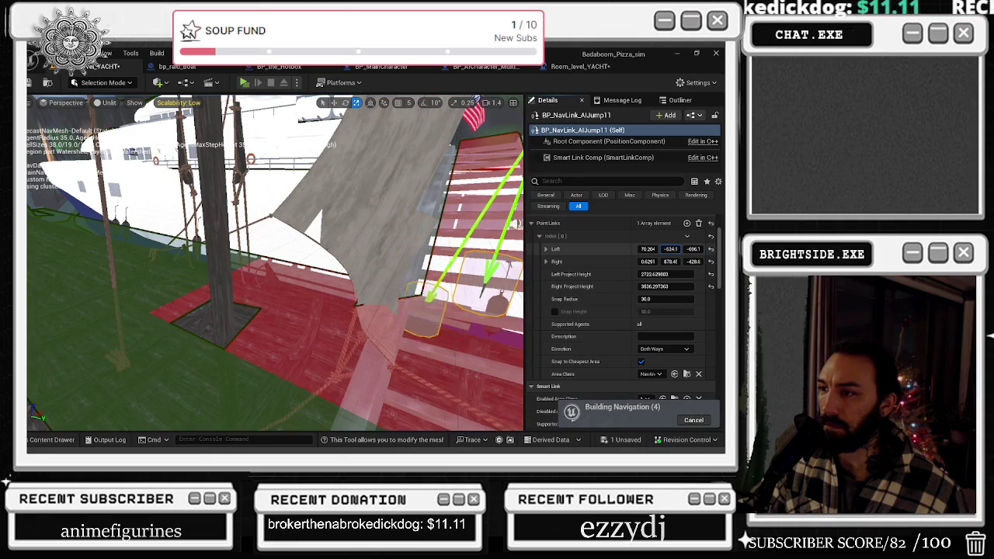
pyautogui.press('f')
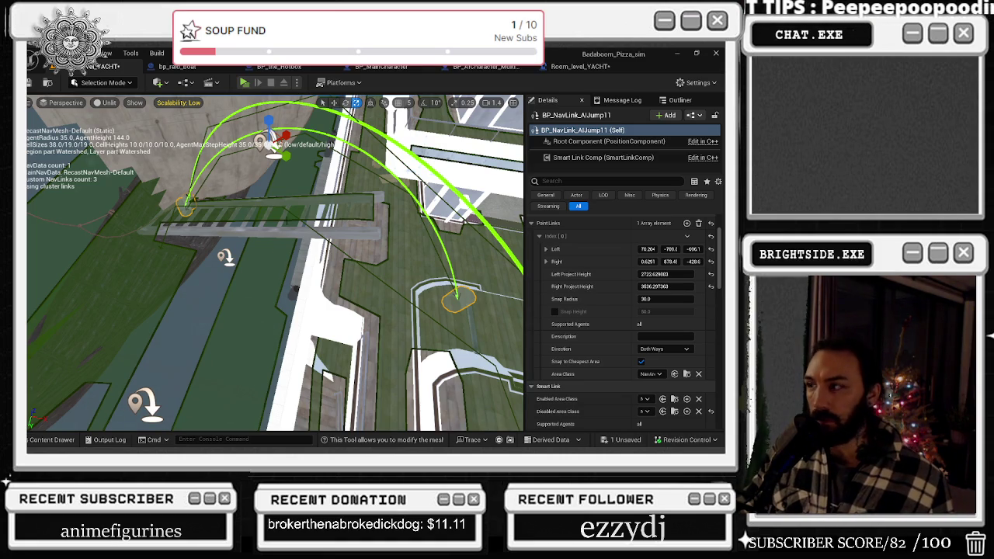
pyautogui.scroll(-3, 652, 264)
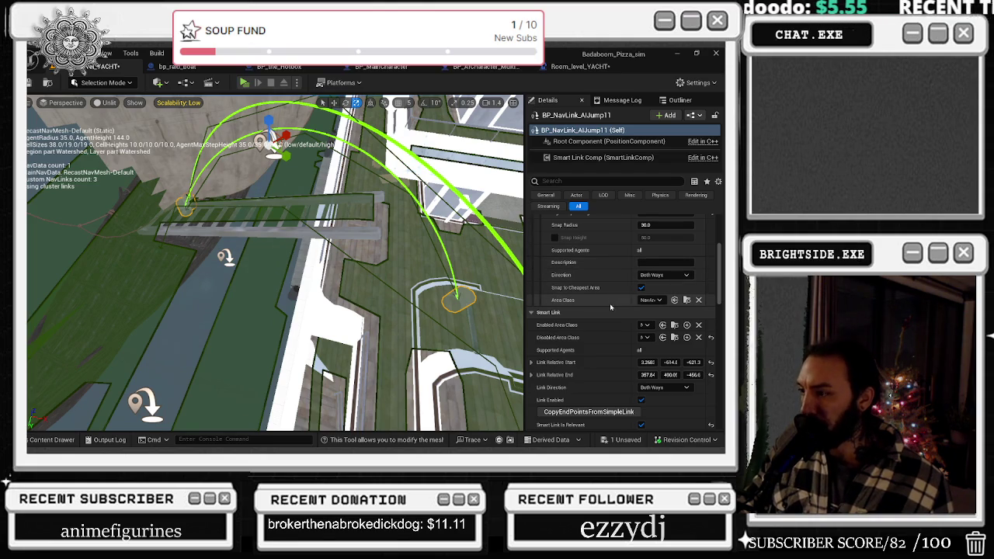
pyautogui.press('f')
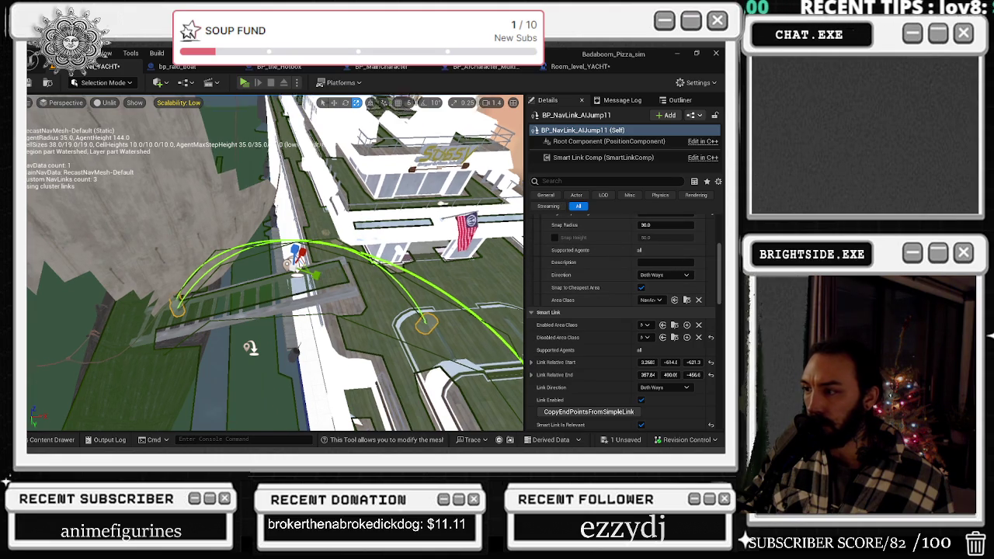
pyautogui.scroll(-2, 606, 377)
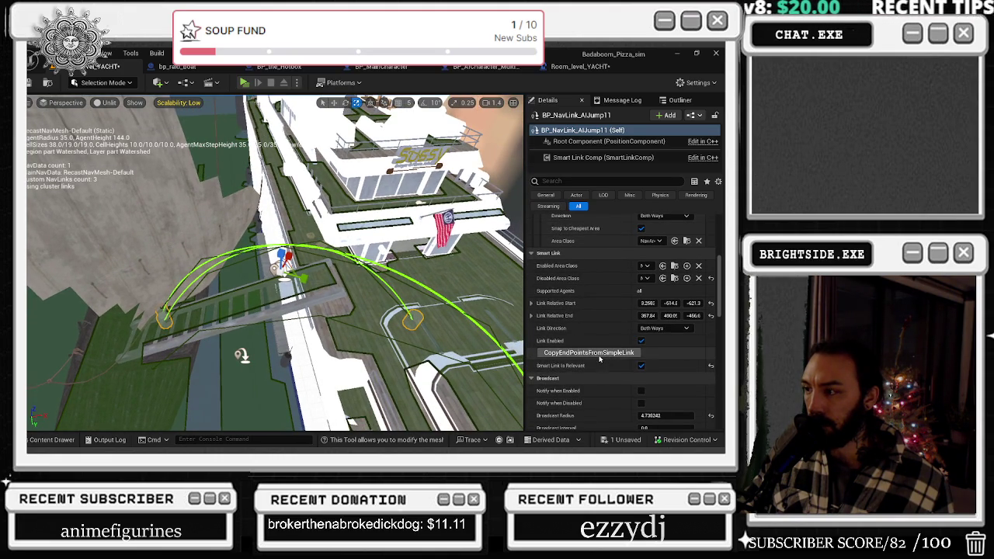
pyautogui.scroll(1, 621, 389)
pyautogui.scroll(3, 621, 389)
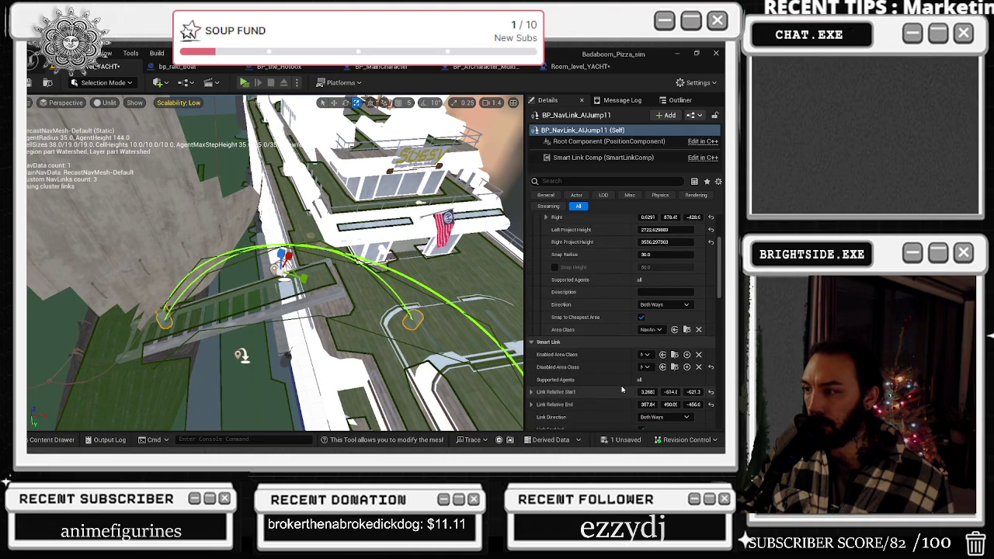
pyautogui.scroll(3, 621, 389)
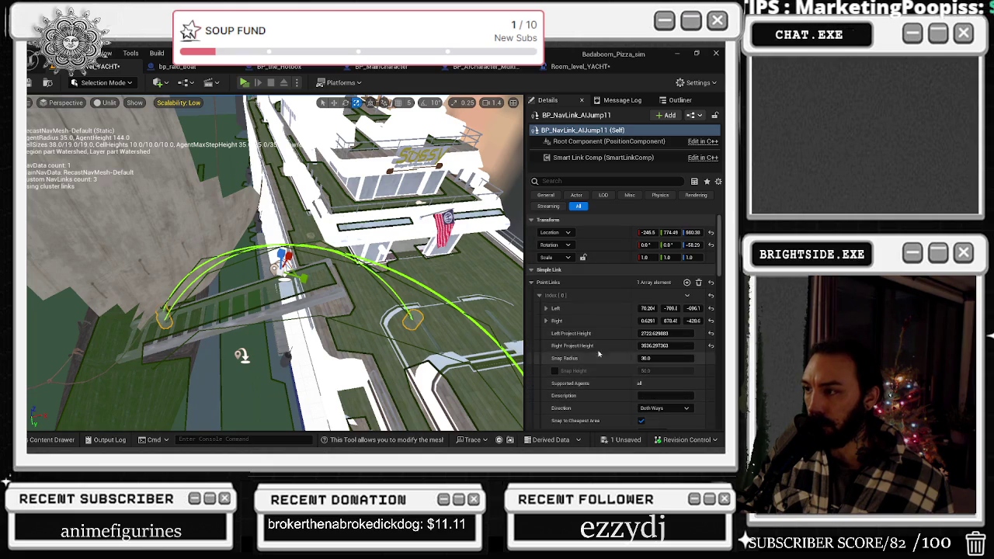
pyautogui.click(671, 283)
pyautogui.click(531, 283)
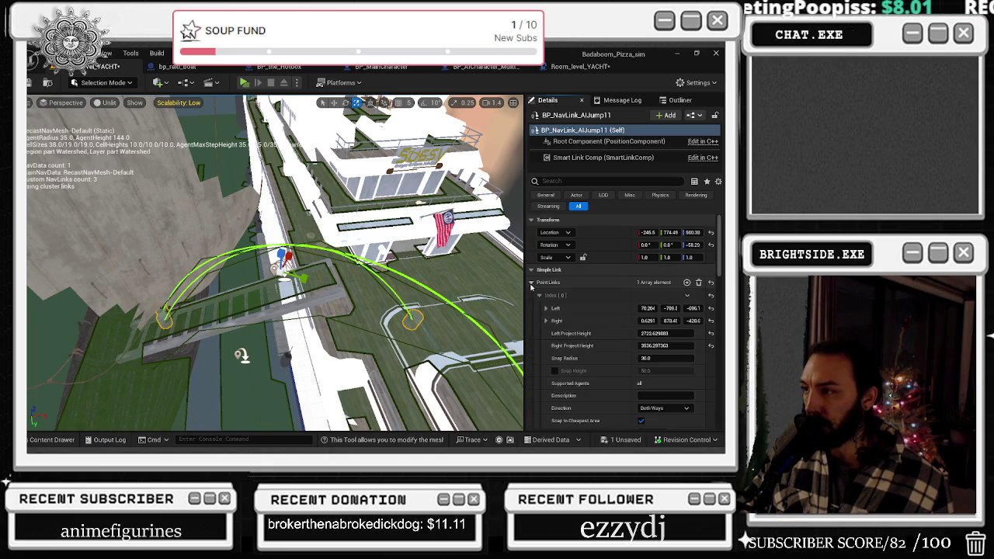
pyautogui.click(540, 295)
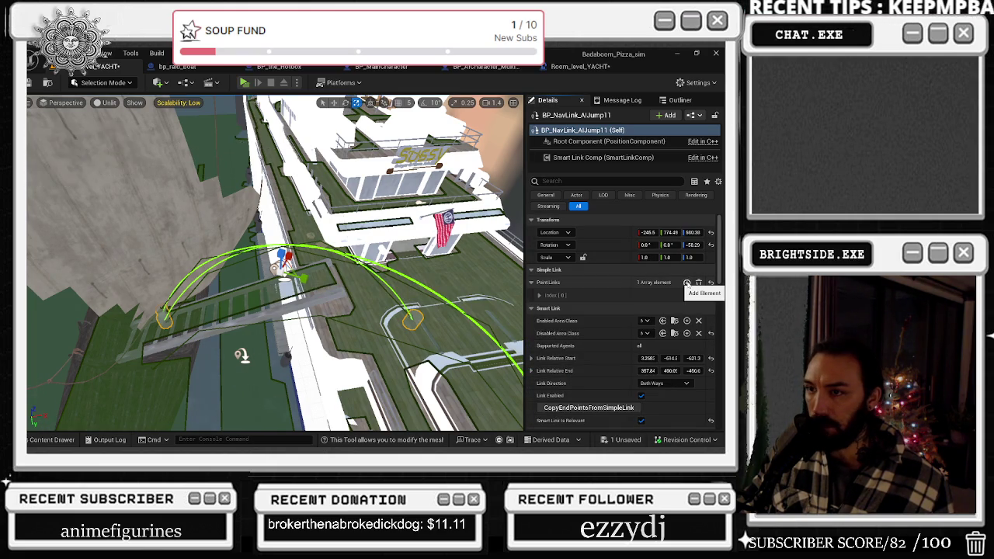
# Add point link Index [1], expand it, and set its Left X to 113.
pyautogui.click(686, 283)
pyautogui.moveTo(280, 264); pyautogui.dragTo(334, 252)
pyautogui.click(540, 309)
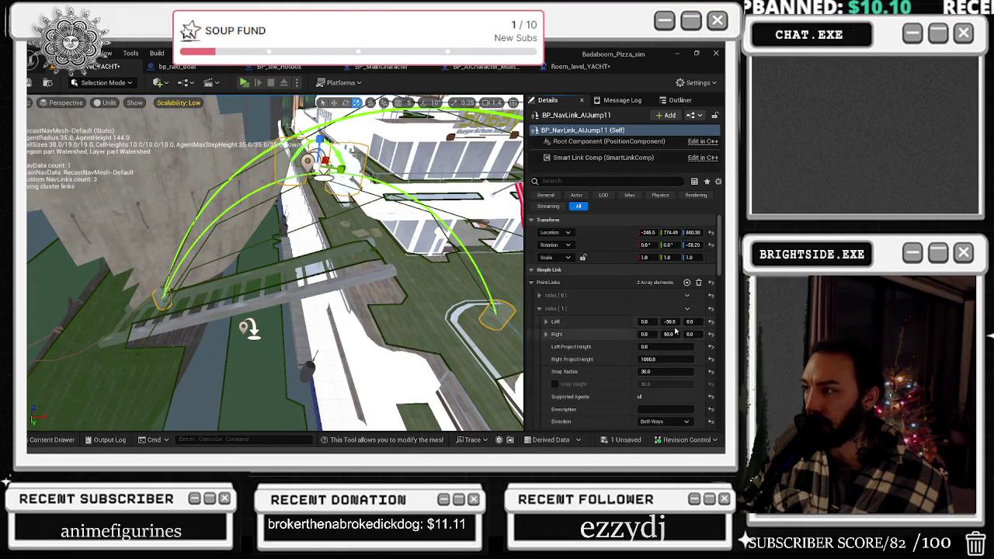
pyautogui.click(648, 321)
pyautogui.write('113')
# Tune the new link's left end height and Y, and drop its right end onto the deck.
pyautogui.moveTo(689, 321); pyautogui.dragTo(685, 322)
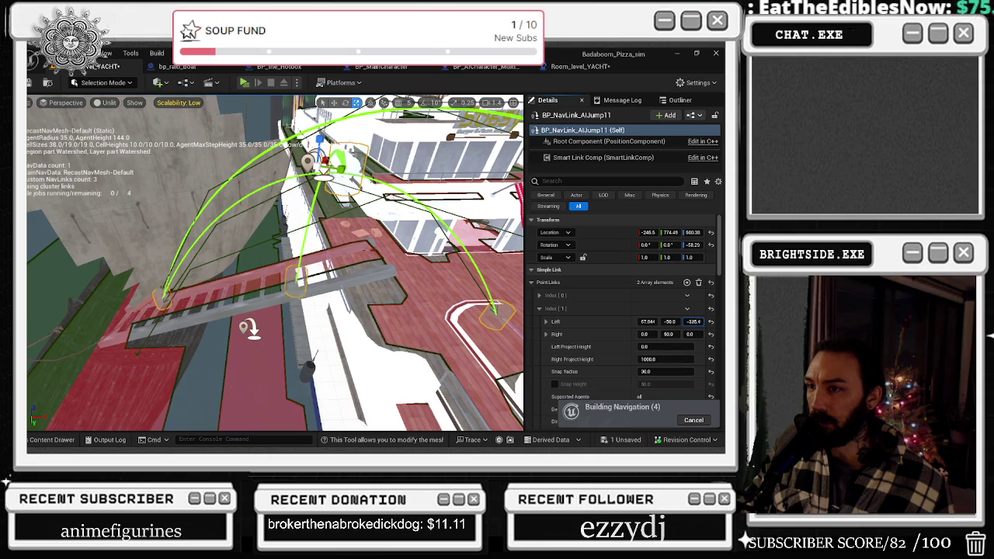
pyautogui.moveTo(669, 322)
pyautogui.mouseDown()
pyautogui.moveTo(652, 321)
pyautogui.moveTo(696, 321)
pyautogui.mouseUp()
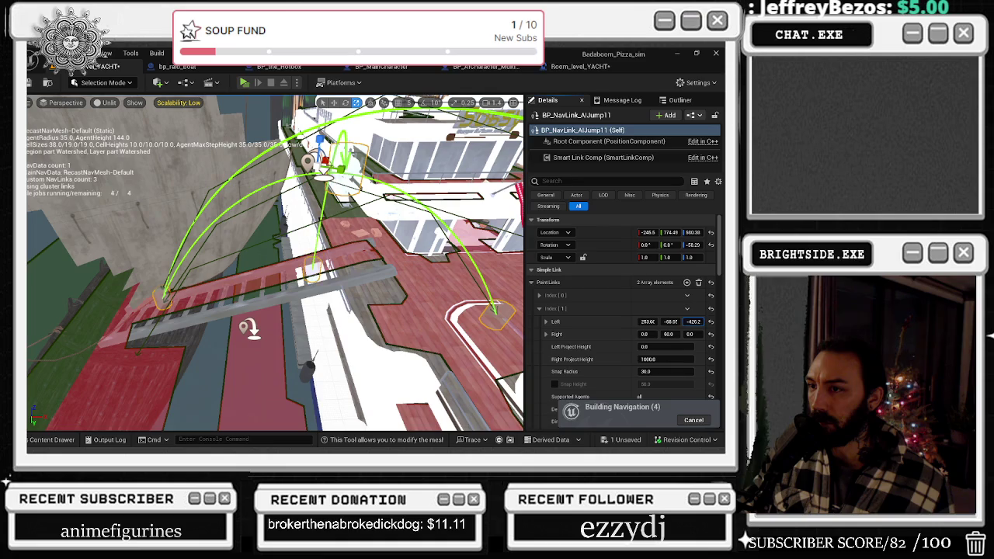
pyautogui.scroll(10, 311, 264)
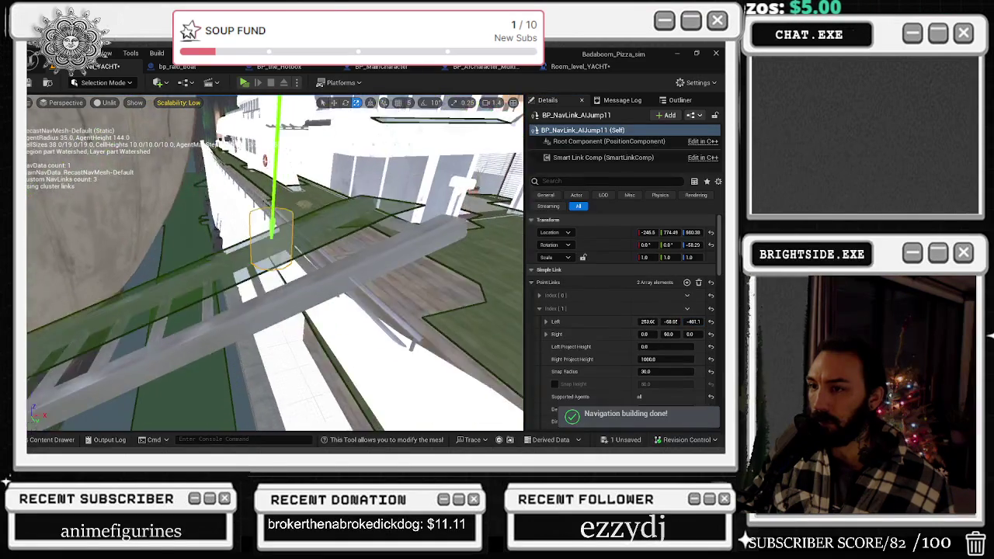
pyautogui.moveTo(693, 321)
pyautogui.mouseDown()
pyautogui.moveTo(667, 322)
pyautogui.moveTo(699, 321)
pyautogui.mouseUp()
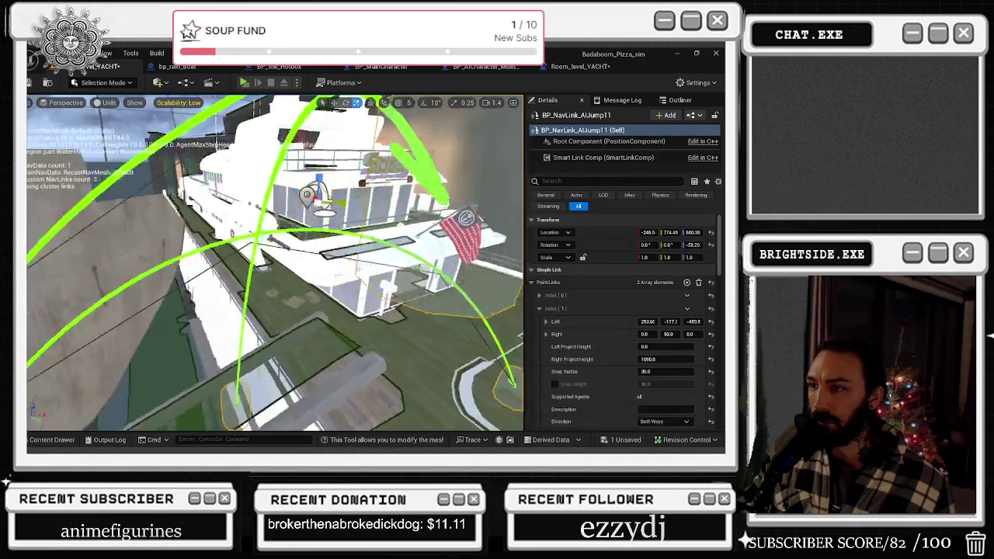
pyautogui.moveTo(689, 334)
pyautogui.mouseDown()
pyautogui.moveTo(652, 334)
pyautogui.moveTo(661, 334)
pyautogui.mouseUp()
pyautogui.moveTo(272, 272); pyautogui.dragTo(217, 254)
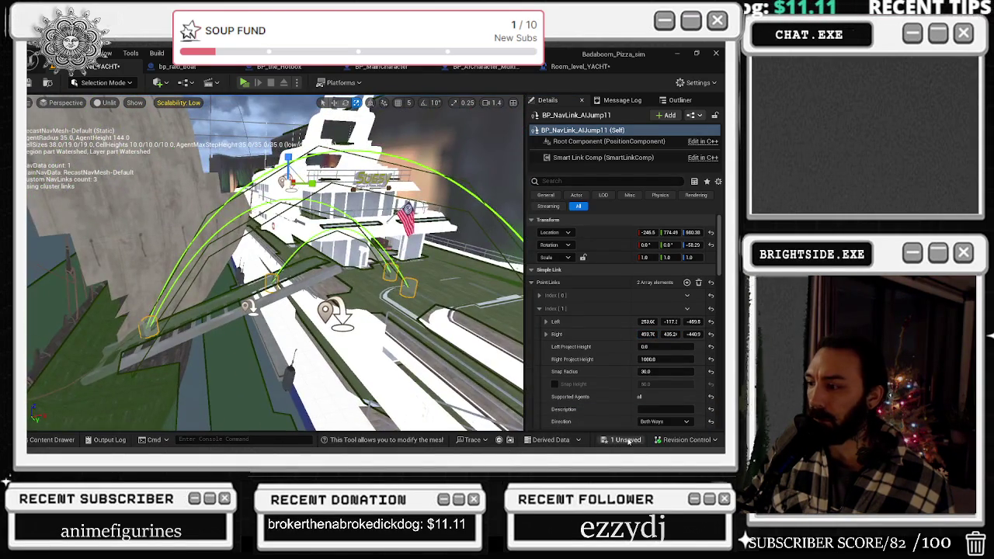
pyautogui.click(626, 440)
# Save the level and hide the raid boat so only the yacht shows.
pyautogui.click(439, 355)
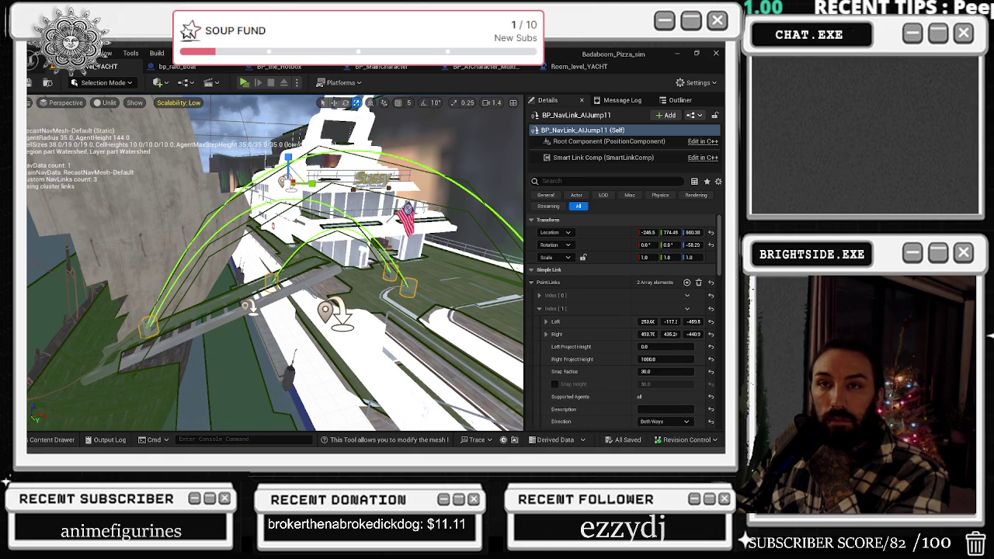
pyautogui.hotkey('ctrl', 'space')
pyautogui.hotkey('ctrl', 'space')
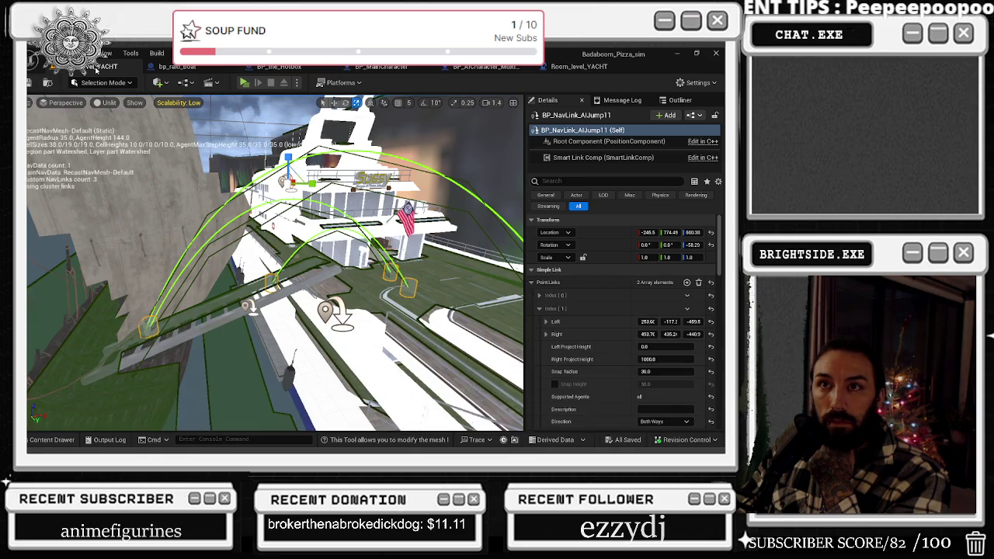
pyautogui.hotkey('ctrl', 's')
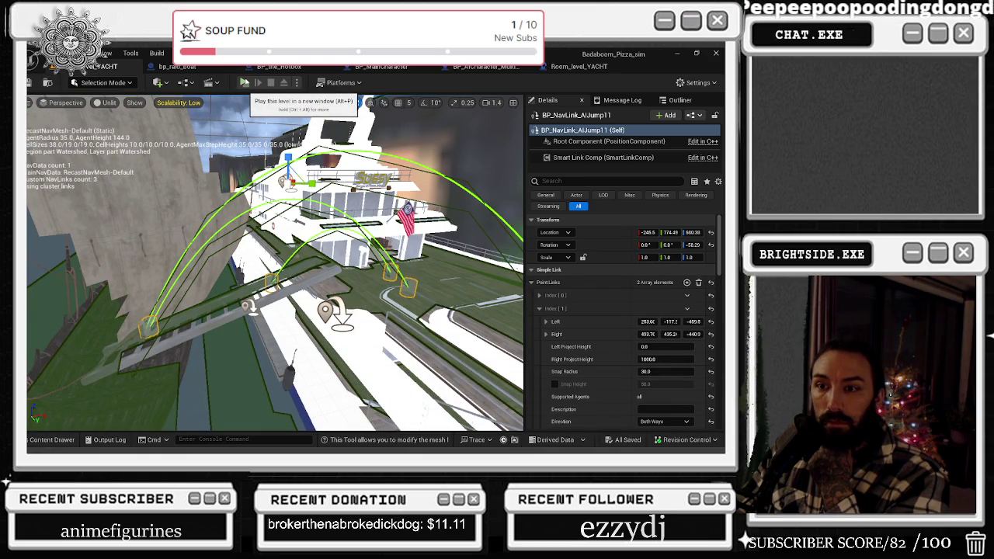
pyautogui.click(256, 287)
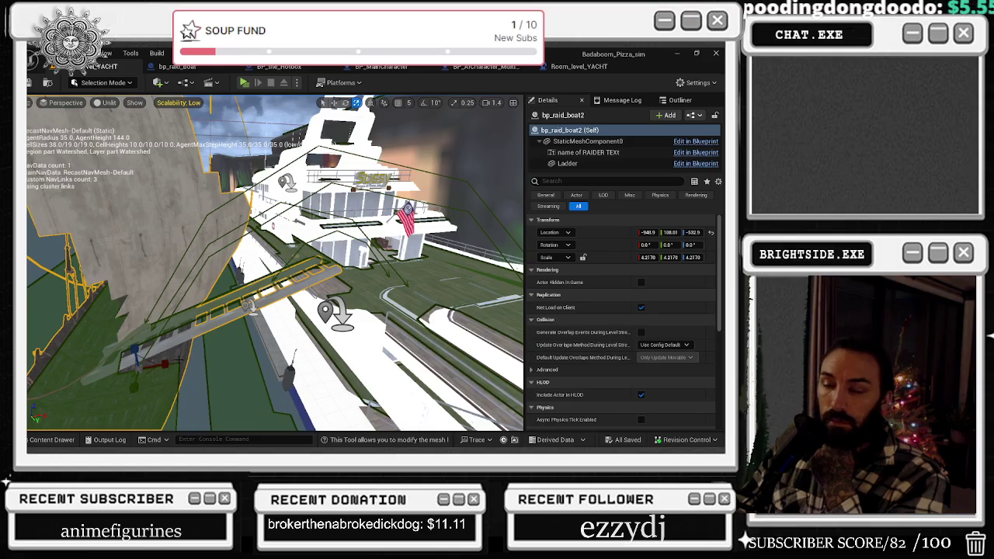
pyautogui.press('Delete')
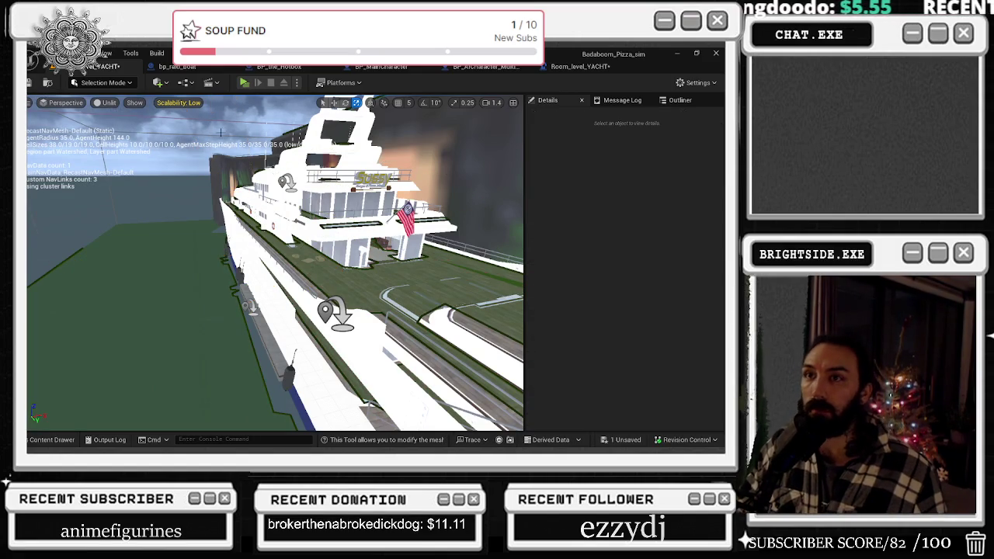
pyautogui.click(177, 66)
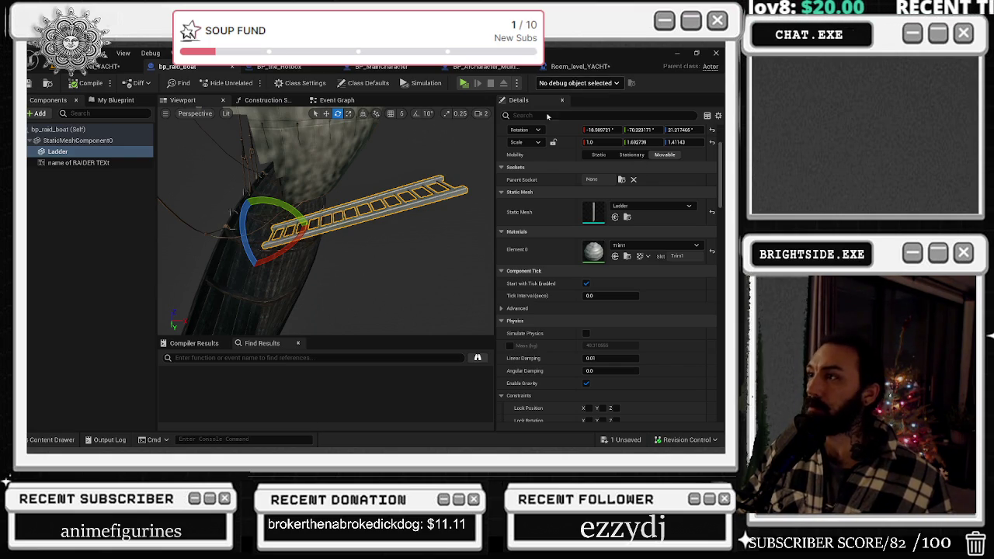
# Untick Visible on bp_raid_boat's Ladder component using a 'vis' Details filter.
pyautogui.click(557, 114)
pyautogui.write('v')
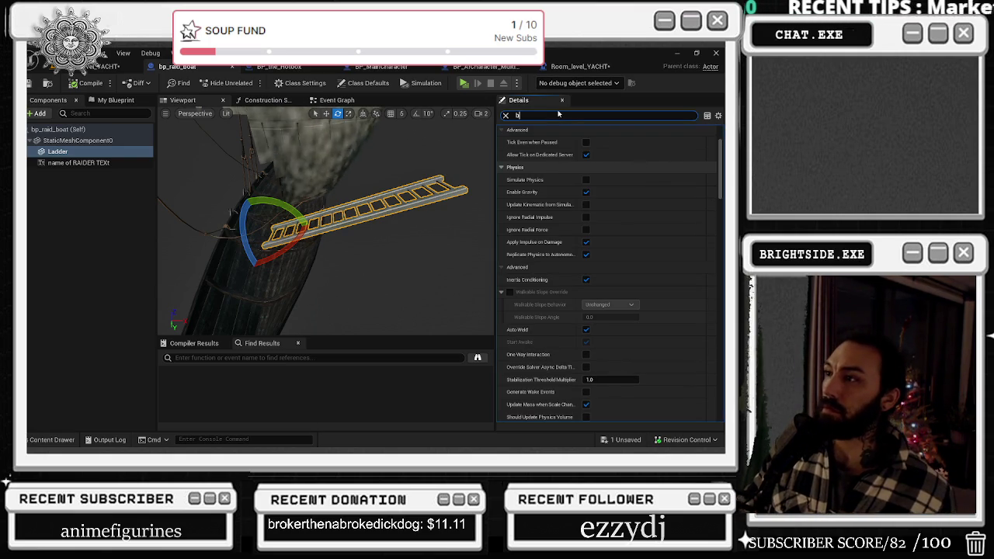
pyautogui.write('is')
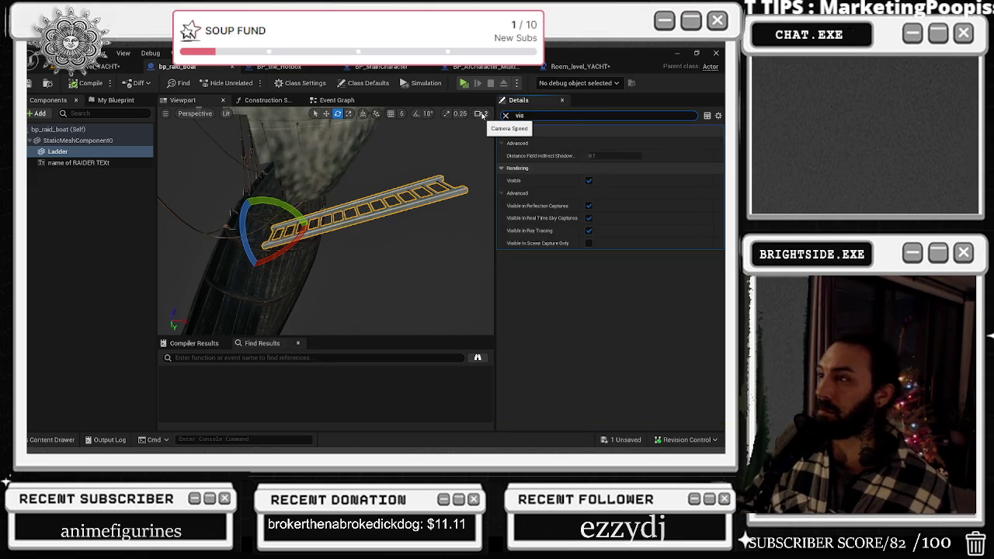
pyautogui.click(590, 181)
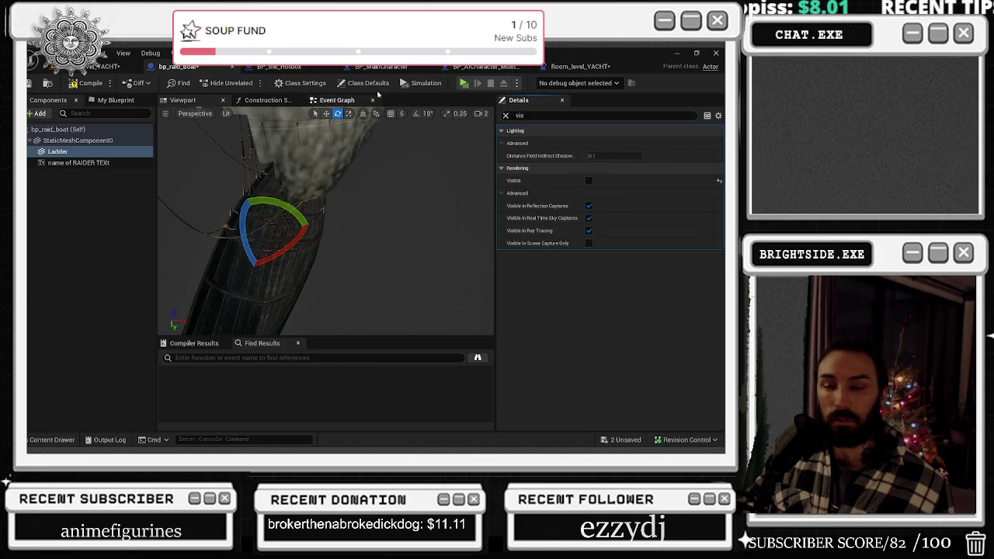
pyautogui.click(580, 67)
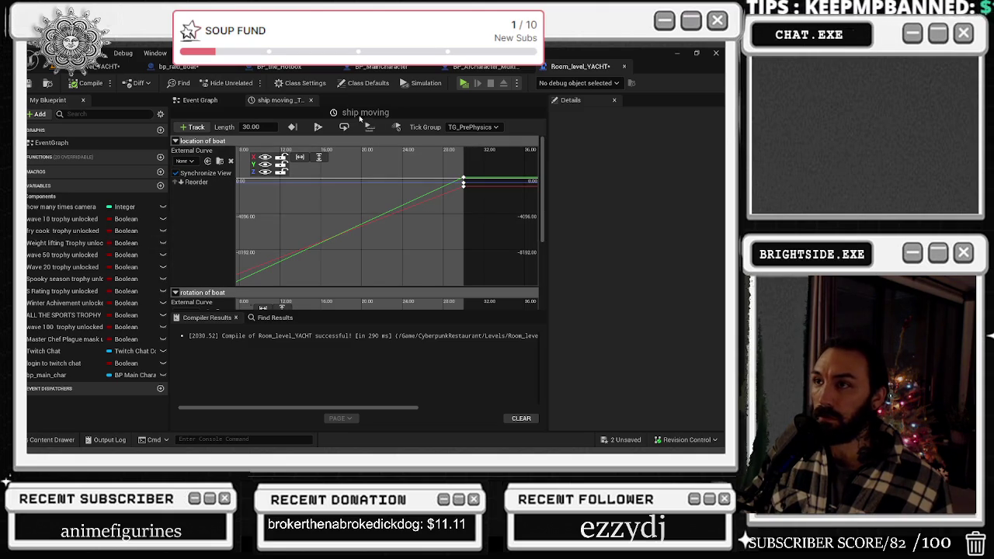
# In the Event Graph, add a Get Ladder node from the bp_raid_boat reference.
pyautogui.click(231, 100)
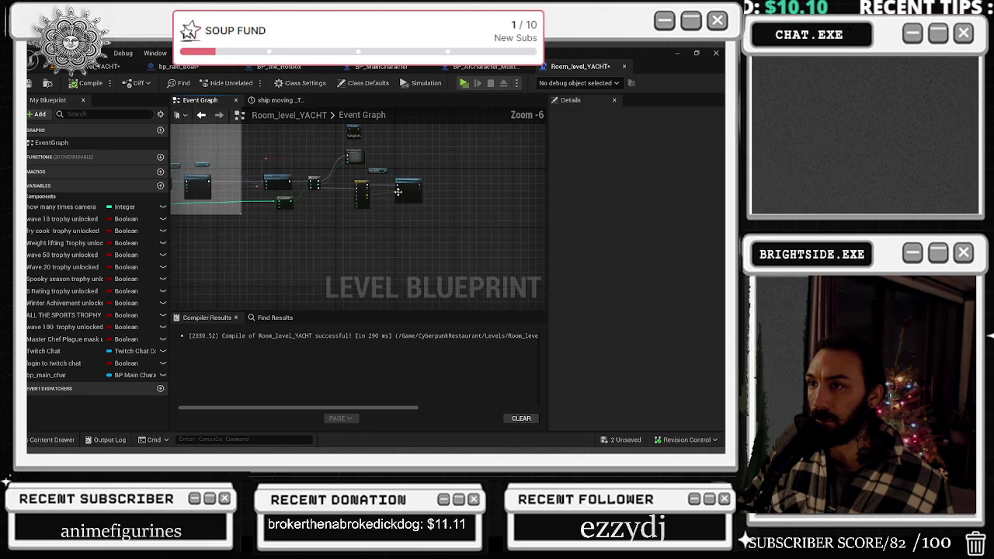
pyautogui.scroll(1, 448, 183)
pyautogui.moveTo(527, 179)
pyautogui.mouseDown()
pyautogui.moveTo(318, 174)
pyautogui.moveTo(470, 199)
pyautogui.mouseUp()
pyautogui.moveTo(342, 233); pyautogui.dragTo(332, 144)
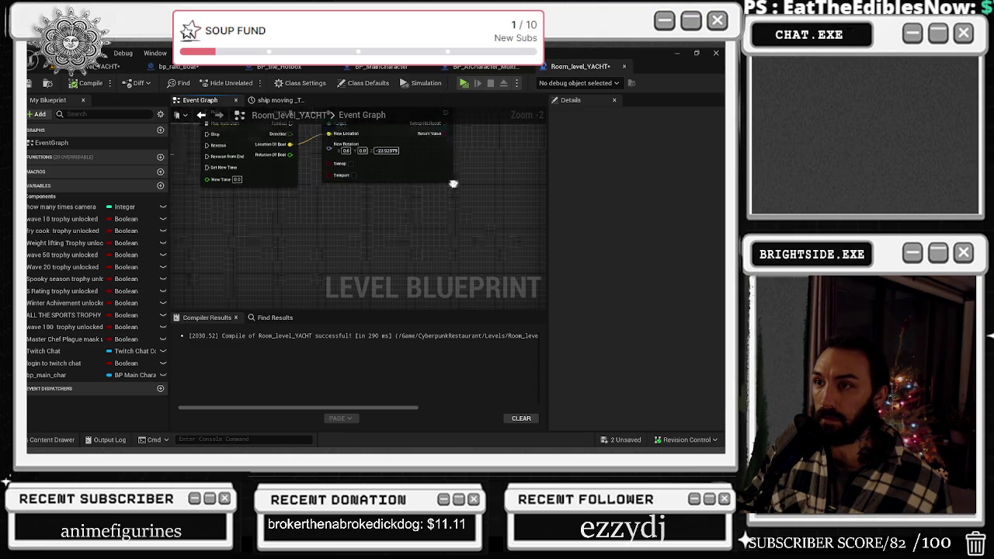
pyautogui.rightClick(355, 223)
pyautogui.click(334, 207)
pyautogui.moveTo(334, 207); pyautogui.dragTo(307, 246)
pyautogui.moveTo(297, 169); pyautogui.dragTo(345, 208)
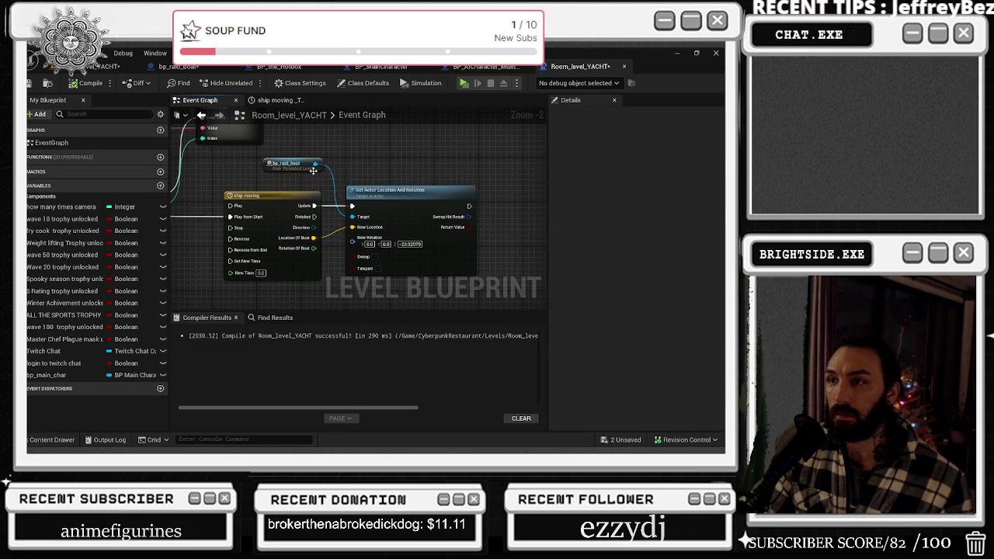
pyautogui.moveTo(337, 167); pyautogui.dragTo(337, 167)
pyautogui.write('get ladd')
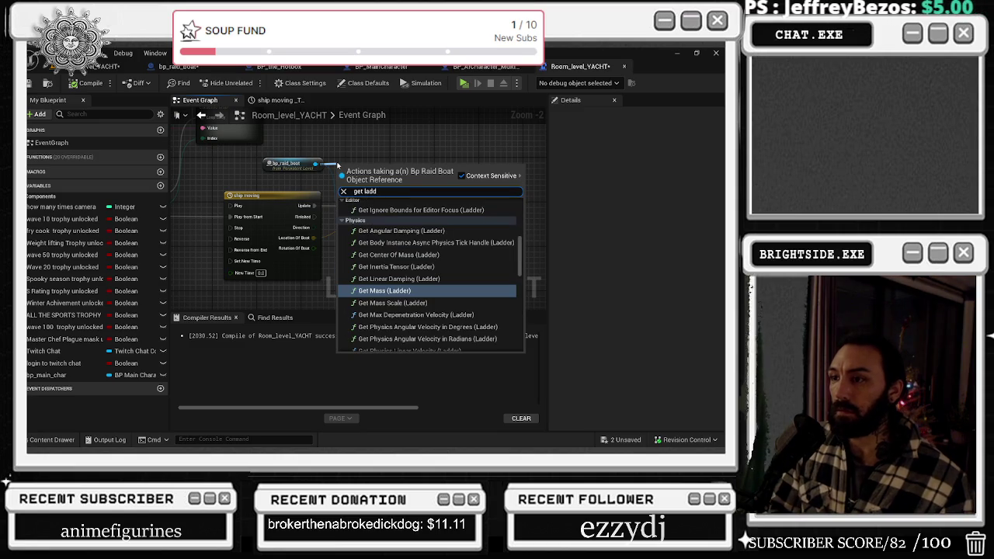
pyautogui.press('Return')
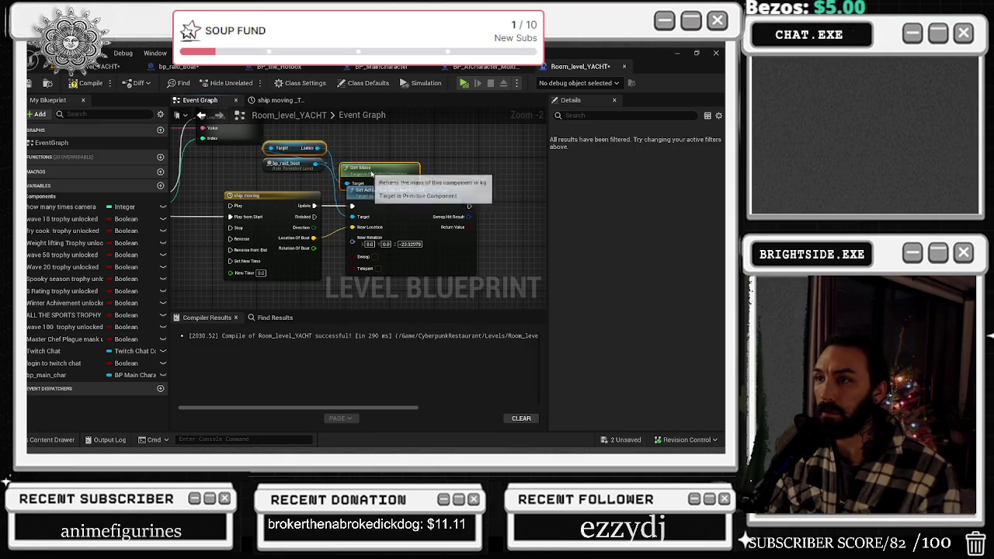
# Add Set Visibility for the Ladder and wire the timeline's Finished pin into it.
pyautogui.press('Delete')
pyautogui.moveTo(298, 149)
pyautogui.mouseDown()
pyautogui.moveTo(415, 157)
pyautogui.moveTo(507, 212)
pyautogui.mouseUp()
pyautogui.write('set visi')
pyautogui.press('Return')
pyautogui.moveTo(314, 216); pyautogui.dragTo(497, 225)
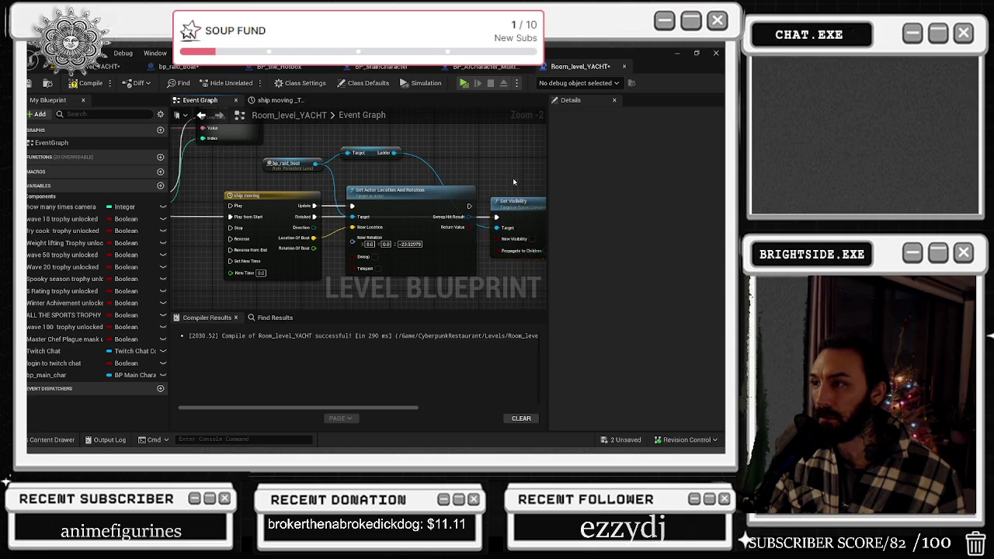
pyautogui.moveTo(514, 181); pyautogui.dragTo(471, 176)
pyautogui.moveTo(344, 146); pyautogui.dragTo(400, 158)
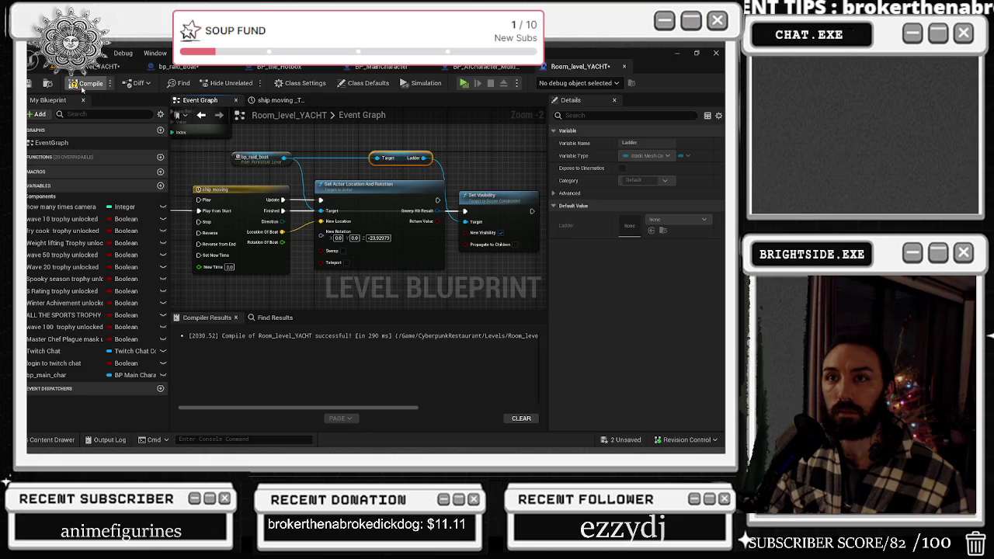
# Compile the level blueprint and add a 60-second Delay after Set Visibility.
pyautogui.click(74, 83)
pyautogui.moveTo(526, 214)
pyautogui.mouseDown()
pyautogui.moveTo(400, 201)
pyautogui.moveTo(433, 199)
pyautogui.mouseUp()
pyautogui.hotkey('ctrl', 'v')
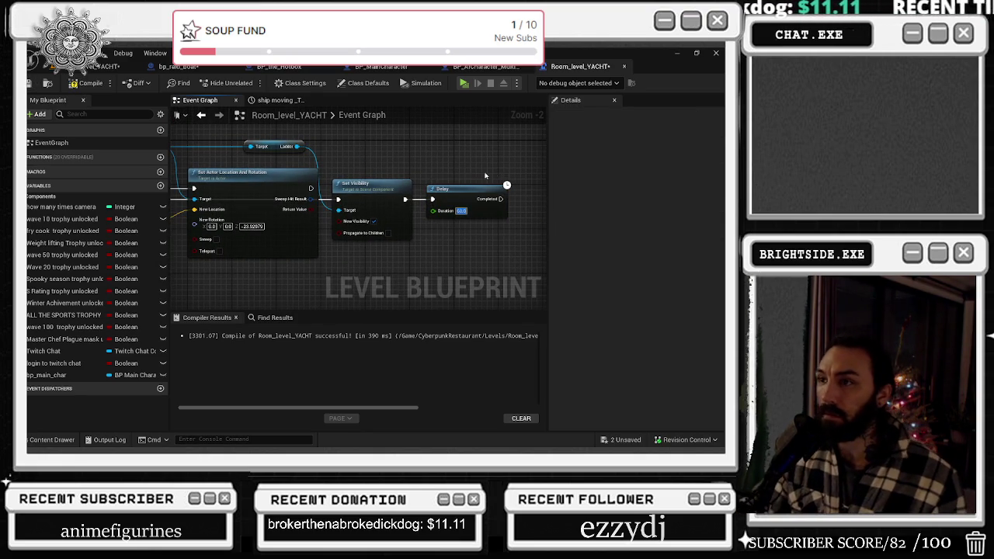
pyautogui.moveTo(431, 159); pyautogui.dragTo(542, 168)
# Add Set Actor Hidden In Game for bp_raid_boat after the Delay, via a reroute knot.
pyautogui.moveTo(268, 155)
pyautogui.mouseDown()
pyautogui.moveTo(541, 166)
pyautogui.moveTo(514, 166)
pyautogui.mouseUp()
pyautogui.write('set visi')
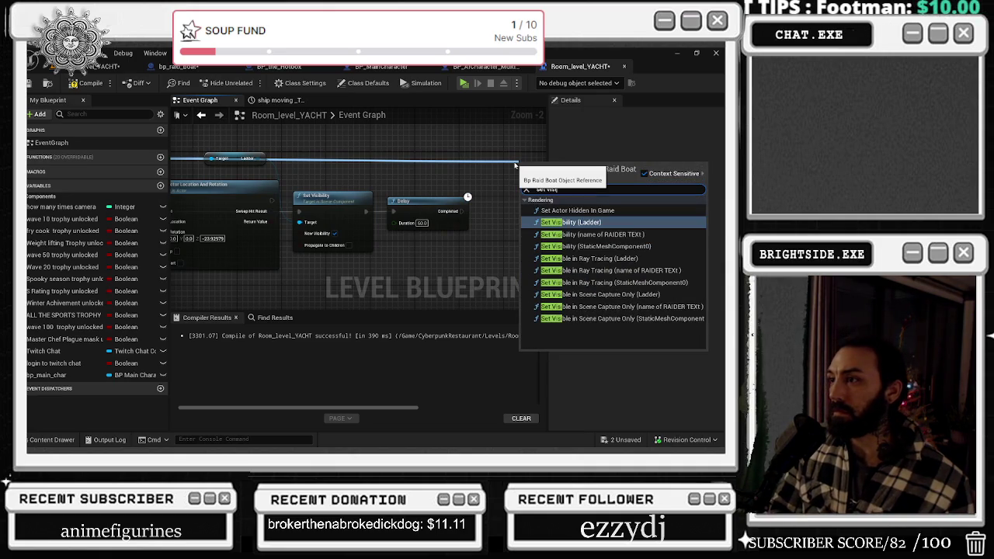
pyautogui.press('Up')
pyautogui.press('Return')
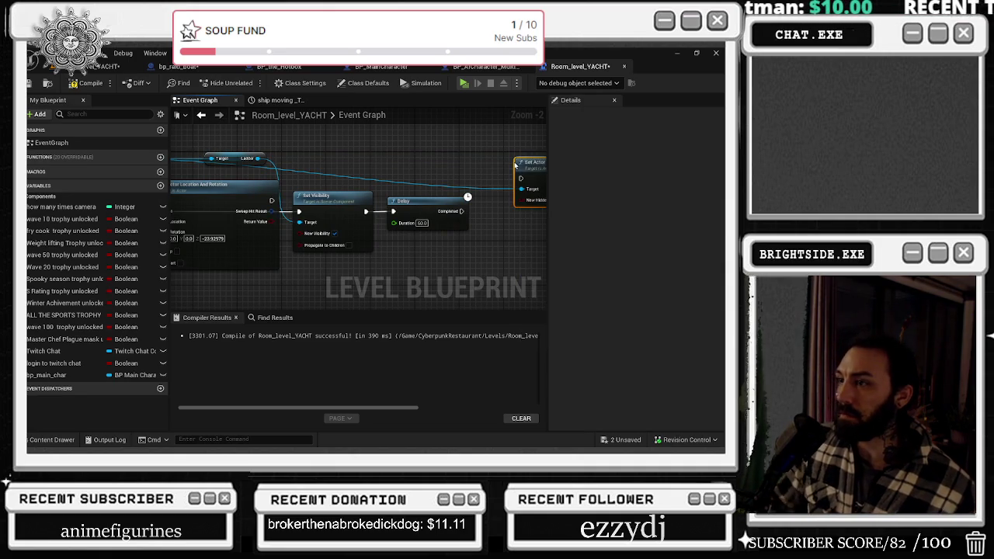
pyautogui.moveTo(515, 164)
pyautogui.mouseDown()
pyautogui.moveTo(420, 192)
pyautogui.moveTo(380, 227)
pyautogui.mouseUp()
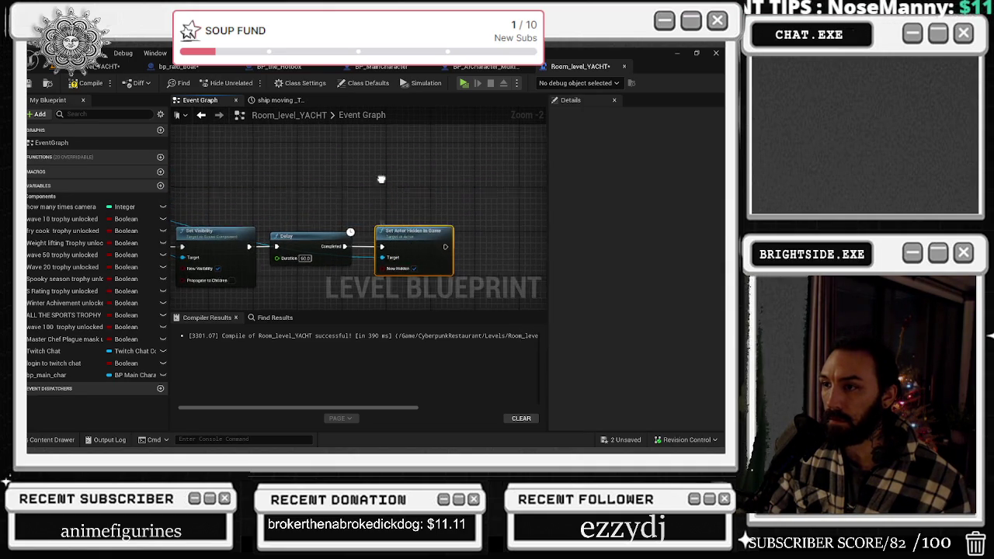
pyautogui.moveTo(260, 224); pyautogui.dragTo(358, 221)
pyautogui.moveTo(272, 219)
pyautogui.mouseDown()
pyautogui.moveTo(379, 205)
pyautogui.moveTo(478, 253)
pyautogui.mouseUp()
pyautogui.doubleClick(477, 253)
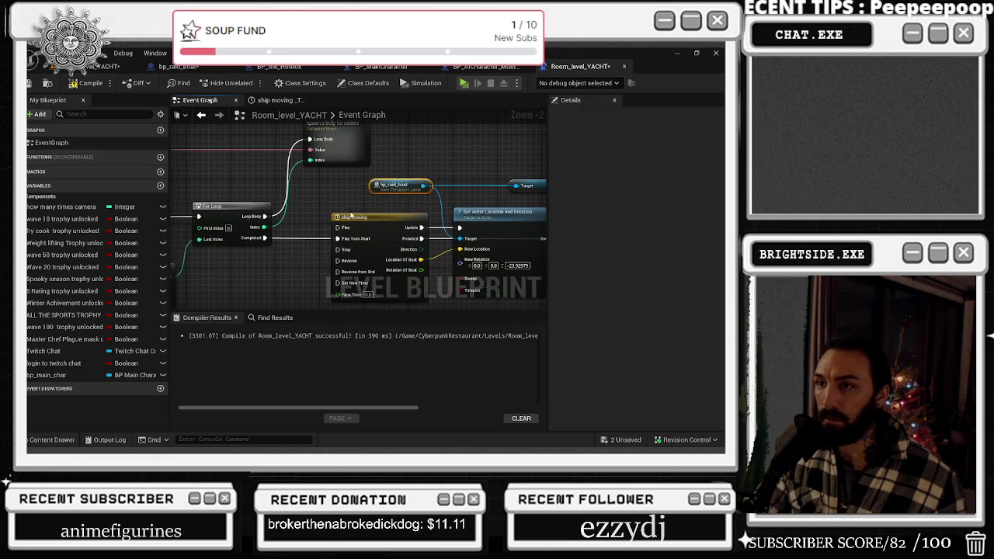
pyautogui.moveTo(311, 233); pyautogui.dragTo(543, 223)
pyautogui.moveTo(357, 210); pyautogui.dragTo(420, 211)
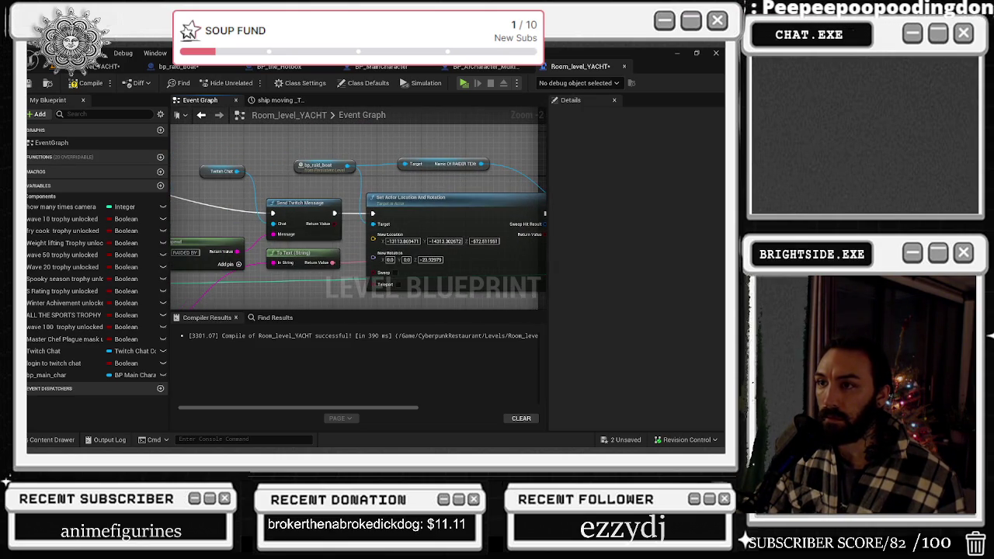
pyautogui.scroll(-2, 377, 190)
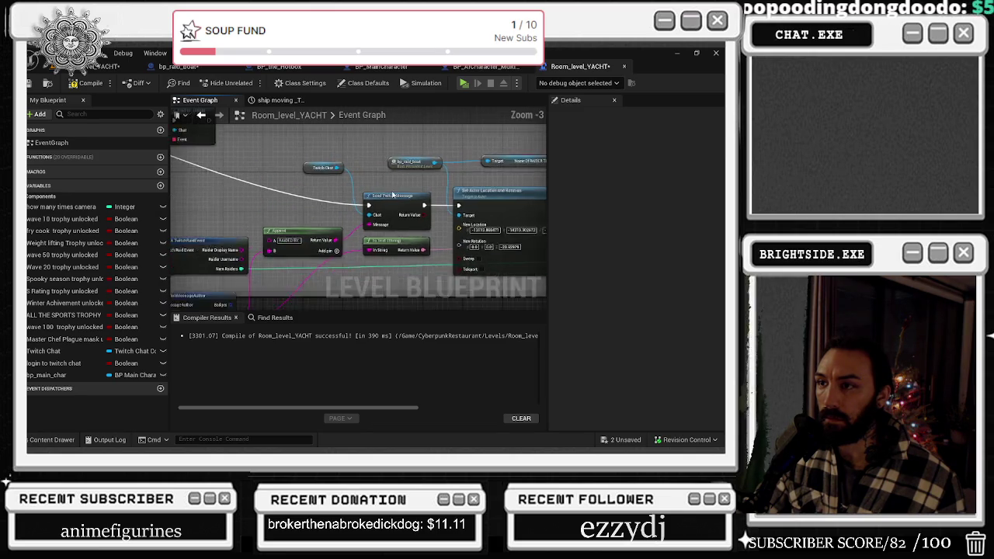
# Spread out the on raided, Break TwitchRaidEvent, Append and bp_raid_boat nodes.
pyautogui.moveTo(377, 195); pyautogui.dragTo(460, 194)
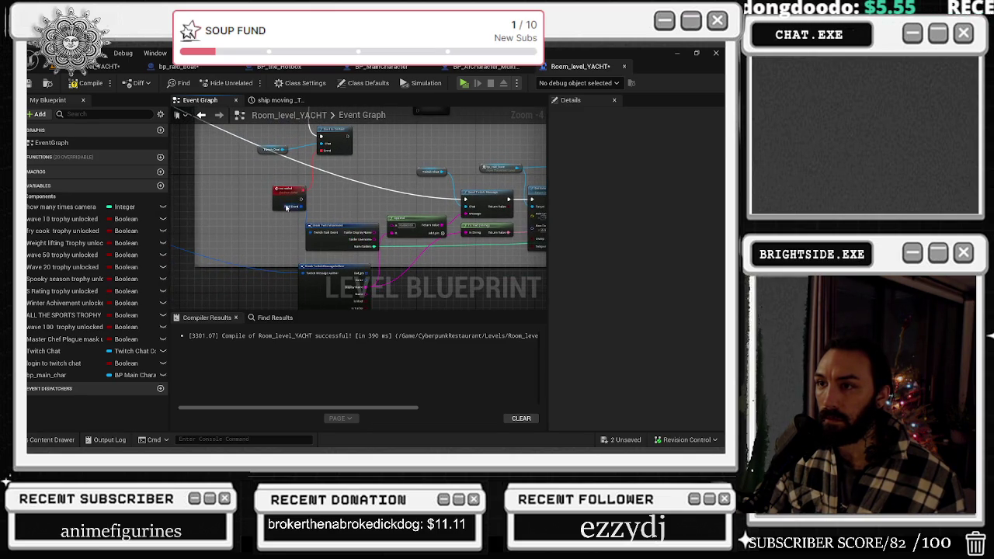
pyautogui.moveTo(287, 206); pyautogui.dragTo(228, 205)
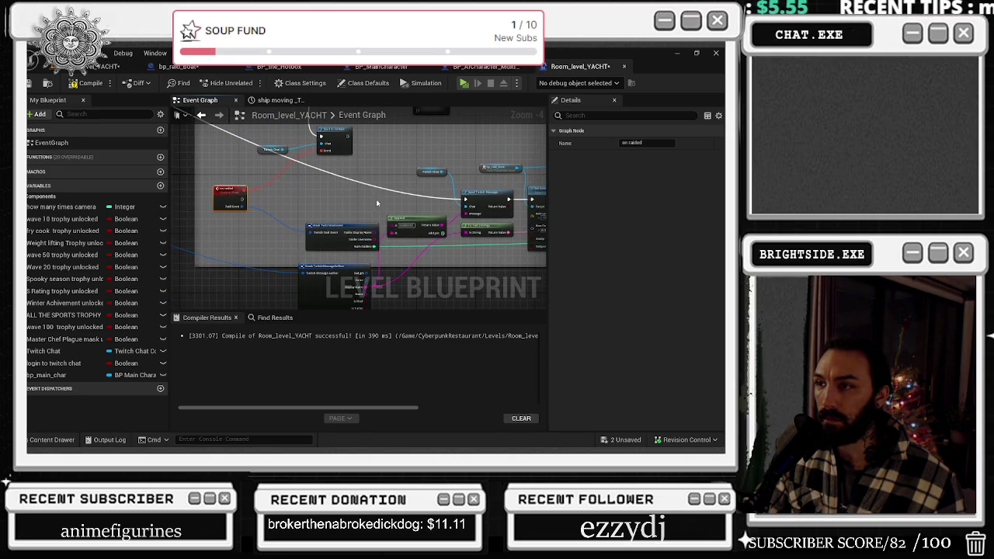
pyautogui.moveTo(357, 220)
pyautogui.mouseDown()
pyautogui.moveTo(411, 210)
pyautogui.moveTo(331, 188)
pyautogui.mouseUp()
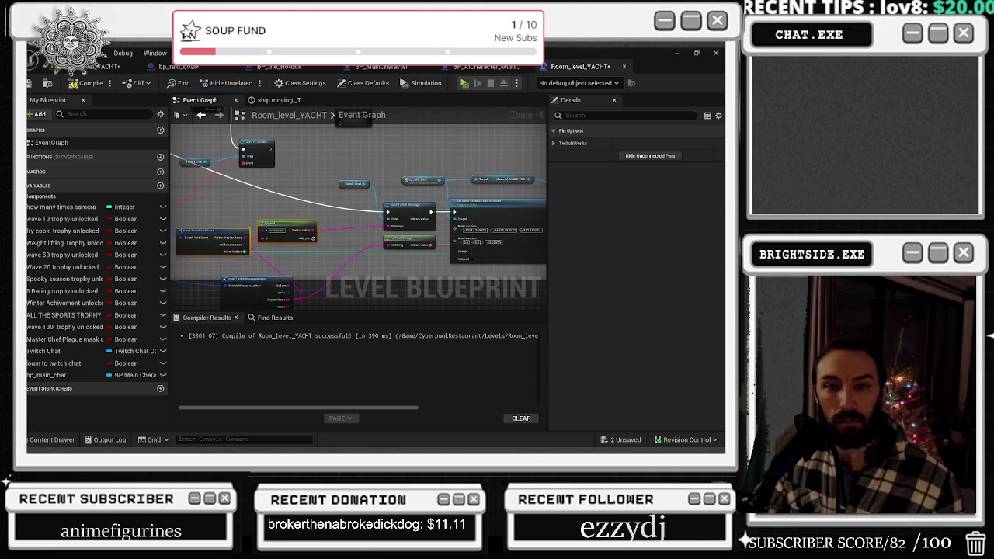
pyautogui.scroll(1, 395, 216)
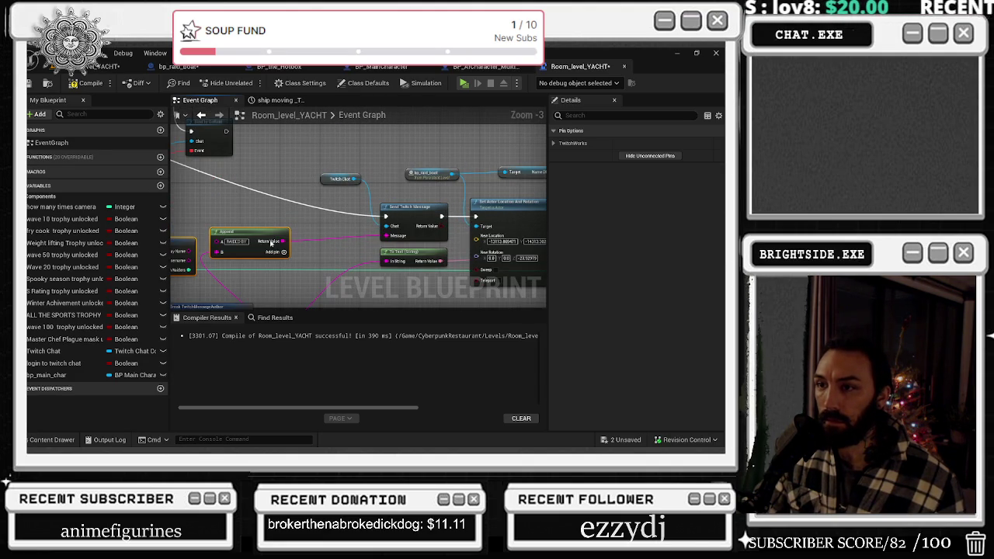
pyautogui.scroll(-1, 326, 216)
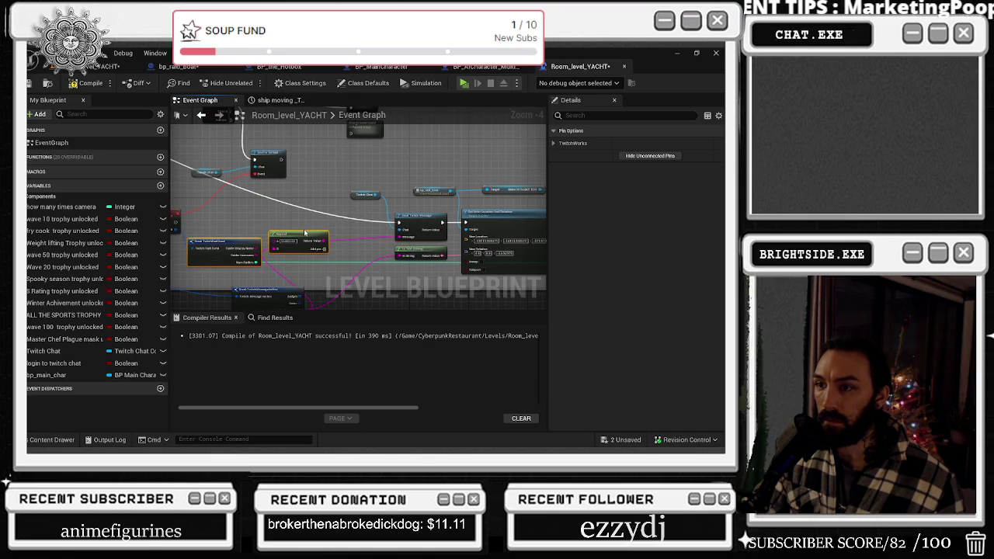
pyautogui.moveTo(304, 232)
pyautogui.mouseDown()
pyautogui.moveTo(343, 239)
pyautogui.moveTo(246, 216)
pyautogui.mouseUp()
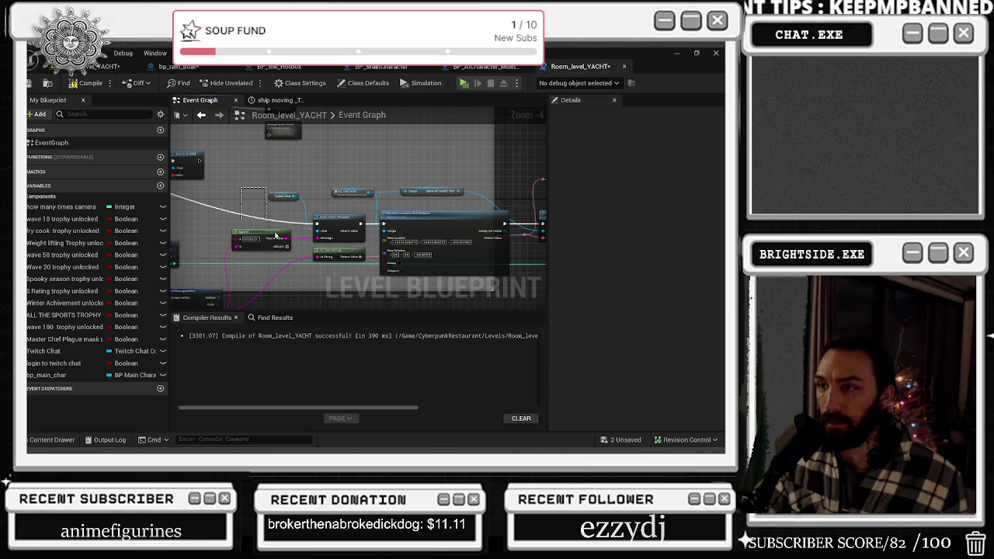
pyautogui.click(279, 194)
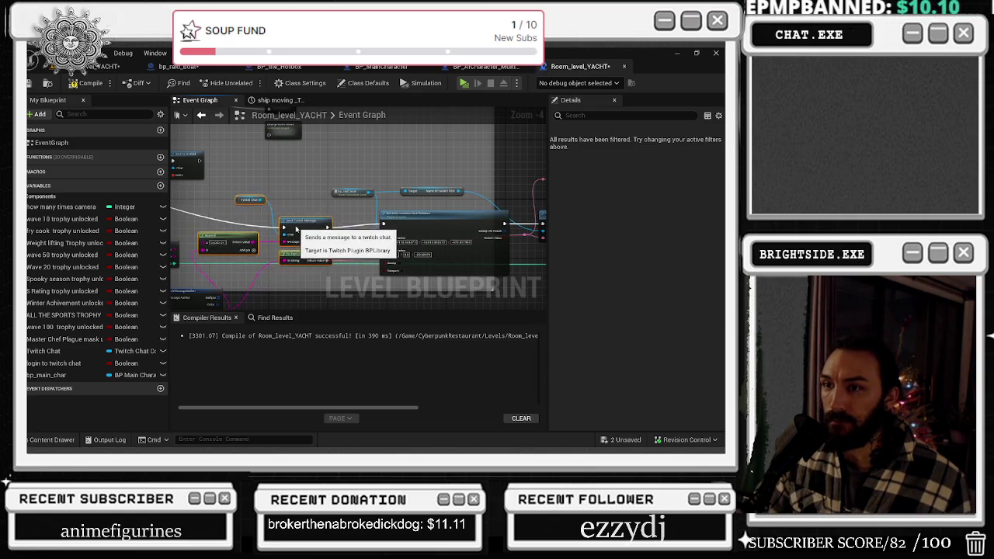
pyautogui.moveTo(326, 226); pyautogui.dragTo(455, 189)
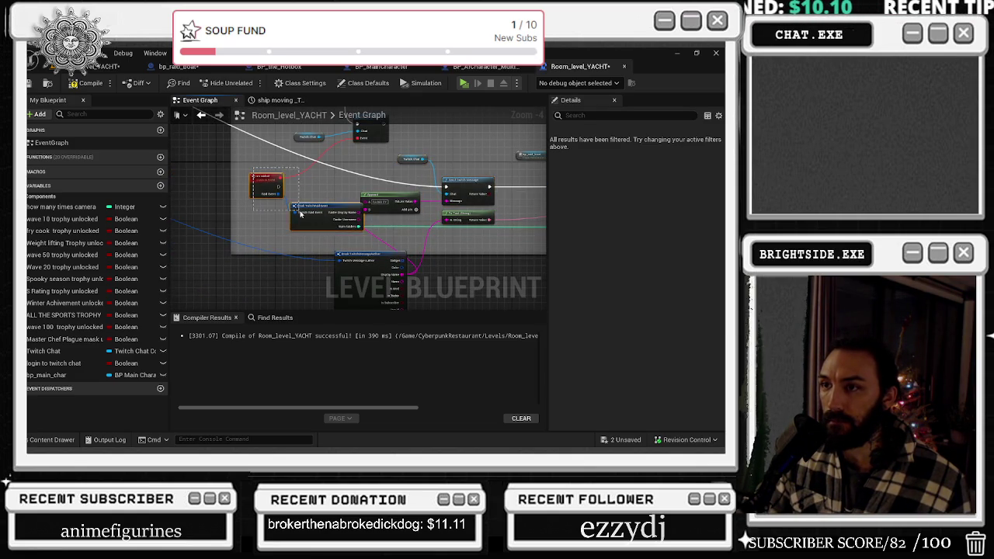
pyautogui.moveTo(332, 203); pyautogui.dragTo(250, 209)
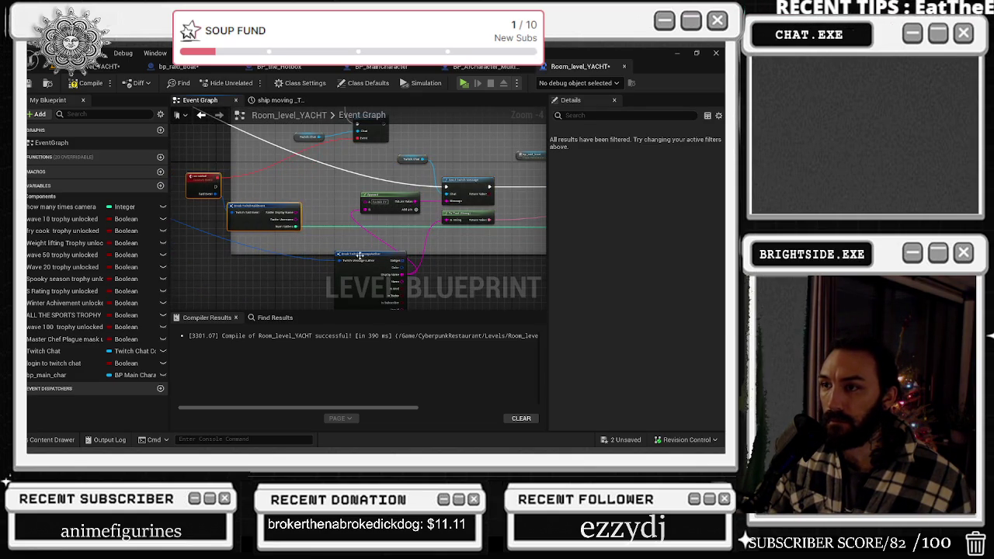
pyautogui.moveTo(504, 223); pyautogui.dragTo(293, 245)
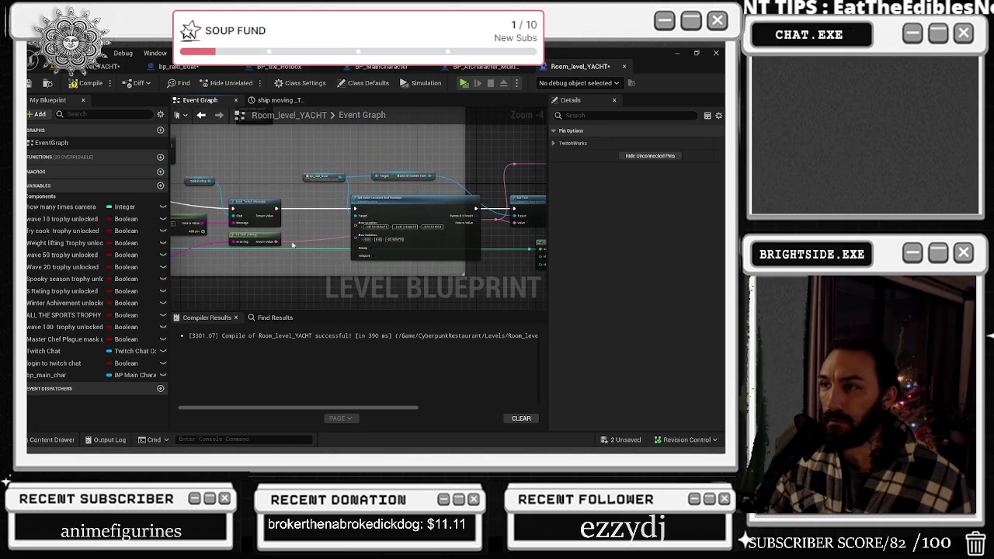
pyautogui.click(252, 201)
pyautogui.moveTo(321, 174)
pyautogui.mouseDown()
pyautogui.moveTo(254, 179)
pyautogui.moveTo(284, 200)
pyautogui.mouseUp()
# Add Set Actor Hidden In Game driven by Send Twitch Message, before the boat's relocation.
pyautogui.scroll(2, 266, 182)
pyautogui.write('set visi')
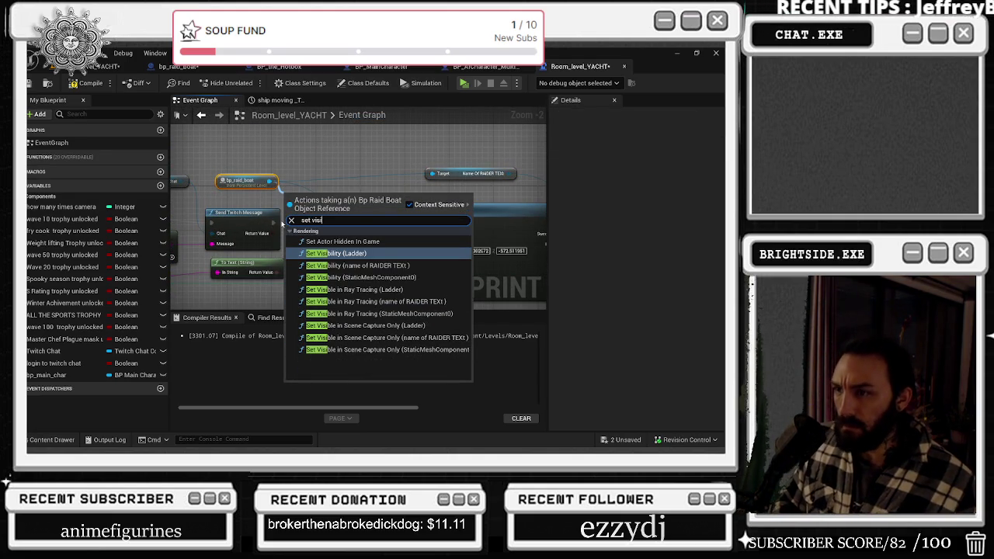
pyautogui.click(342, 241)
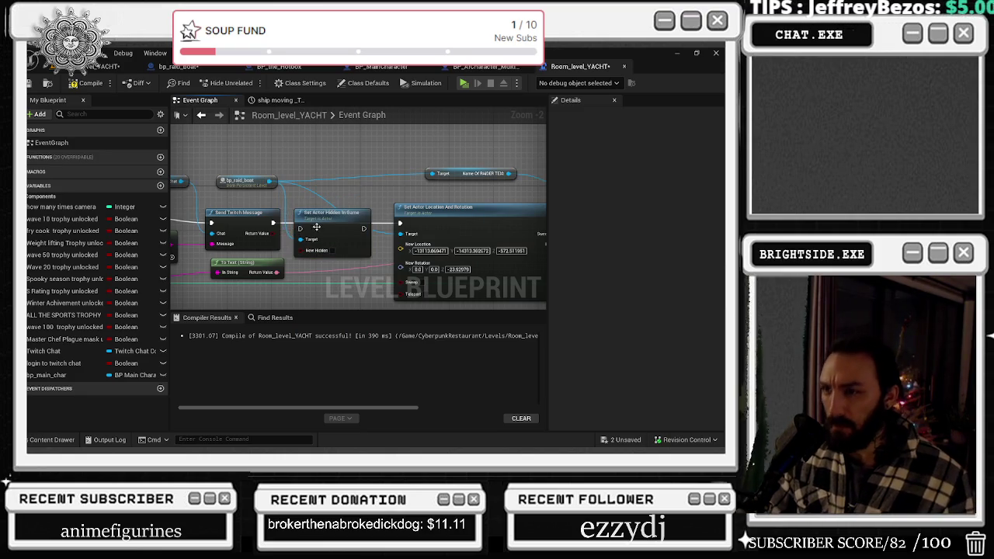
pyautogui.moveTo(272, 224)
pyautogui.mouseDown()
pyautogui.moveTo(350, 233)
pyautogui.moveTo(300, 230)
pyautogui.moveTo(311, 223)
pyautogui.mouseUp()
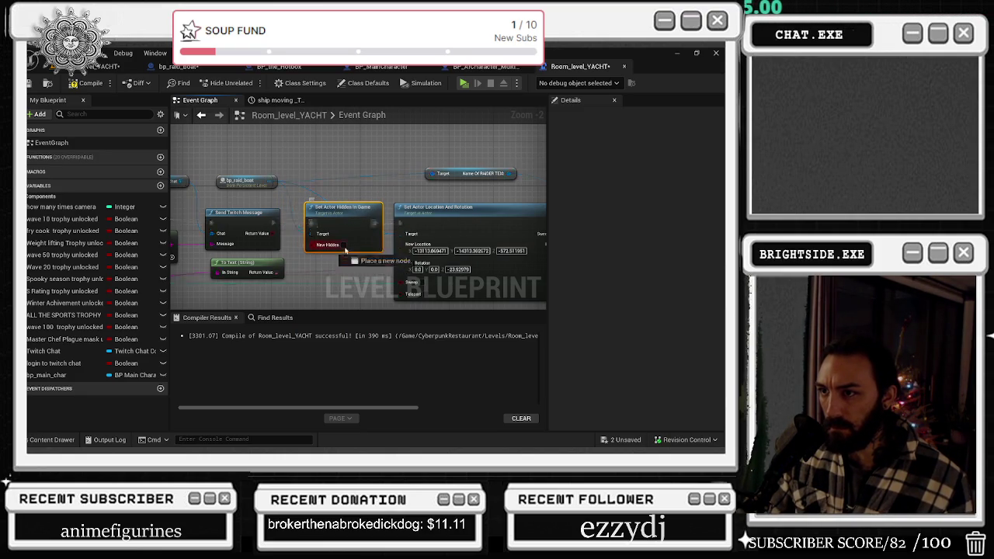
pyautogui.moveTo(345, 247)
pyautogui.mouseDown()
pyautogui.moveTo(625, 237)
pyautogui.moveTo(295, 194)
pyautogui.mouseUp()
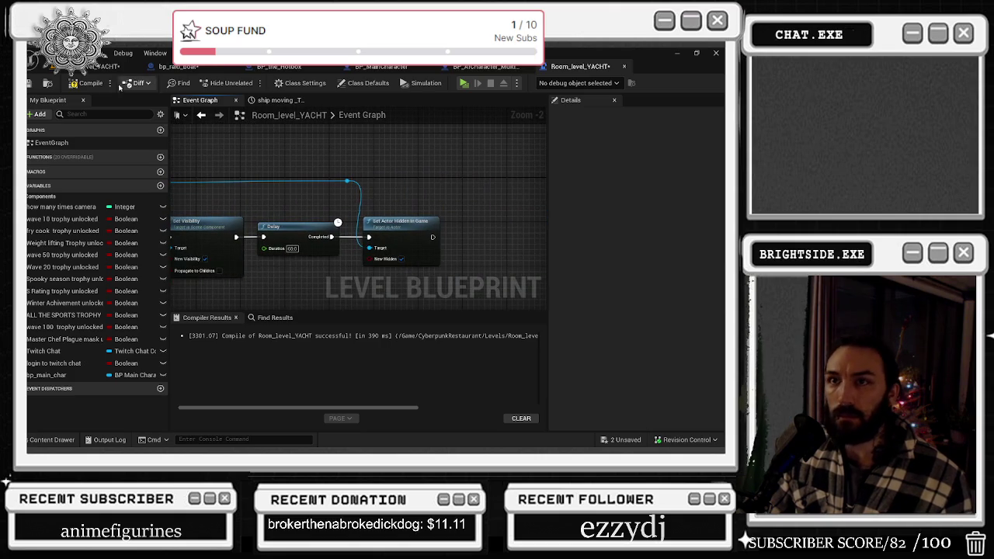
# Save the level blueprint, return to the level, and choose Save All.
pyautogui.click(47, 83)
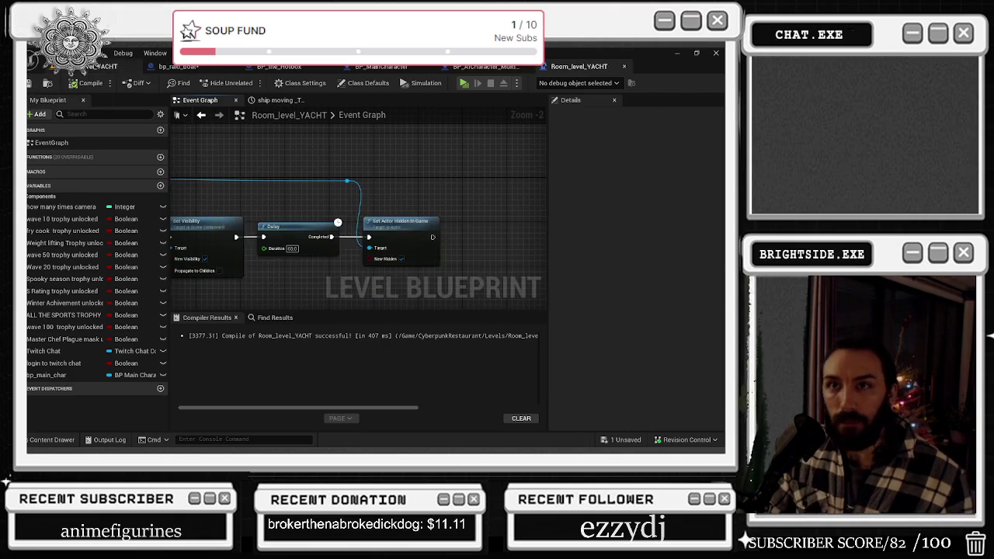
pyautogui.click(97, 66)
pyautogui.click(28, 83)
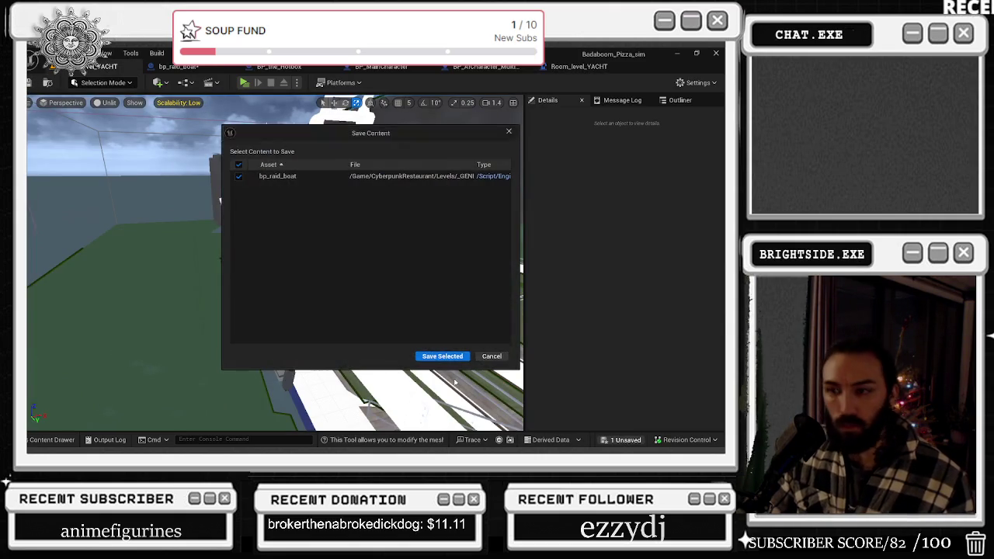
# Save bp_raid_boat from the Save Content dialog and start Play In Editor.
pyautogui.click(443, 357)
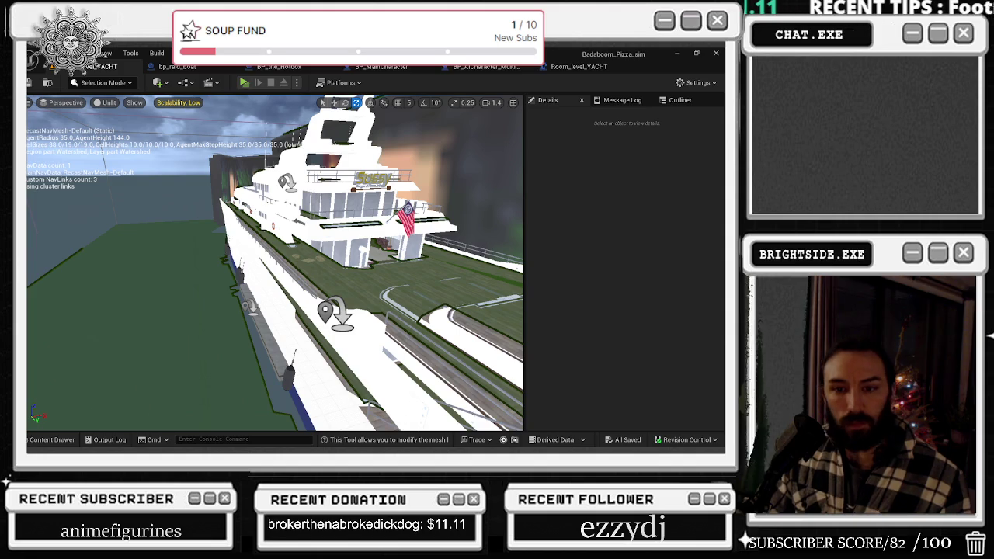
pyautogui.hotkey('alt', 'Tab')
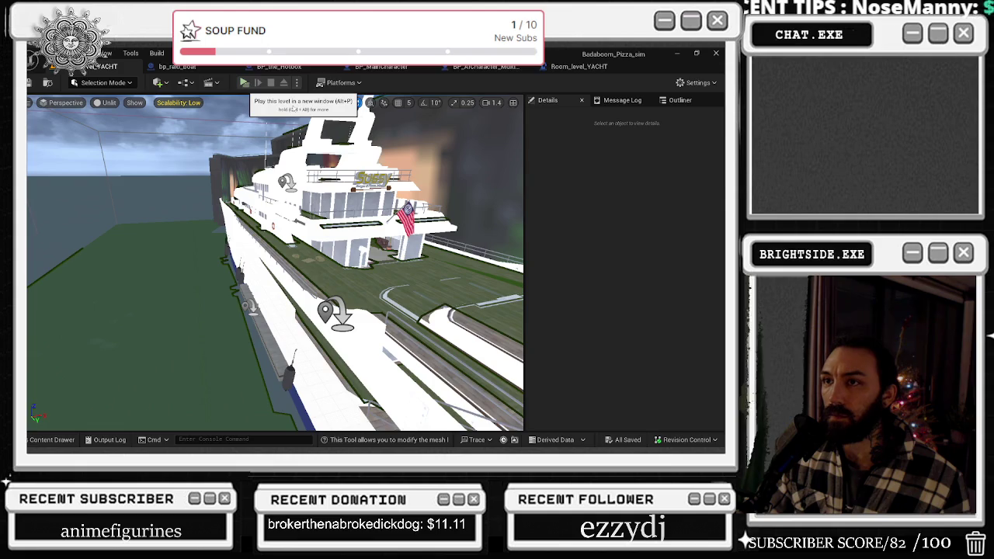
pyautogui.click(244, 83)
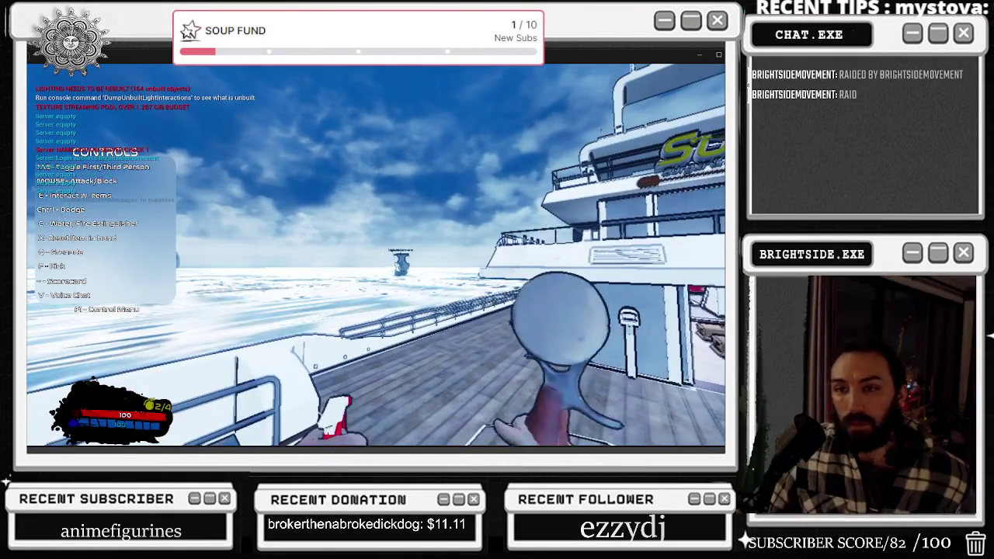
# Restart Play In Editor, walk onto the yacht deck, and look out toward the raid boat.
pyautogui.press('Escape')
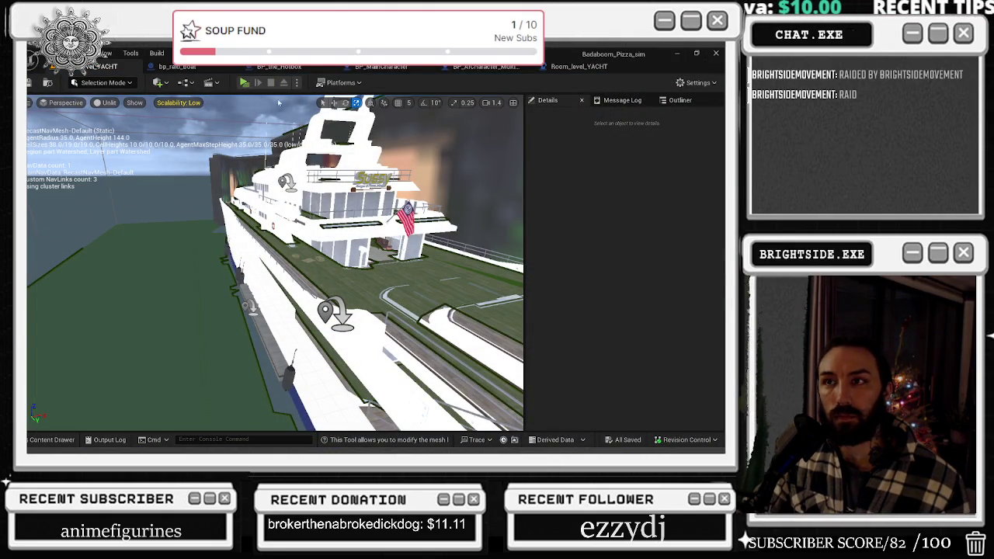
pyautogui.click(243, 82)
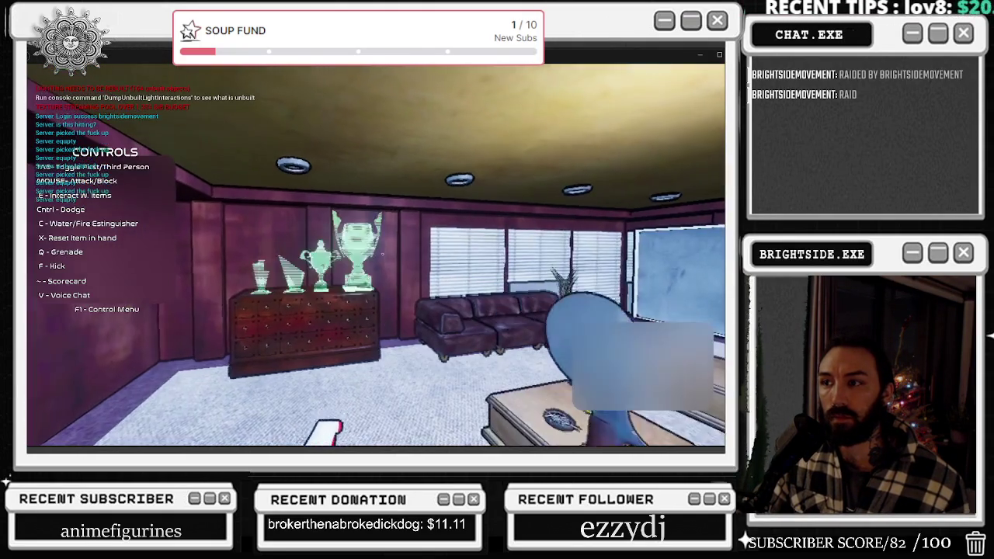
pyautogui.press('w')
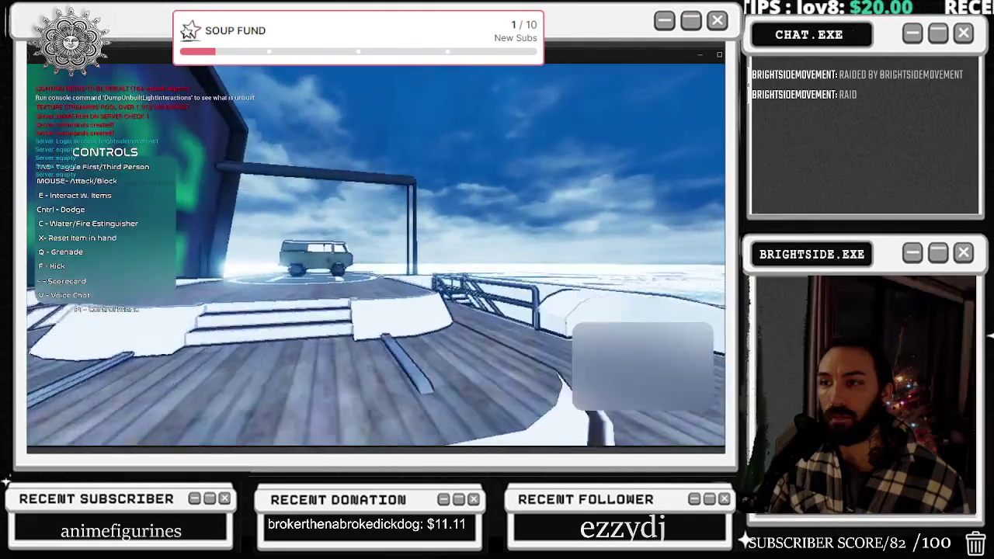
pyautogui.hotkey('alt', 'Tab')
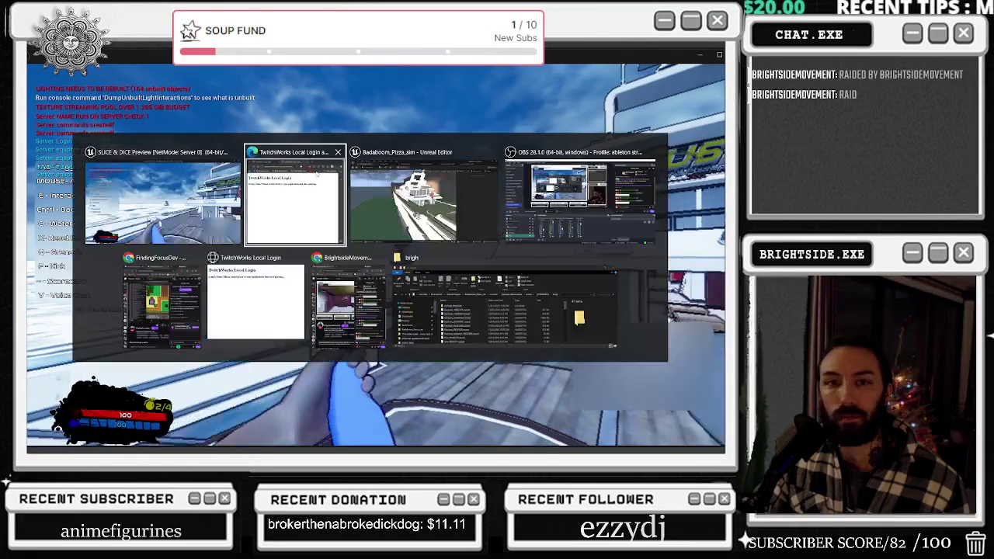
pyautogui.press('Escape')
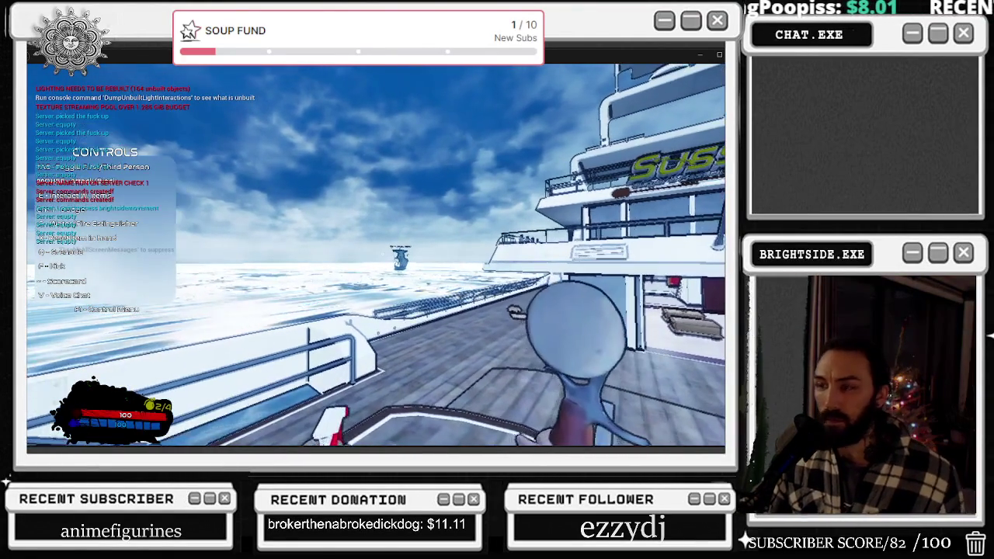
pyautogui.hotkey('alt', 'Tab')
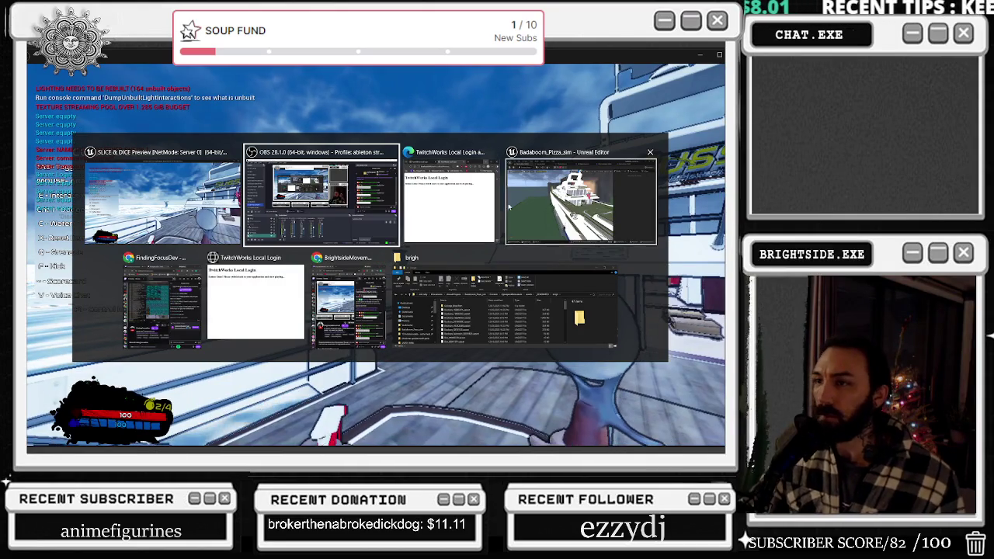
pyautogui.press('Escape')
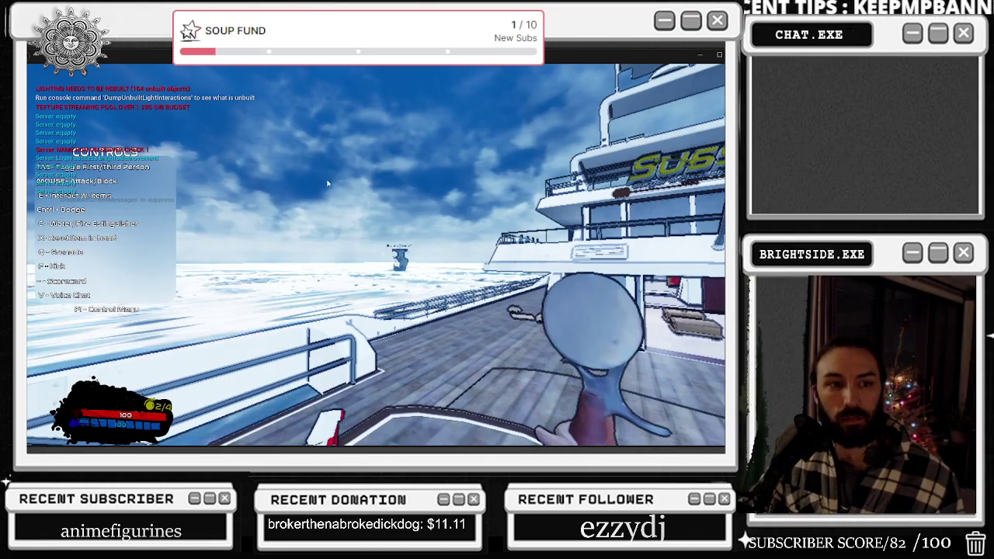
pyautogui.press('c')
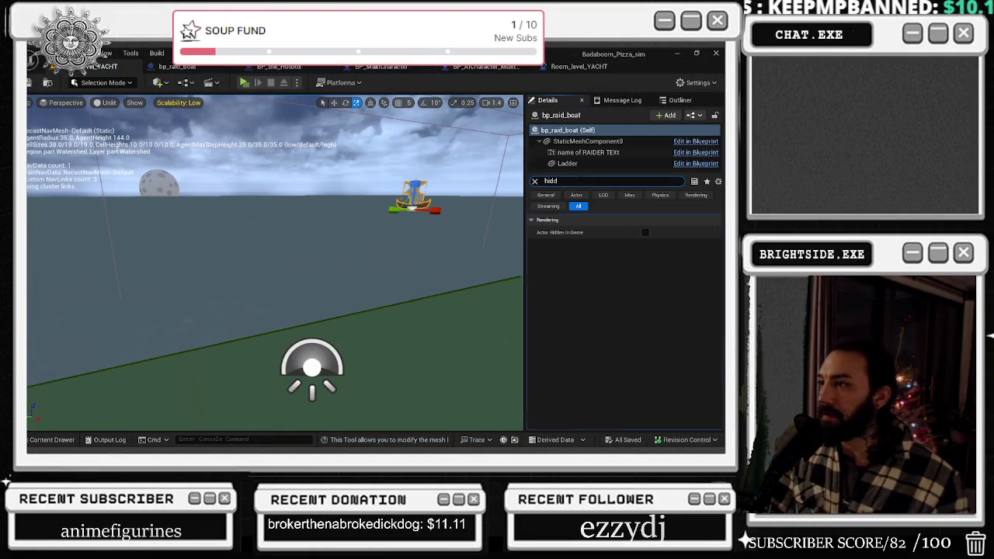
# Start a playtest and walk the character out of the lounge onto the yacht deck.
pyautogui.moveTo(432, 238); pyautogui.dragTo(613, 362)
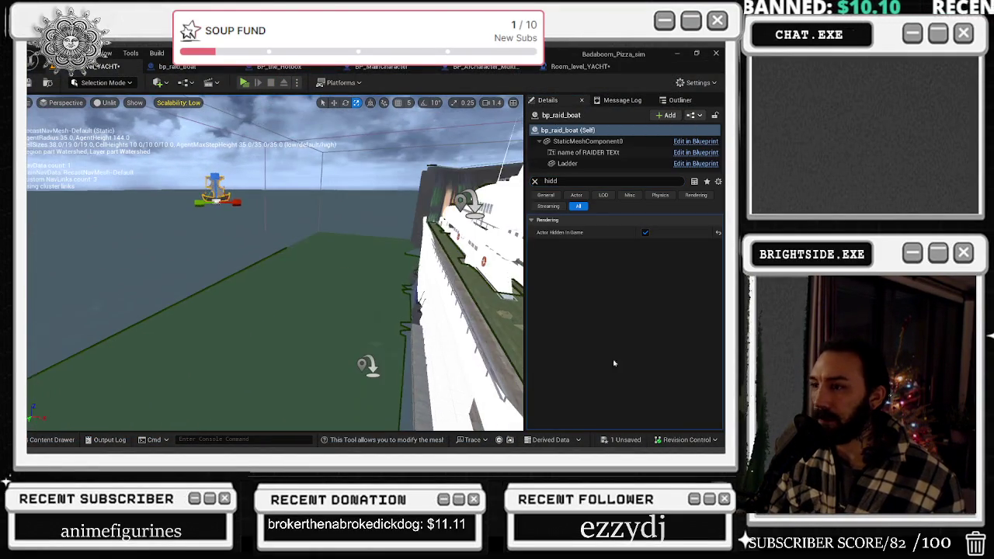
pyautogui.click(442, 355)
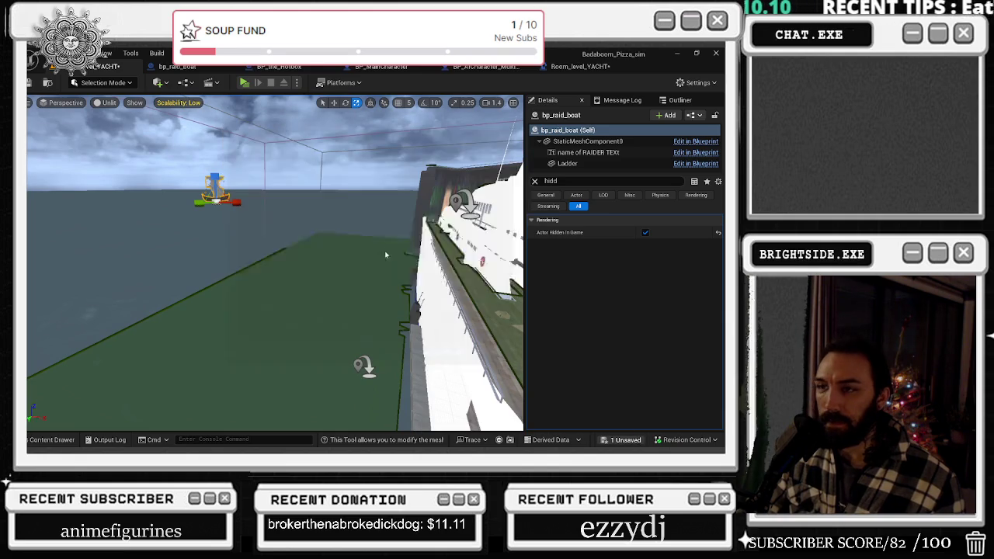
pyautogui.press('w')
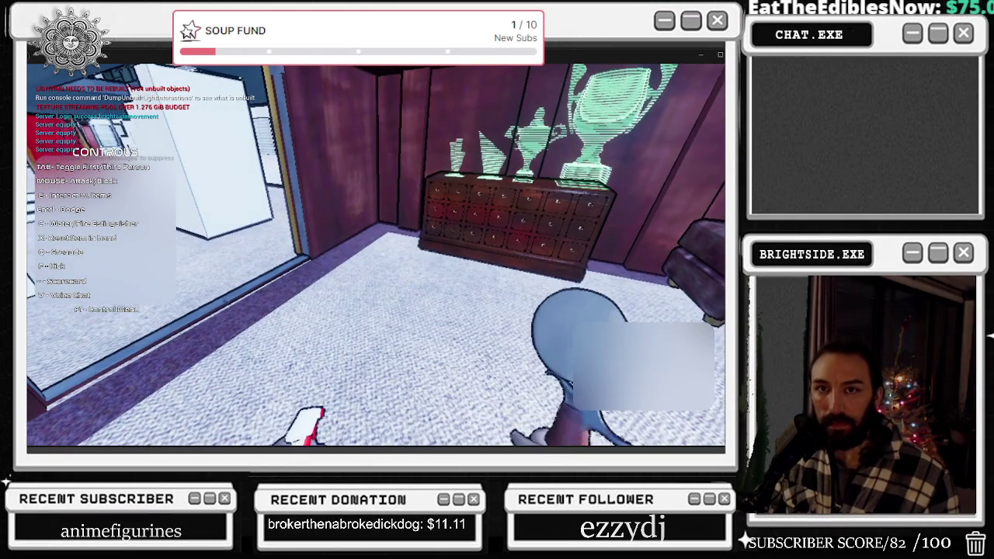
pyautogui.press('w')
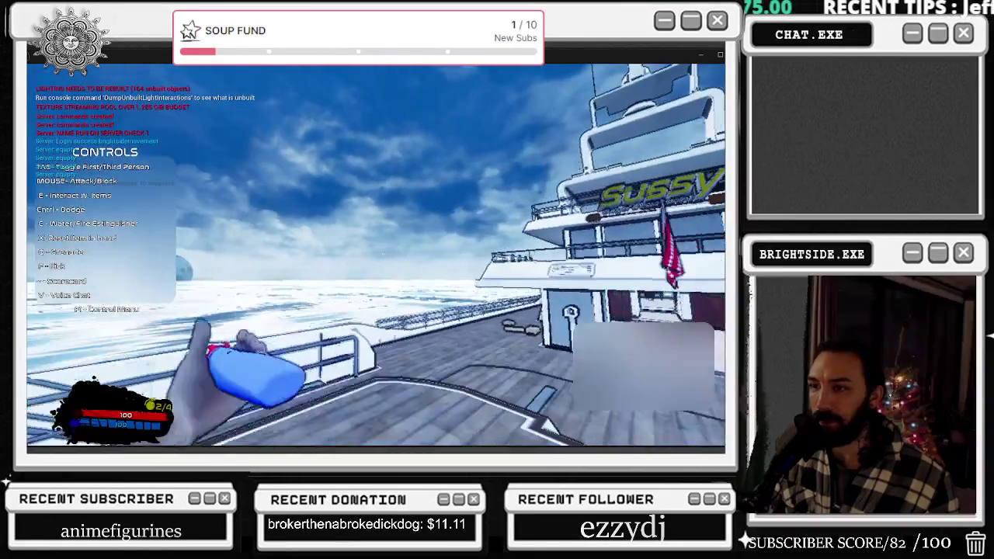
pyautogui.hotkey('alt', 'Tab')
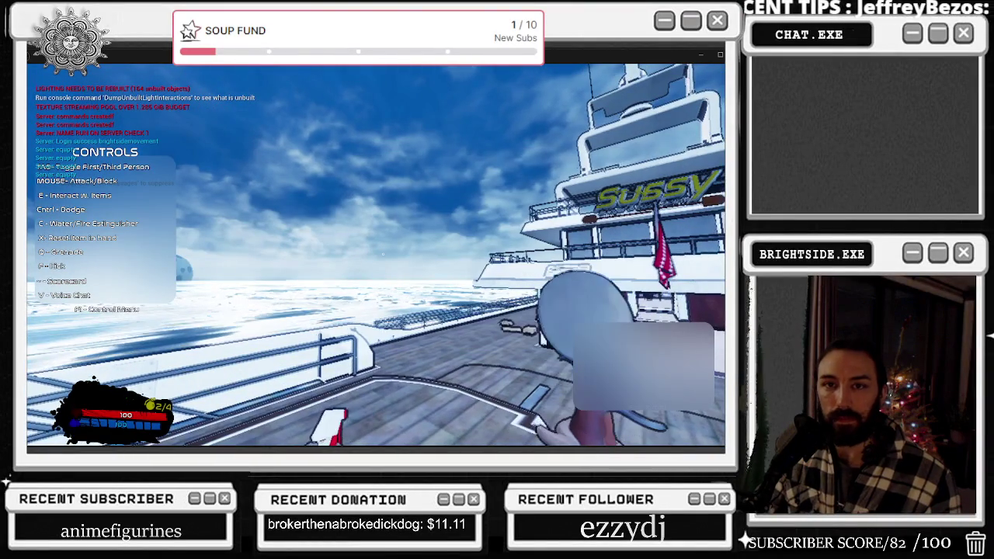
pyautogui.hotkey('alt', 'Tab')
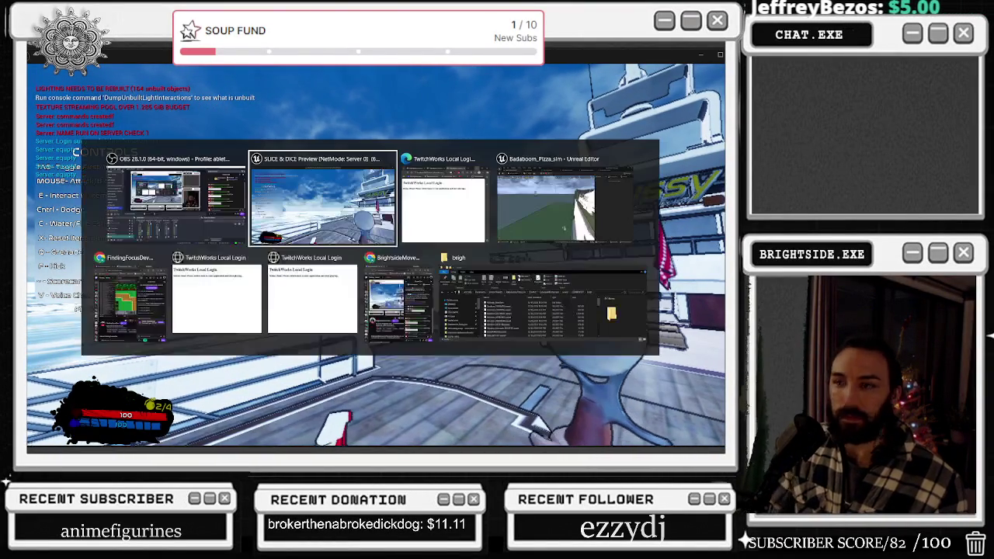
pyautogui.hotkey('alt', 'Tab')
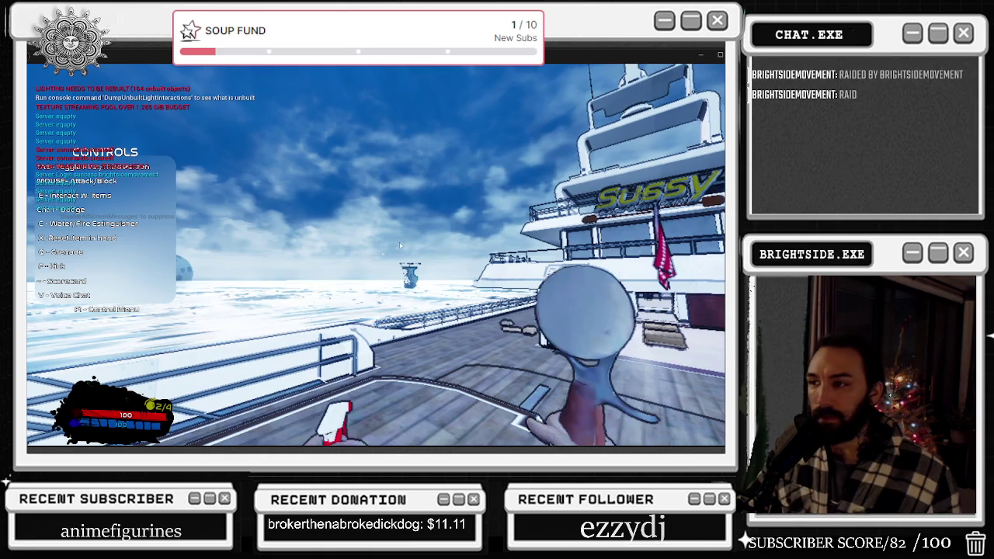
# Walk along the deck, throw spray bottles at the approaching raid boat, then stop playing.
pyautogui.press('w')
pyautogui.press('w')
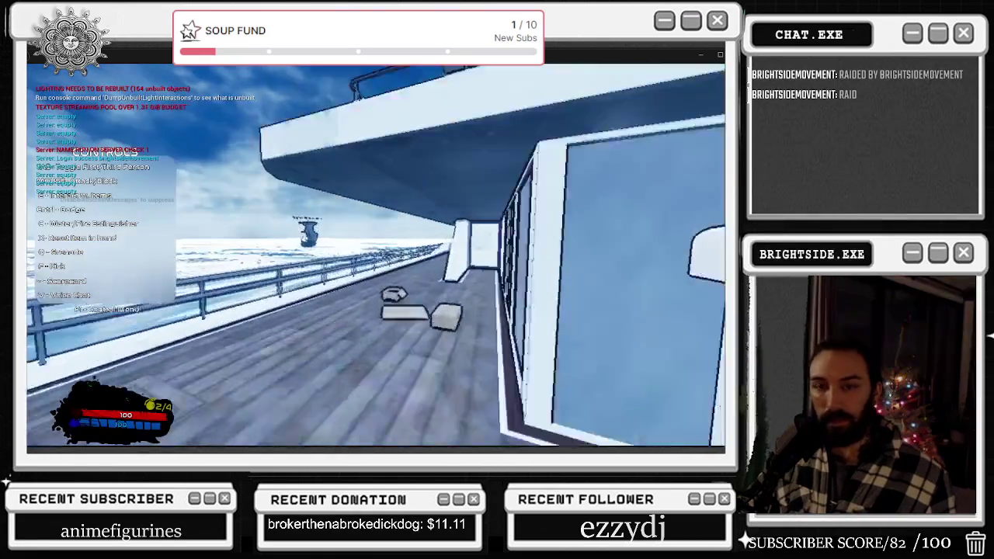
pyautogui.press('w')
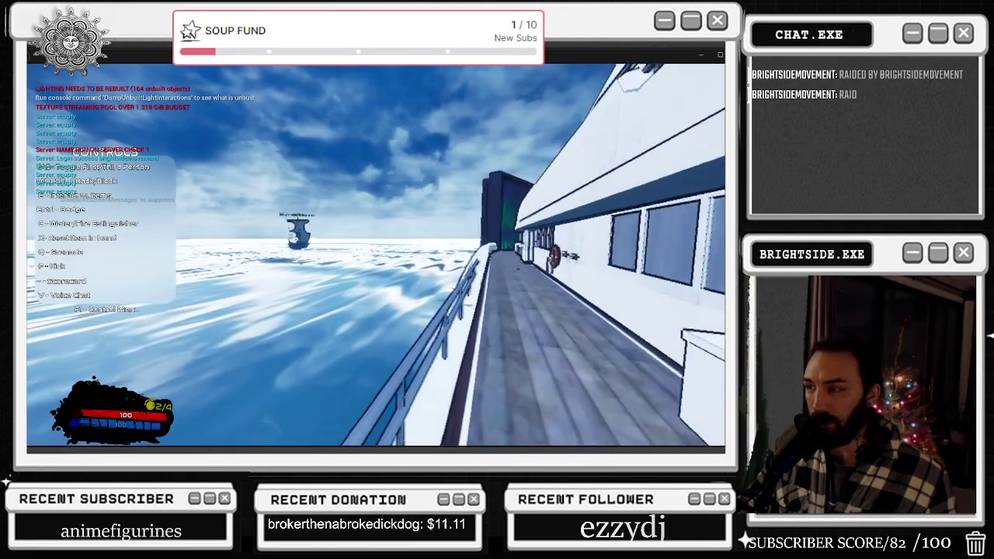
pyautogui.press('w')
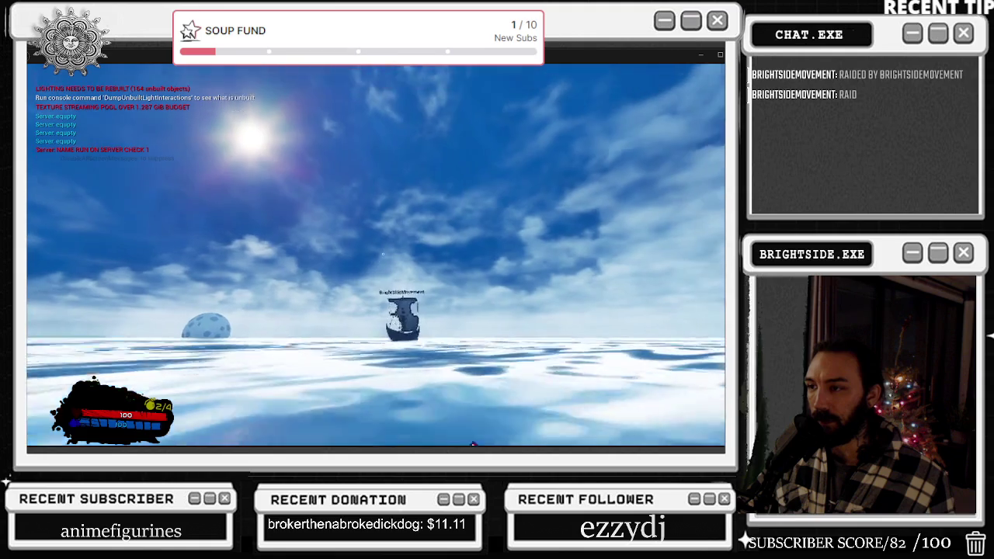
pyautogui.click(376, 256)
pyautogui.press('w')
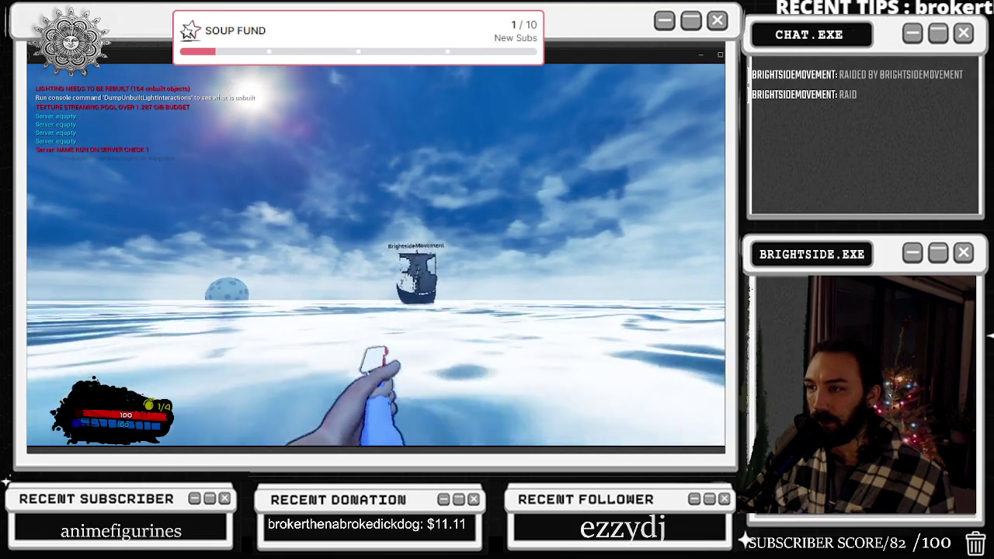
pyautogui.click(376, 255)
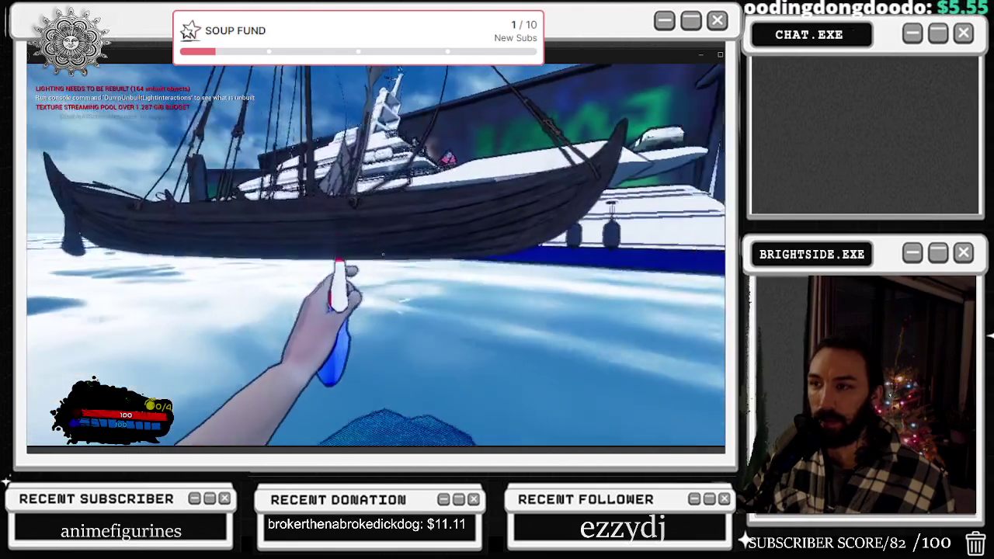
pyautogui.press('Escape')
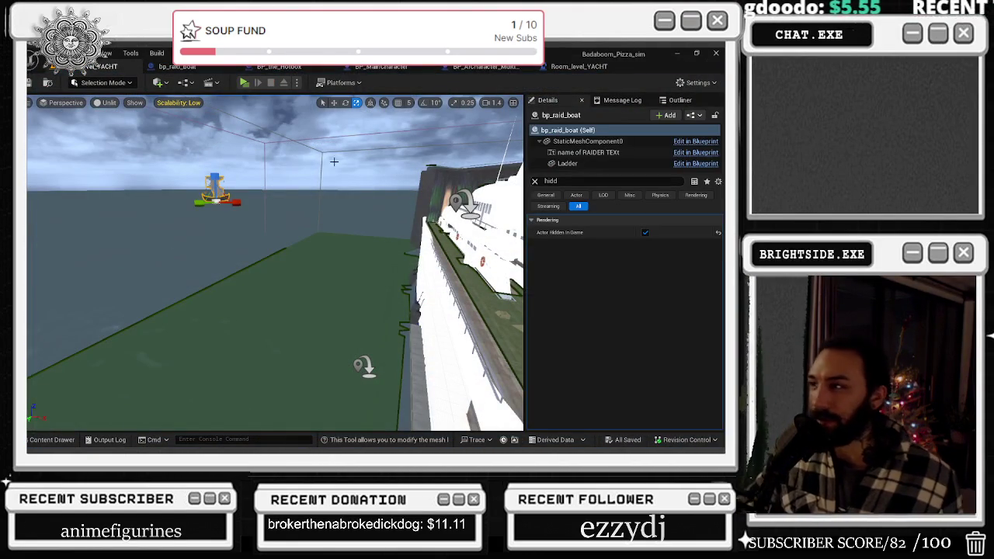
# Look over the ship moving timeline nodes in Room_level_YACHT, then play the level again.
pyautogui.click(560, 66)
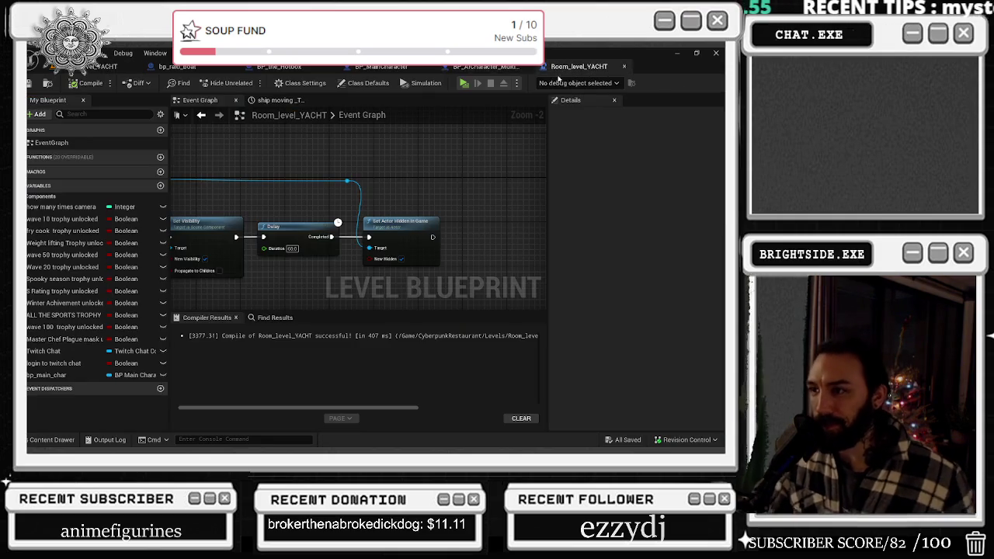
pyautogui.moveTo(448, 157); pyautogui.dragTo(513, 215)
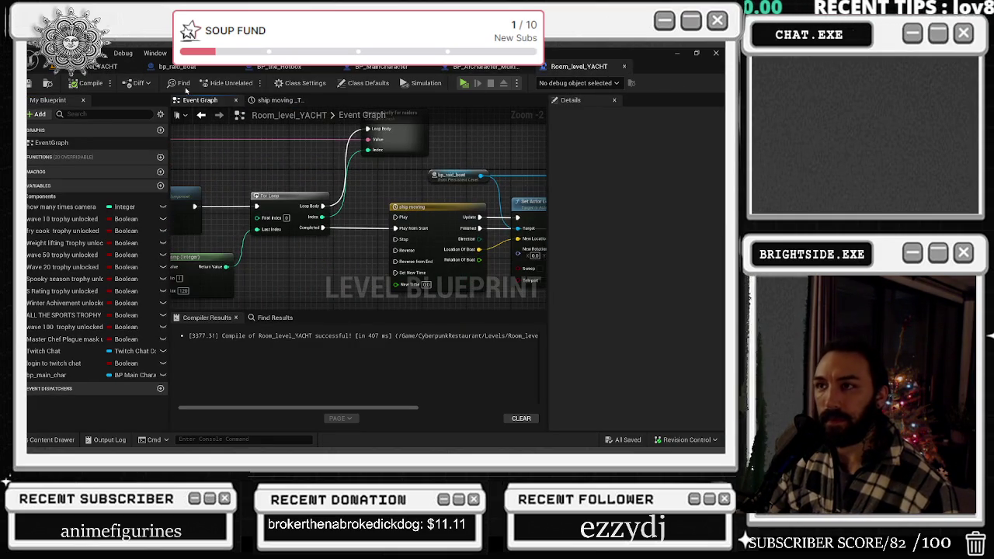
pyautogui.click(105, 67)
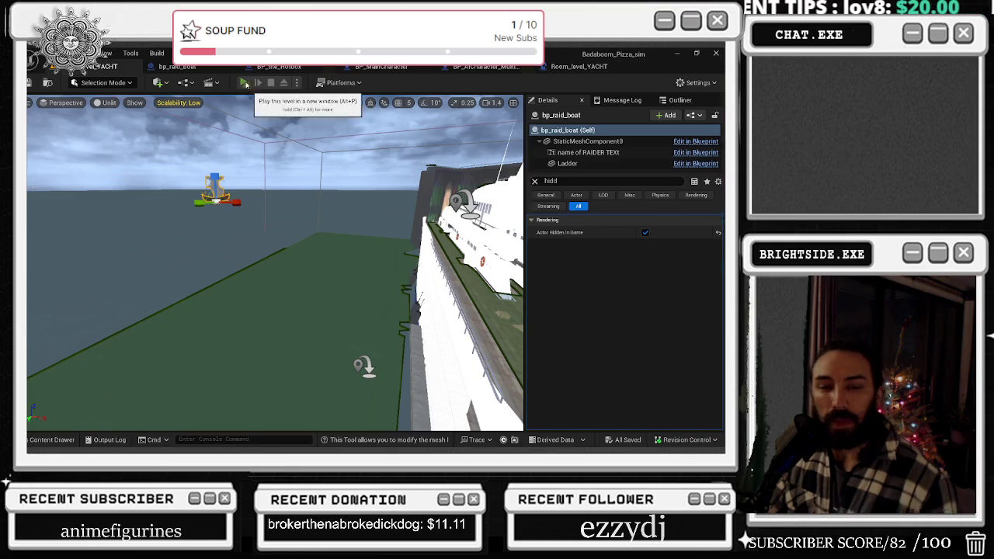
pyautogui.click(243, 82)
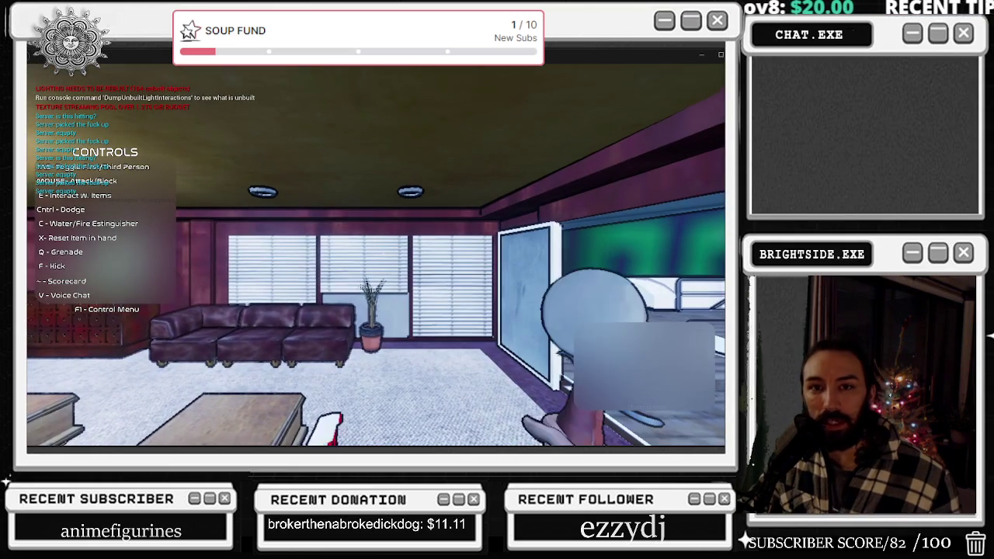
pyautogui.click(538, 320)
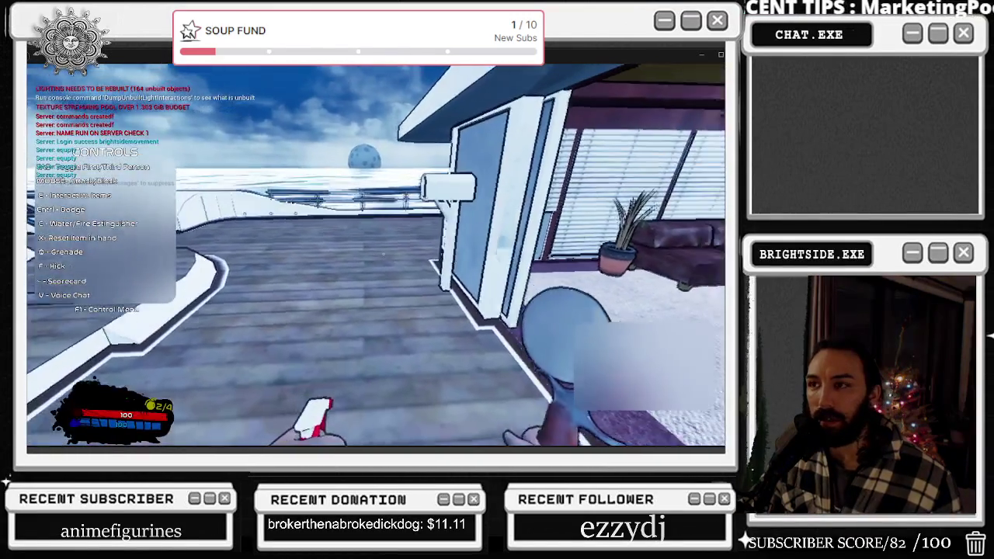
# Switch to third-person view, walk the chef forward to attack the monster, then stop playing.
pyautogui.moveTo(376, 257)
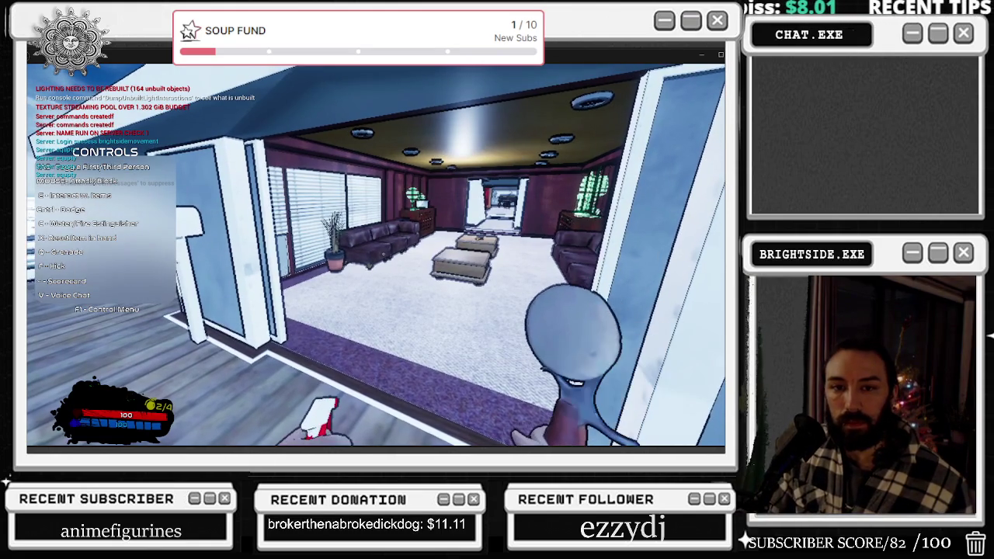
pyautogui.hotkey('alt', 'Tab')
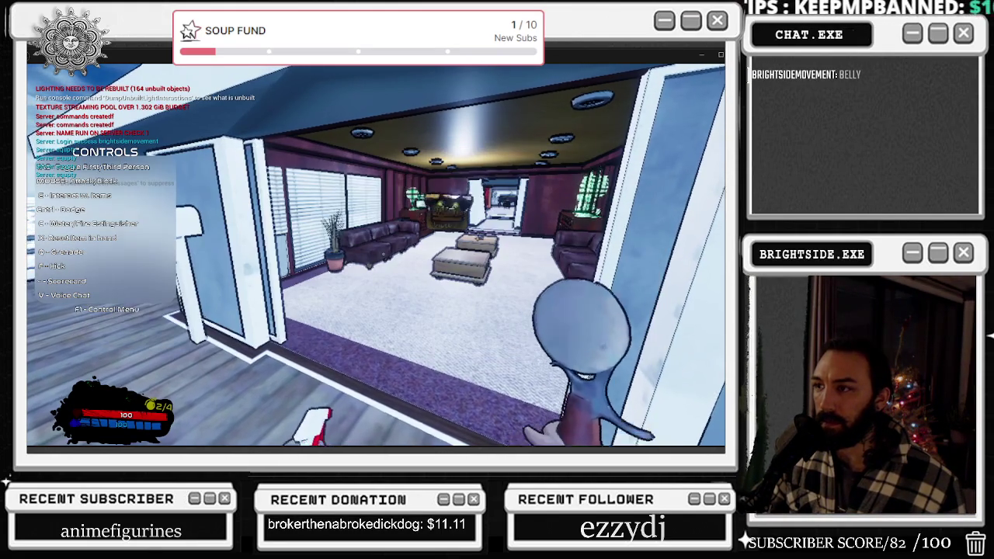
pyautogui.press('s')
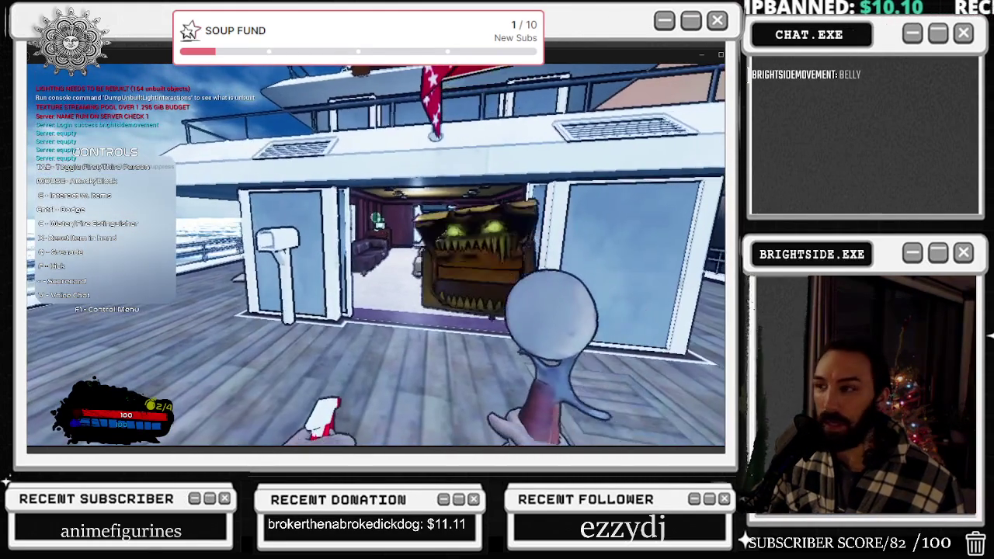
pyautogui.press('Tab')
pyautogui.press('w')
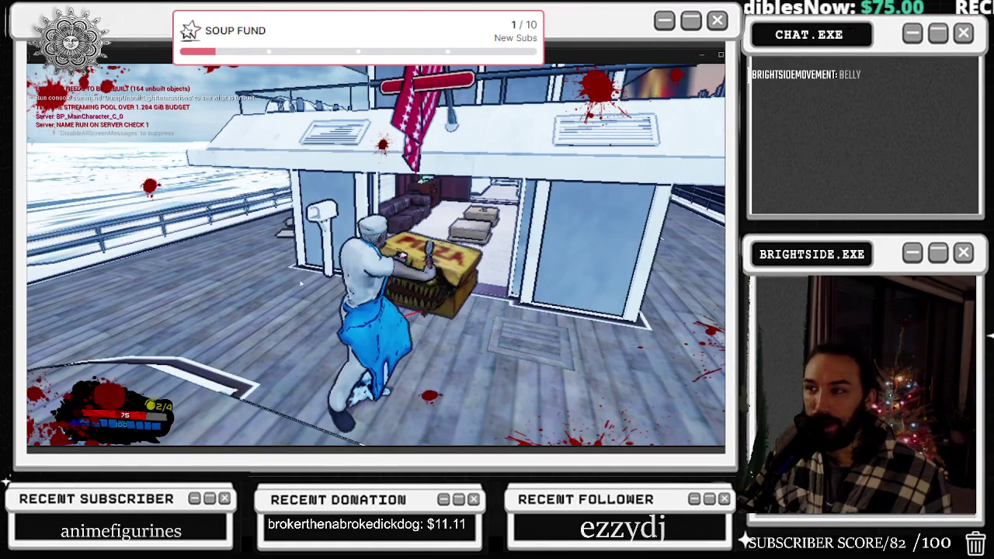
pyautogui.hotkey('alt', 'Tab')
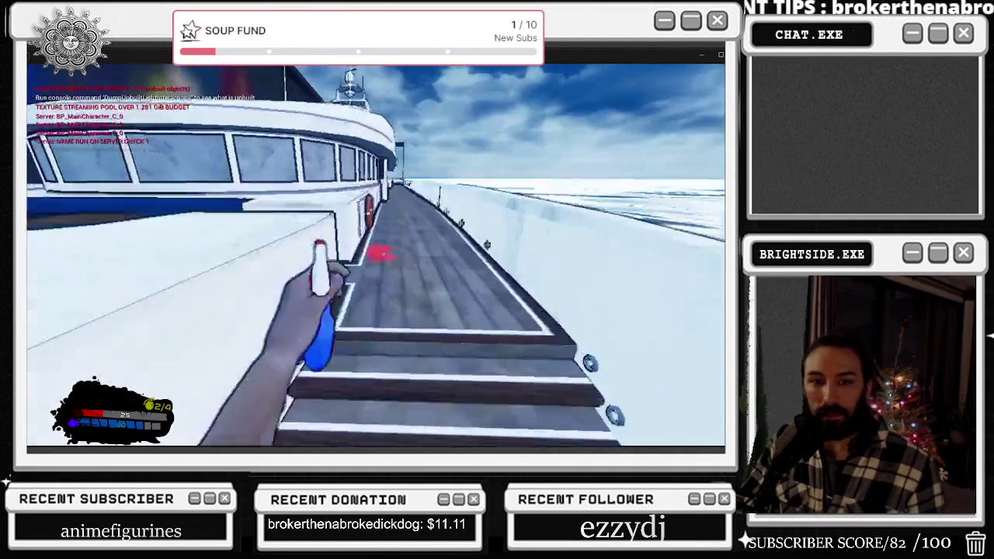
pyautogui.press('Escape')
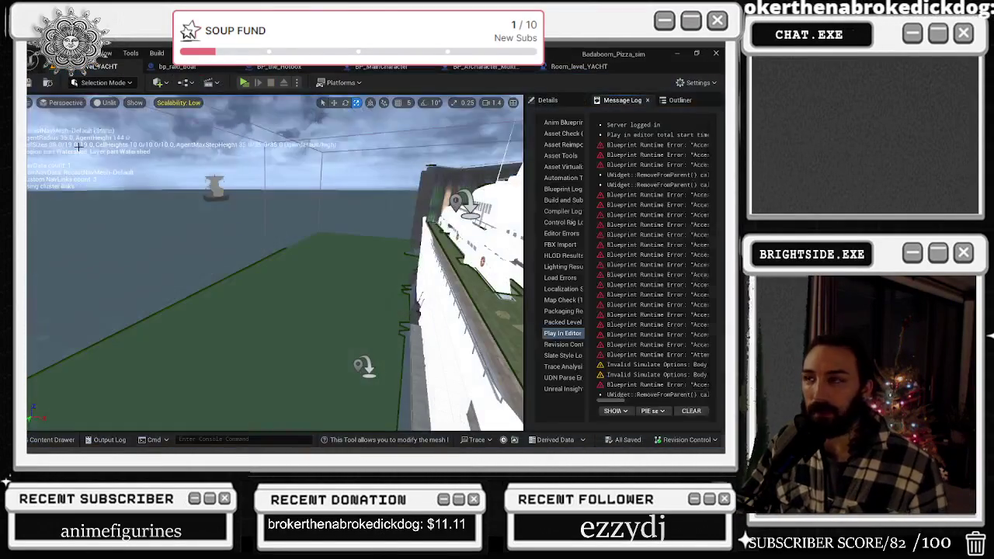
# Zoom and pan the Room_level_YACHT event graph over to the On Raided event nodes.
pyautogui.click(578, 66)
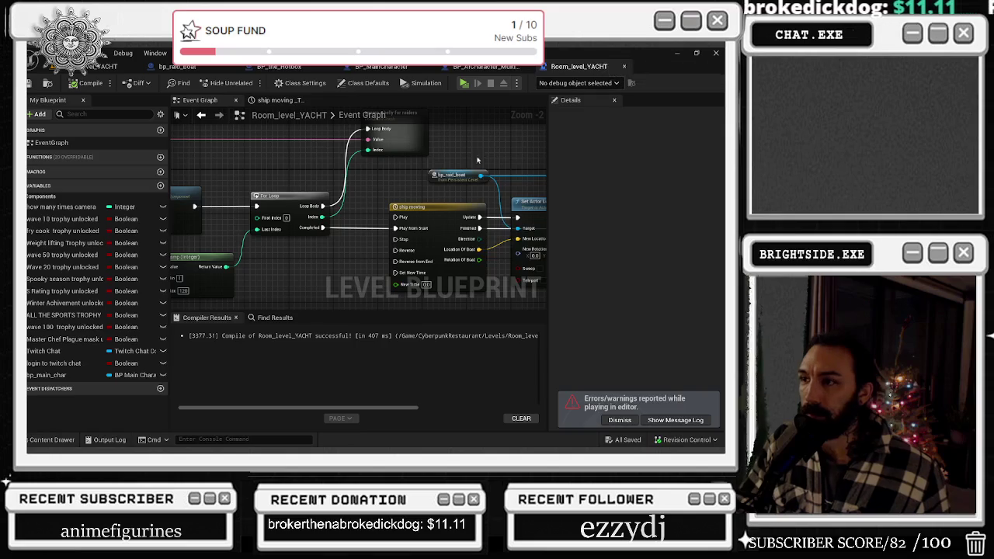
pyautogui.scroll(2, 316, 221)
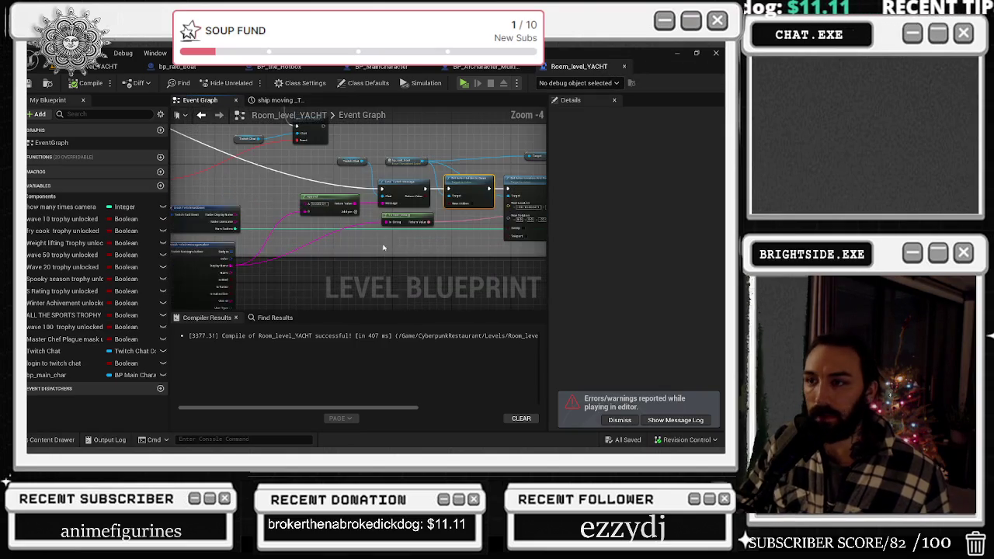
pyautogui.scroll(2, 366, 240)
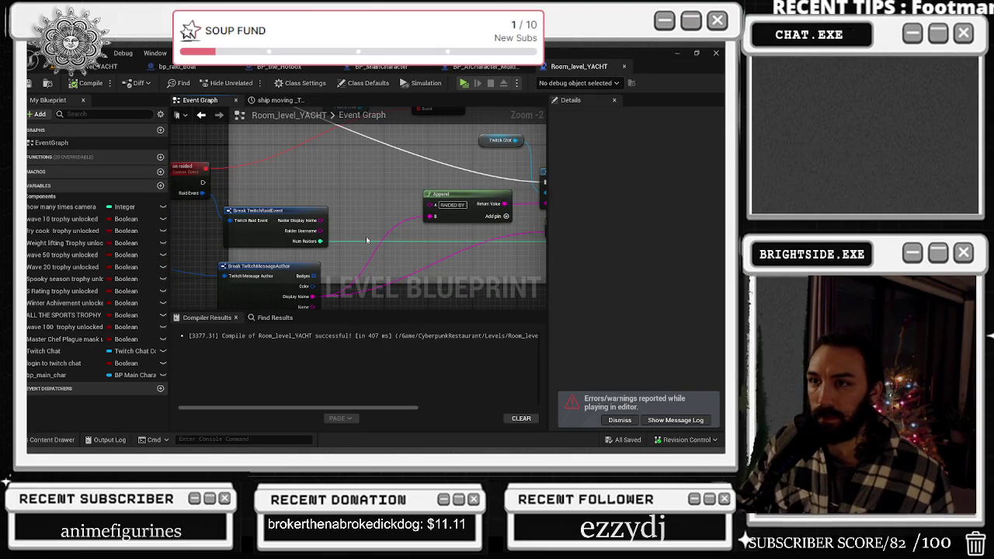
pyautogui.scroll(-1, 362, 234)
pyautogui.moveTo(360, 235)
pyautogui.mouseDown()
pyautogui.moveTo(231, 224)
pyautogui.moveTo(337, 210)
pyautogui.moveTo(395, 215)
pyautogui.mouseUp()
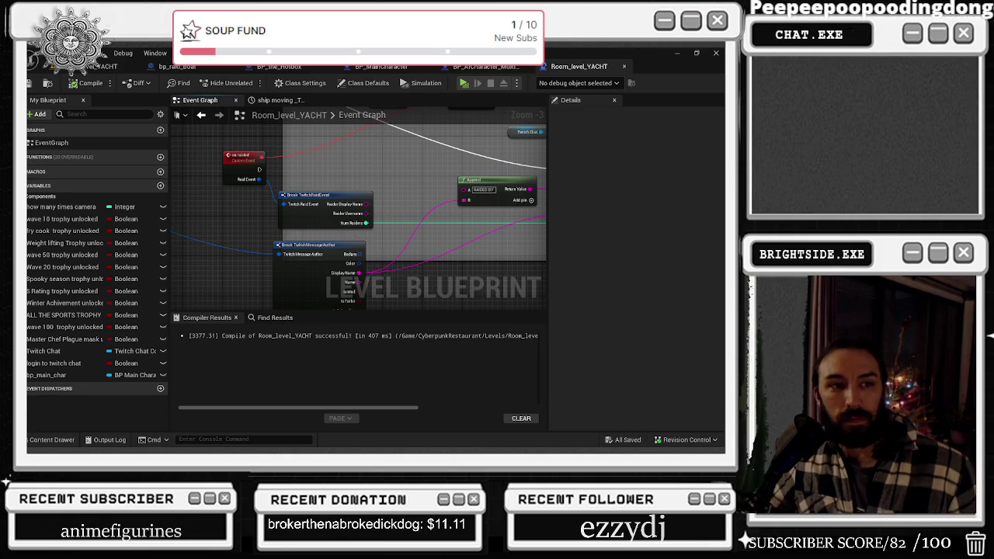
pyautogui.hotkey('alt', 'Tab')
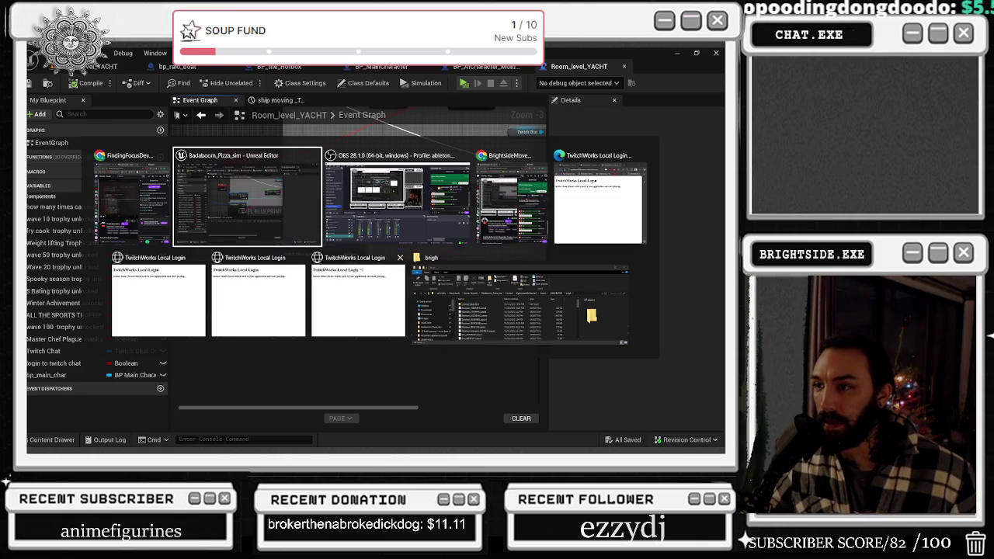
# Close the three extra TwitchWorks Local Login windows, the Explorer window and the last login window.
pyautogui.click(400, 257)
pyautogui.click(351, 257)
pyautogui.click(300, 257)
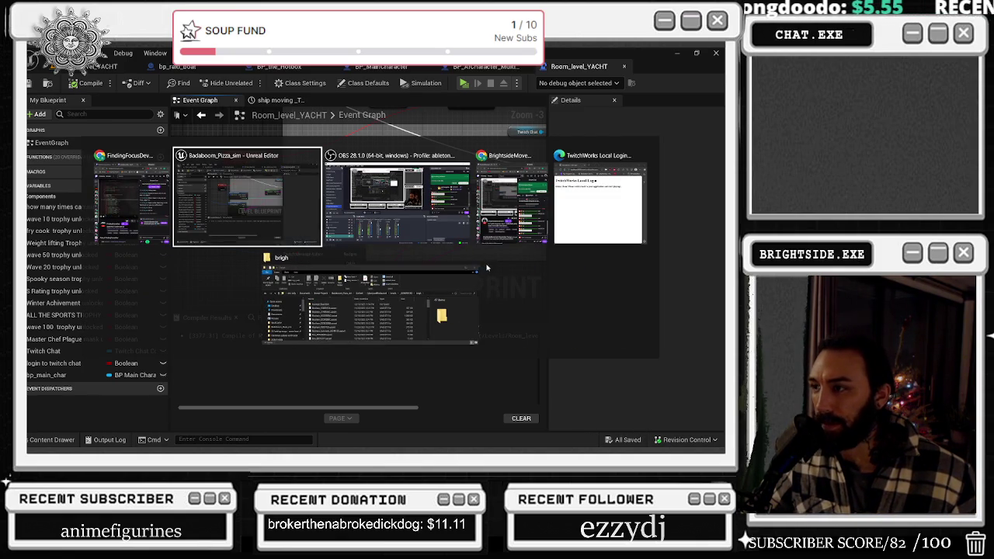
pyautogui.click(473, 257)
pyautogui.click(639, 213)
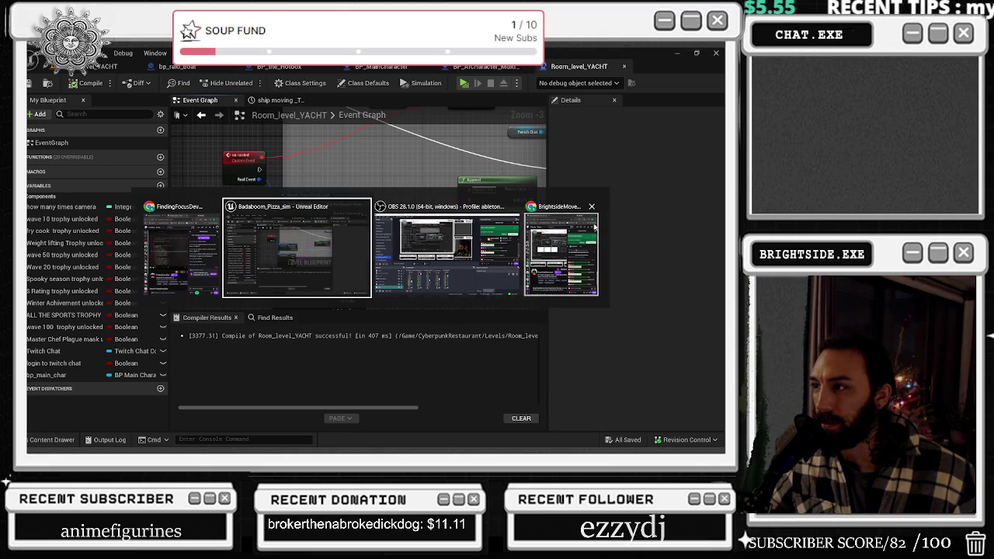
pyautogui.press('Escape')
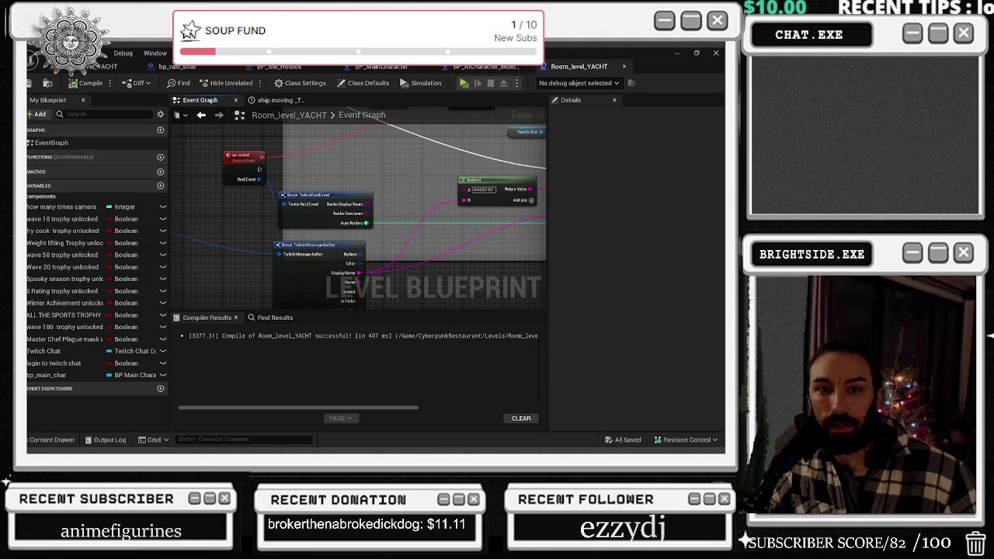
pyautogui.hotkey('alt', 'Tab')
pyautogui.press('Escape')
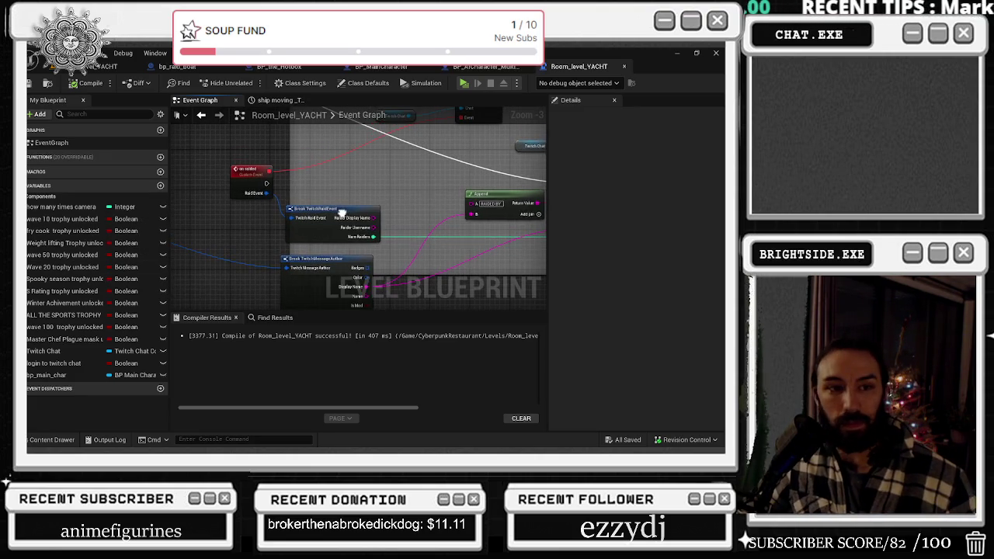
# Undo the last selection and Blueprint node move, then go back to the Room_level_YACHT graph.
pyautogui.click(134, 68)
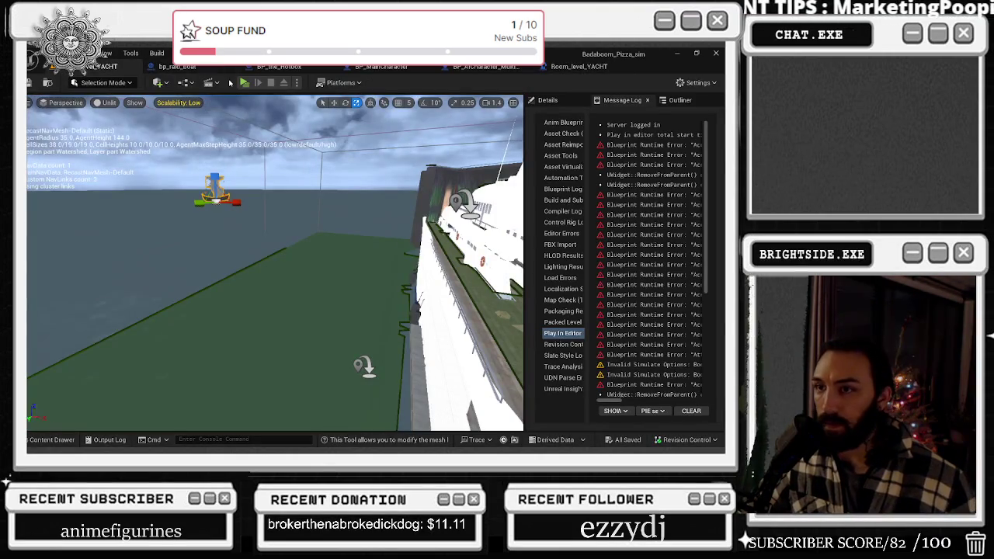
pyautogui.moveTo(326, 311)
pyautogui.mouseDown()
pyautogui.moveTo(365, 302)
pyautogui.moveTo(287, 291)
pyautogui.moveTo(292, 307)
pyautogui.mouseUp()
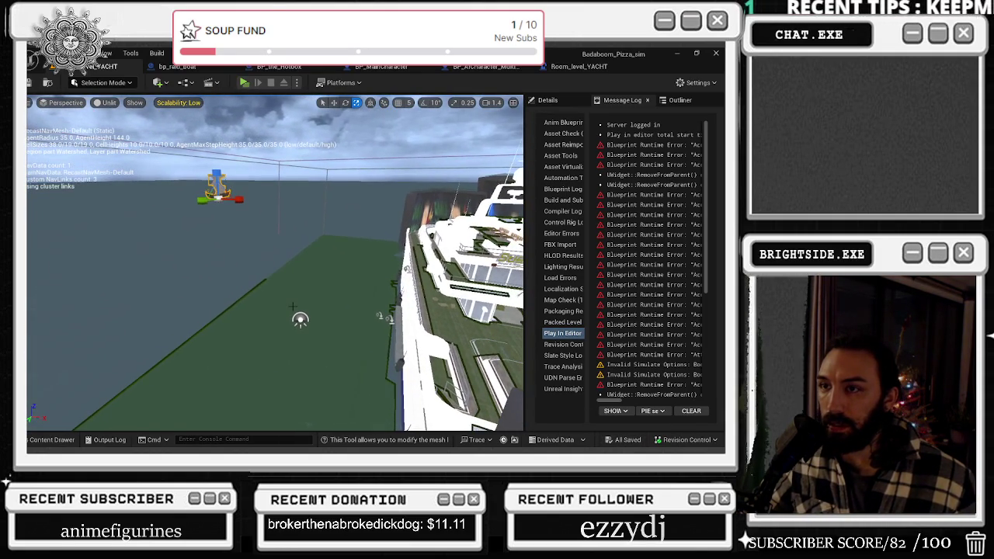
pyautogui.hotkey('ctrl', 'z')
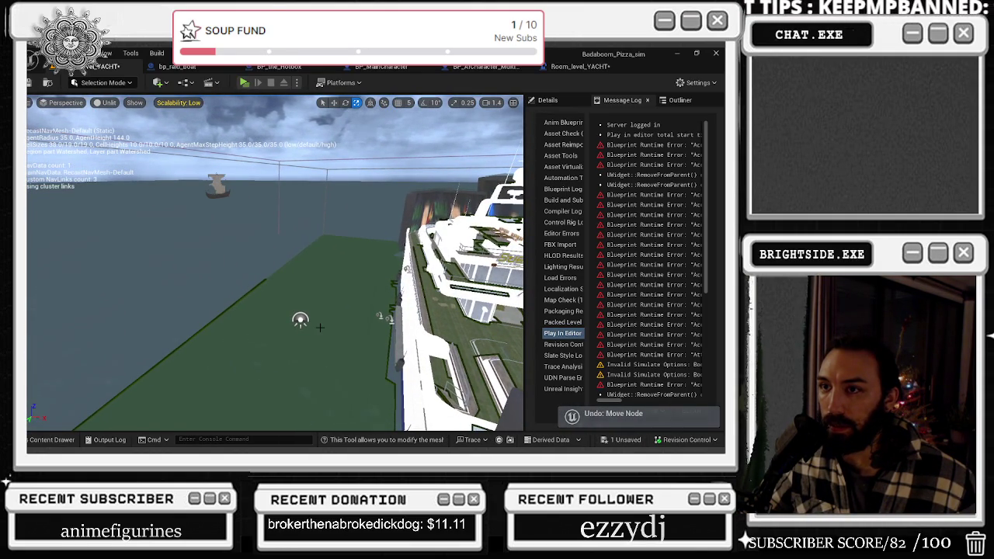
pyautogui.moveTo(320, 327); pyautogui.dragTo(314, 353)
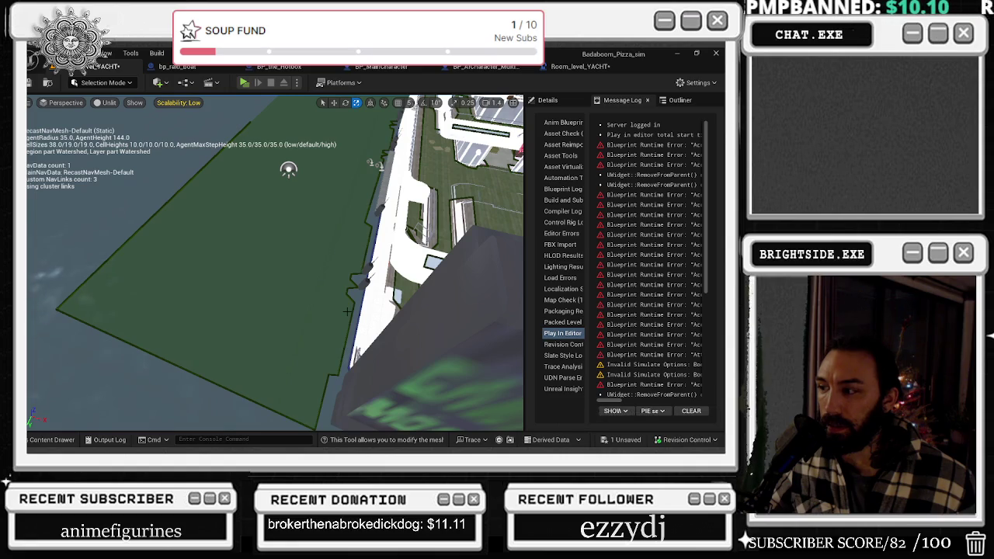
pyautogui.hotkey('ctrl', 'z')
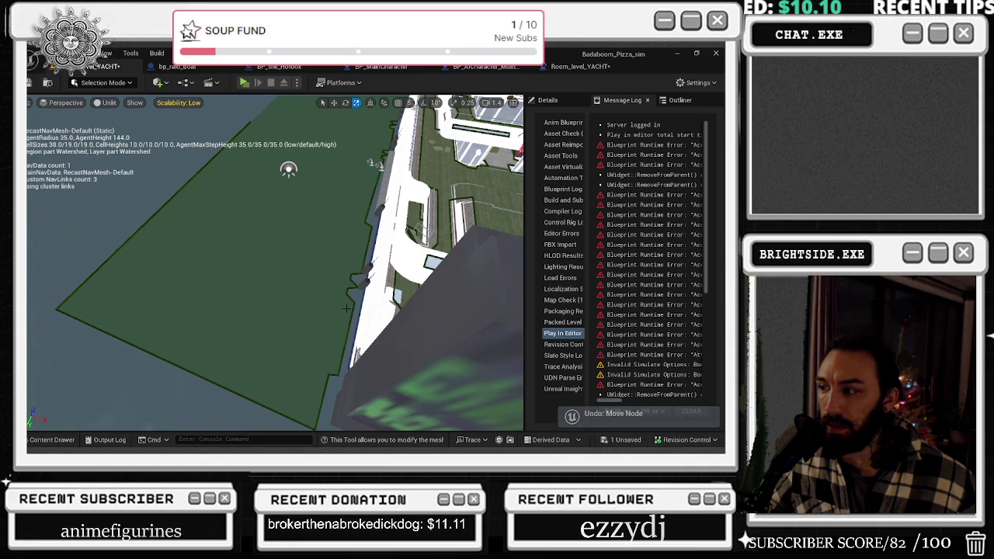
pyautogui.click(579, 67)
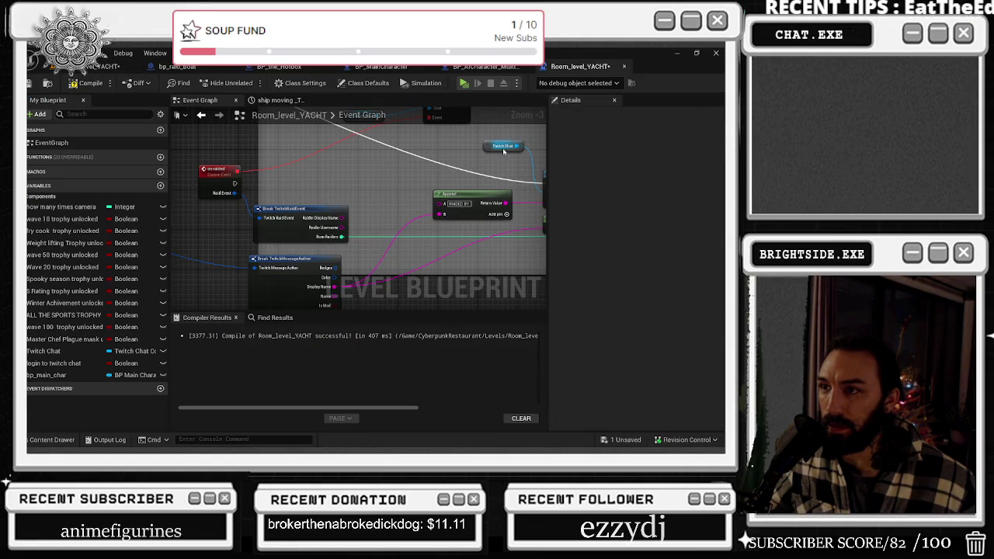
# Undo once more, then use Edit > Redo Move Node to restore the Break TwitchMessageAuthor node.
pyautogui.hotkey('ctrl', 'z')
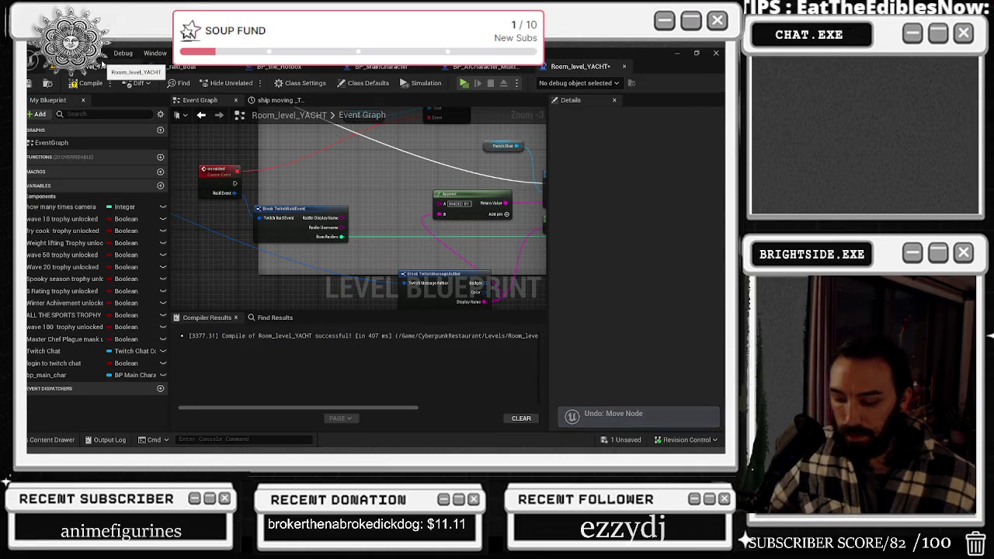
pyautogui.click(70, 53)
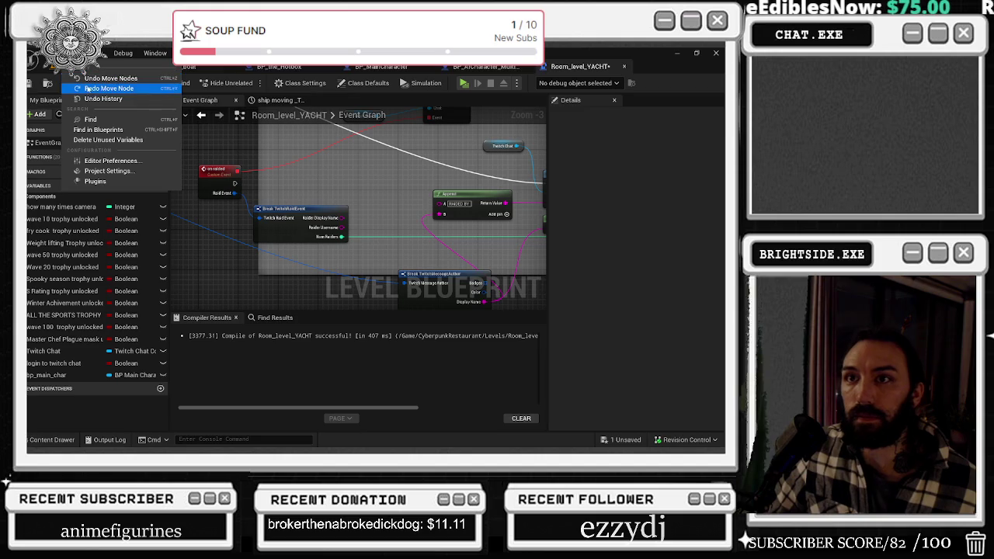
pyautogui.click(88, 90)
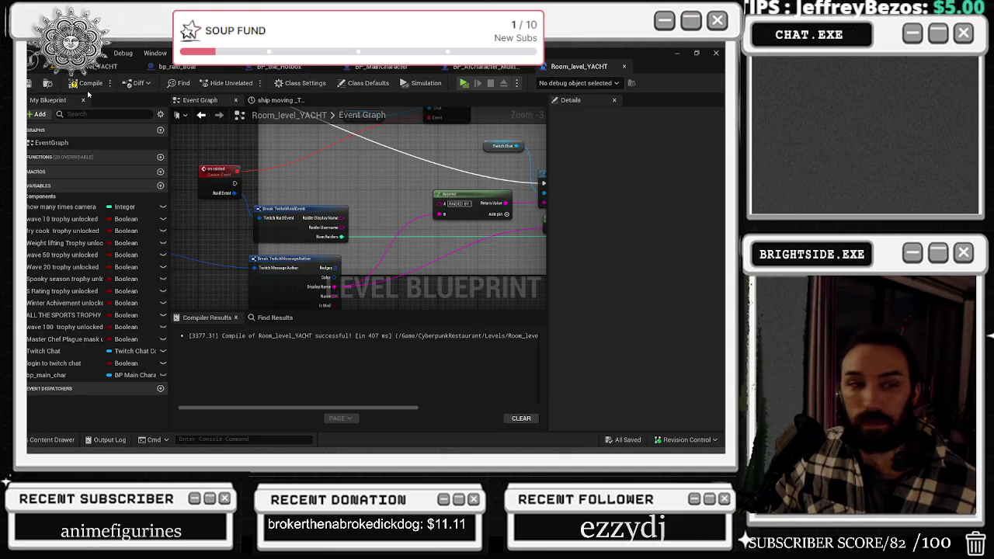
# Compile the Level Blueprint and open the ship moving timeline's curve tracks.
pyautogui.moveTo(358, 217)
pyautogui.mouseDown()
pyautogui.moveTo(365, 233)
pyautogui.moveTo(351, 254)
pyautogui.moveTo(334, 217)
pyautogui.moveTo(201, 178)
pyautogui.moveTo(145, 145)
pyautogui.mouseUp()
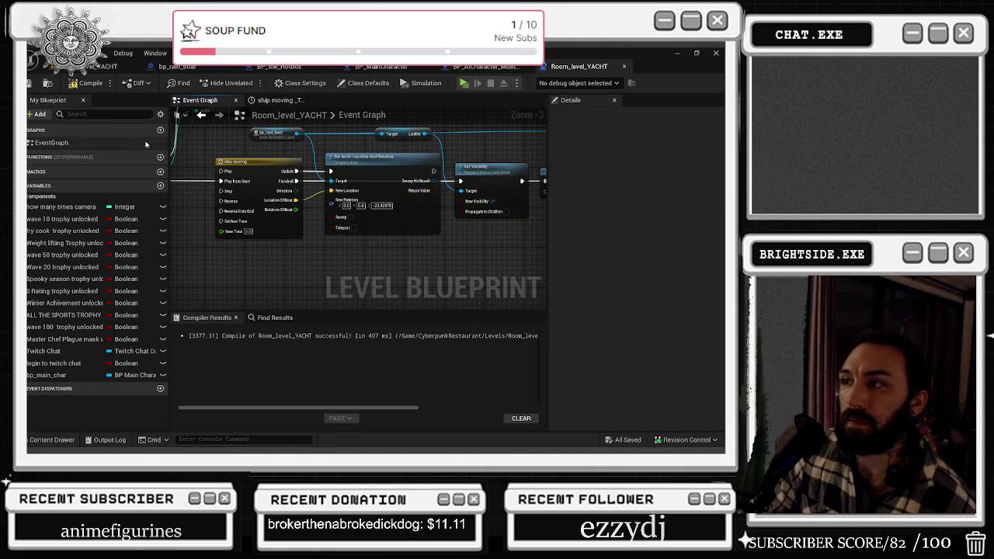
pyautogui.click(87, 83)
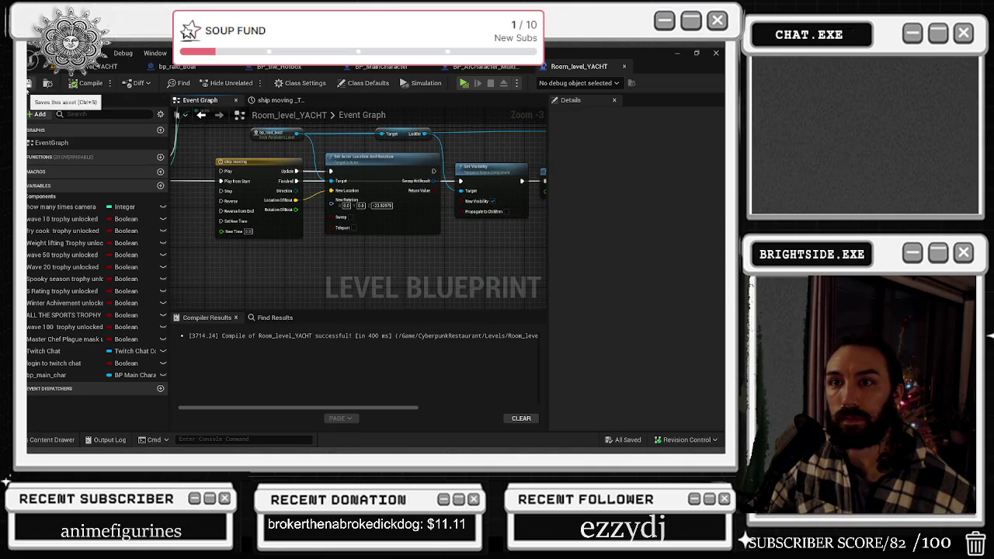
pyautogui.click(249, 162)
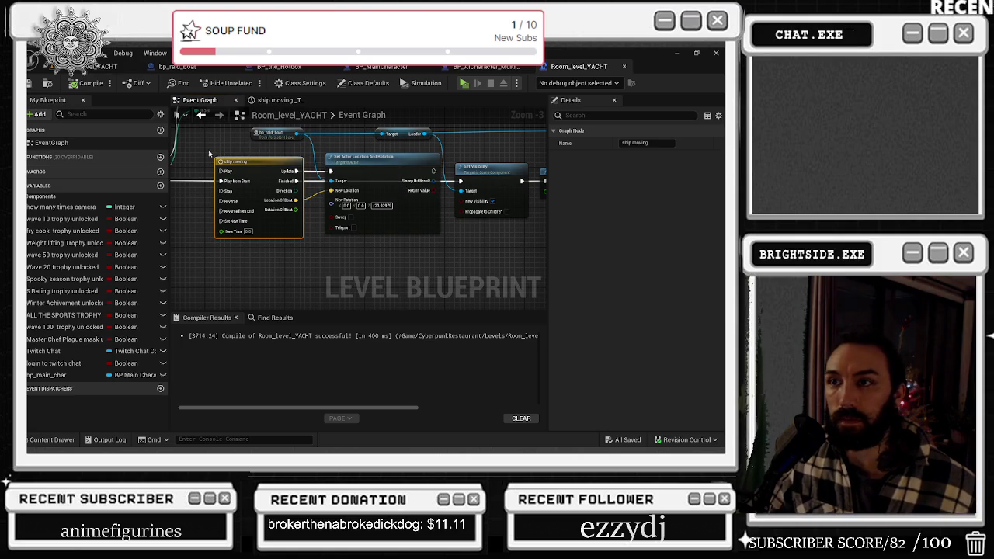
pyautogui.doubleClick(237, 175)
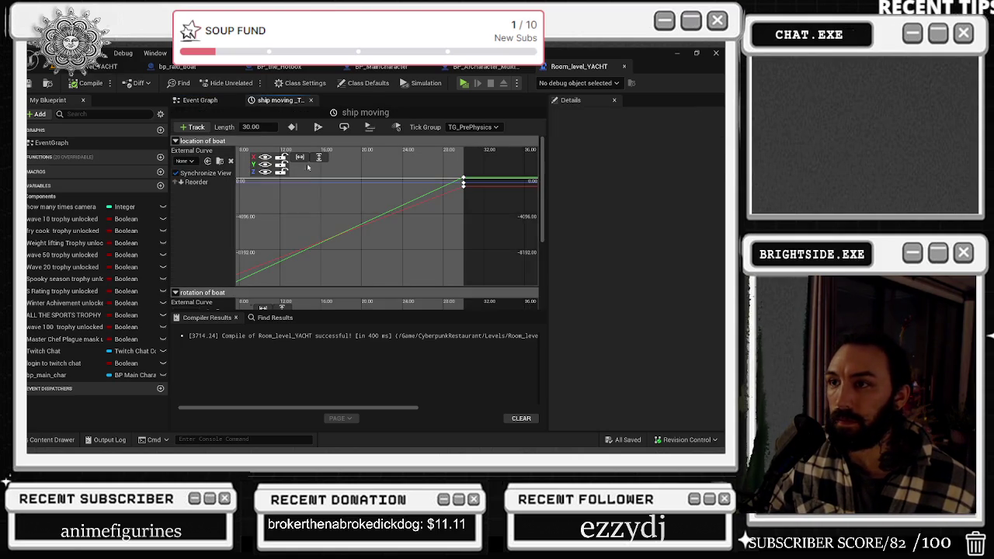
# Show only the boat's X location curve and select its final key at 30 seconds.
pyautogui.click(457, 182)
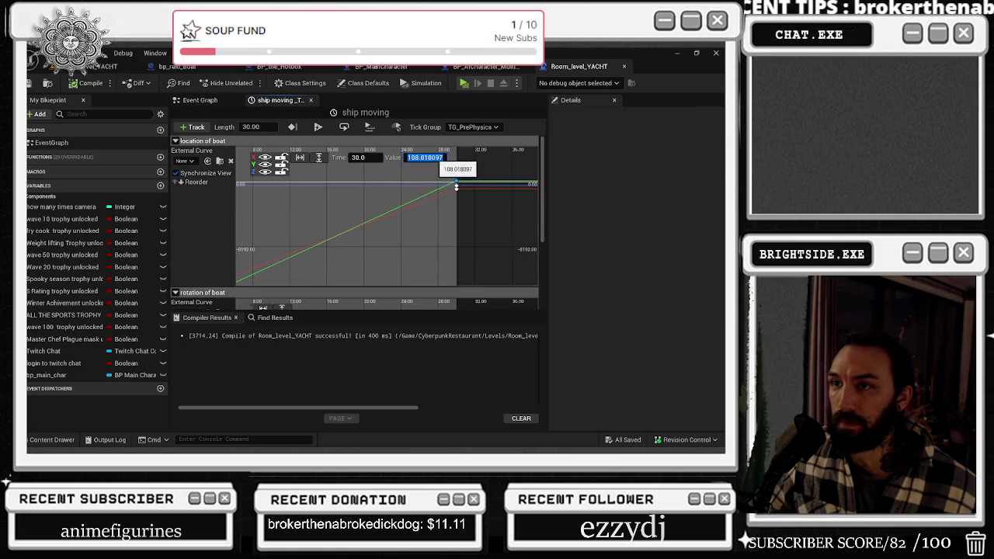
pyautogui.click(264, 171)
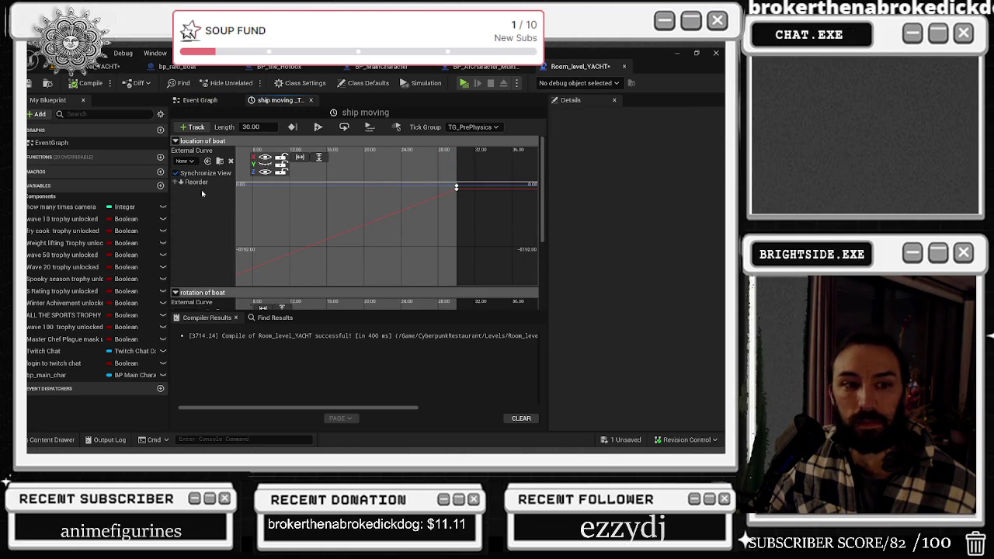
pyautogui.click(456, 187)
pyautogui.click(432, 163)
pyautogui.click(456, 187)
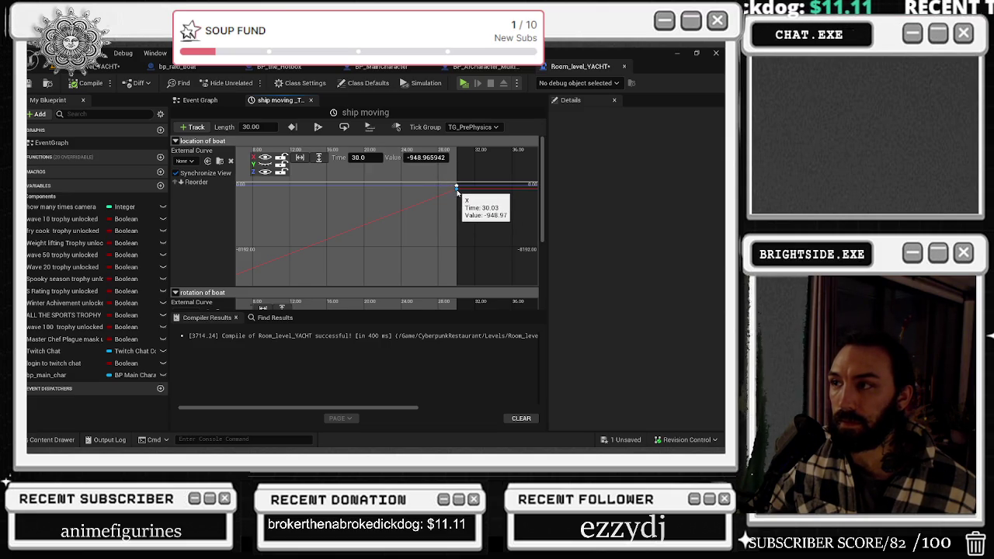
# Compare that value with bp_raid_boat's Location X in the level Details, then hide the X curve.
pyautogui.hotkey('alt', 'Tab')
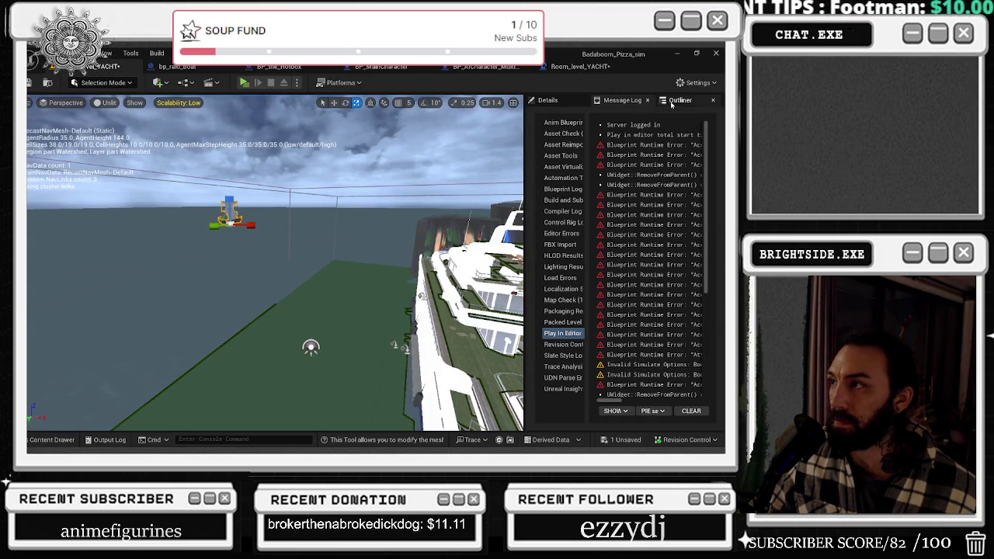
pyautogui.click(676, 101)
pyautogui.click(548, 100)
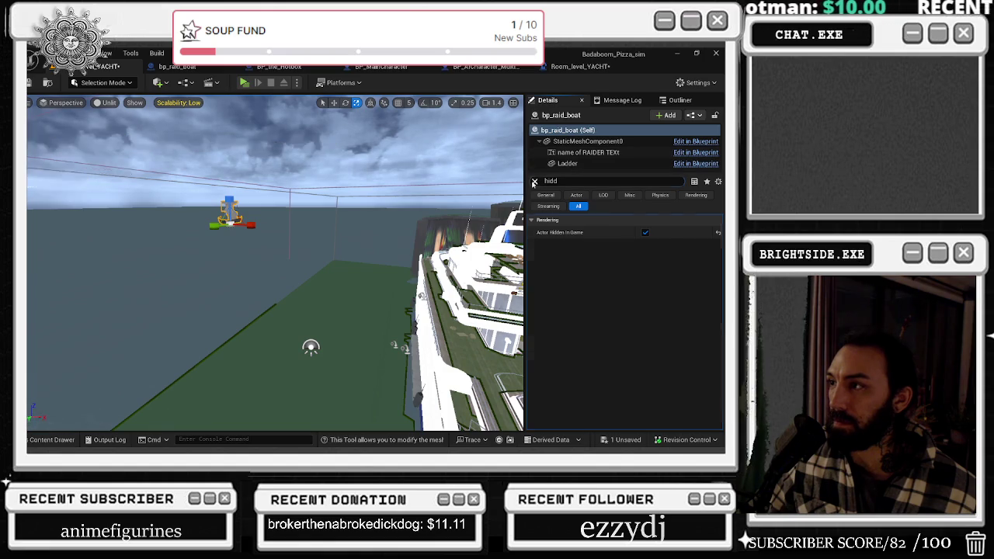
pyautogui.click(535, 181)
pyautogui.moveTo(639, 232); pyautogui.dragTo(656, 232)
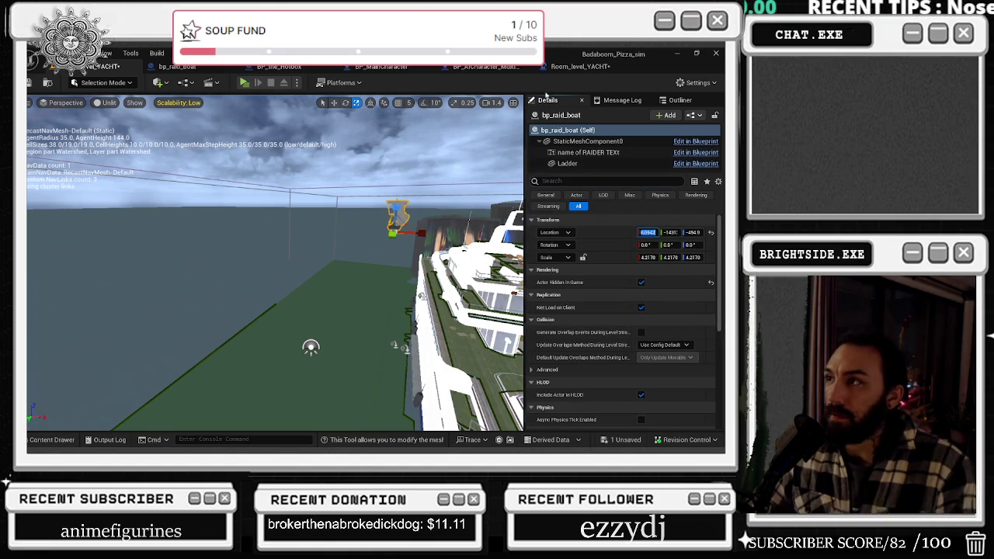
pyautogui.hotkey('alt', 'Tab')
pyautogui.click(266, 157)
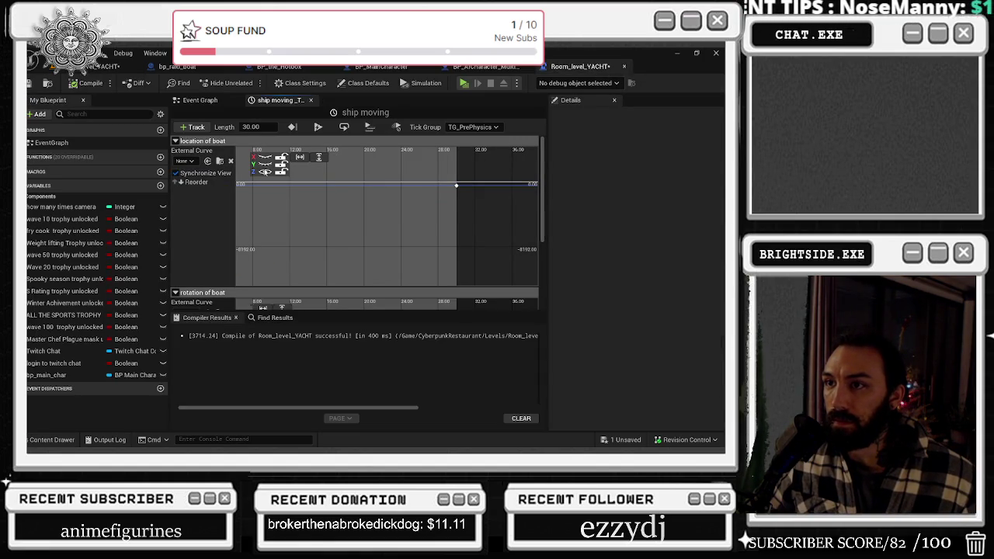
# Read the Y curve's 30-second key and enter 108.01 as the raid boat's Location Y.
pyautogui.click(266, 164)
pyautogui.click(457, 181)
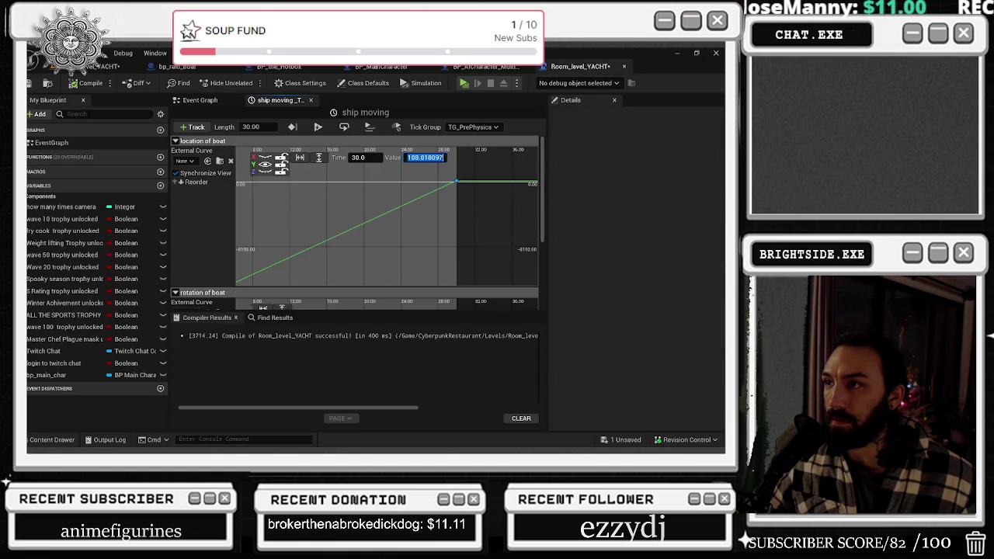
pyautogui.hotkey('alt', 'Tab')
pyautogui.write('108.01')
pyautogui.press('Return')
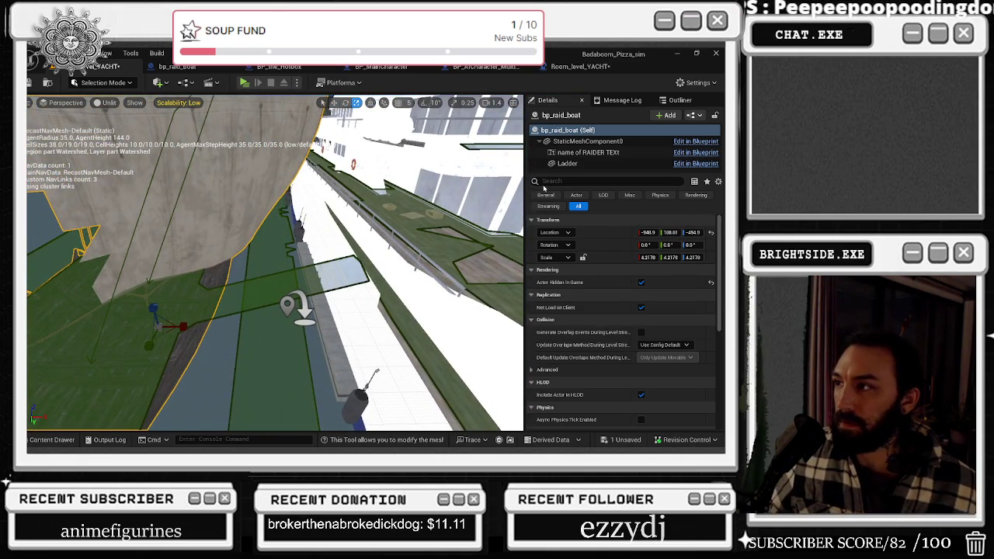
# Set the boat's Ladder component to Hidden in Game while keeping it Visible in the editor.
pyautogui.click(567, 163)
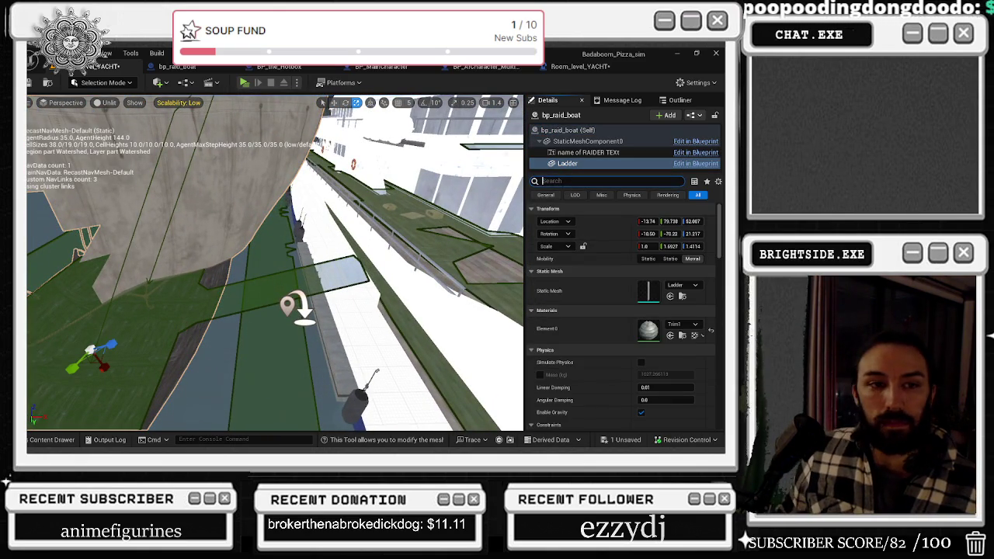
pyautogui.write('HIDDEN')
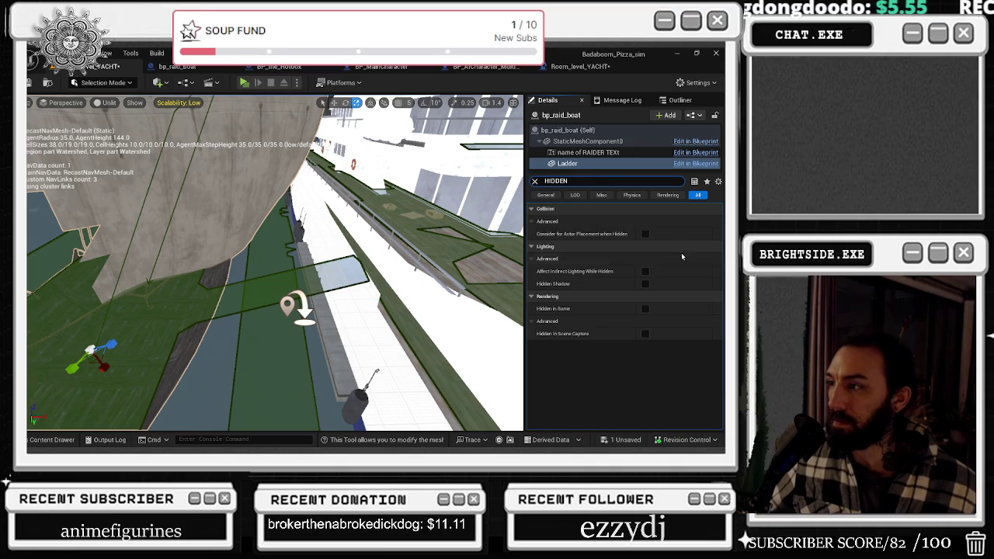
pyautogui.click(646, 309)
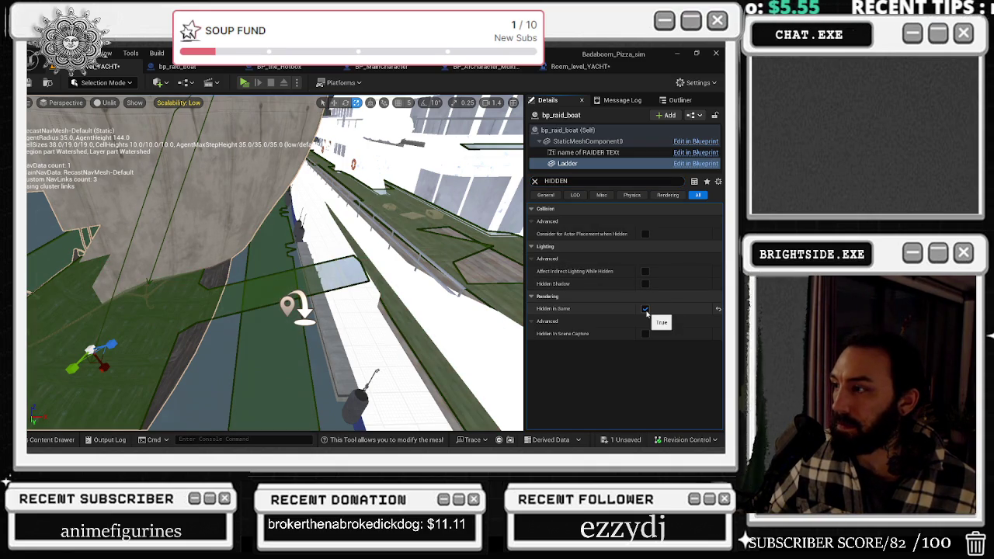
pyautogui.hotkey('ctrl', 'a')
pyautogui.write('VIS')
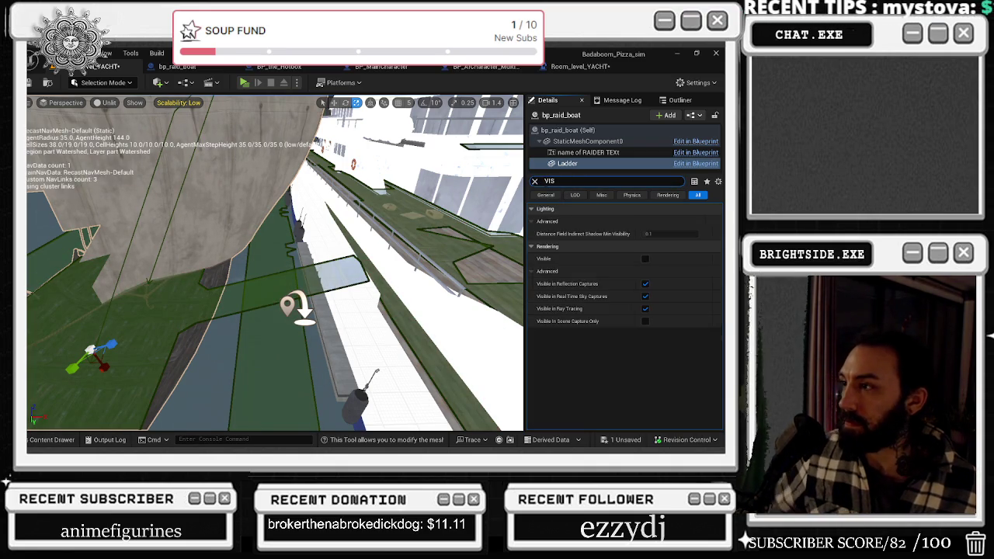
pyautogui.click(646, 259)
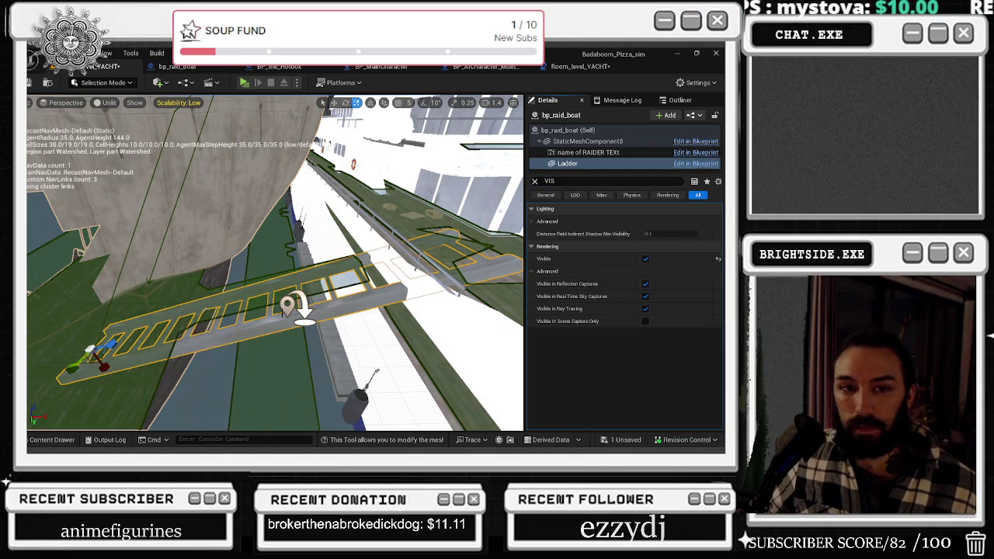
# Open the bp_raid_boat Blueprint and scale the ladder down to shorten it.
pyautogui.moveTo(127, 353); pyautogui.dragTo(134, 354)
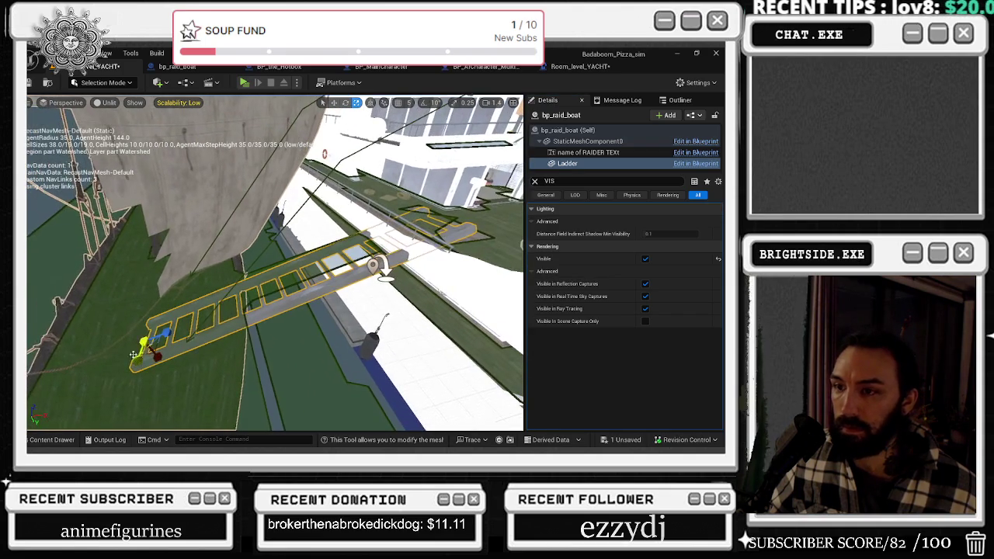
pyautogui.click(228, 373)
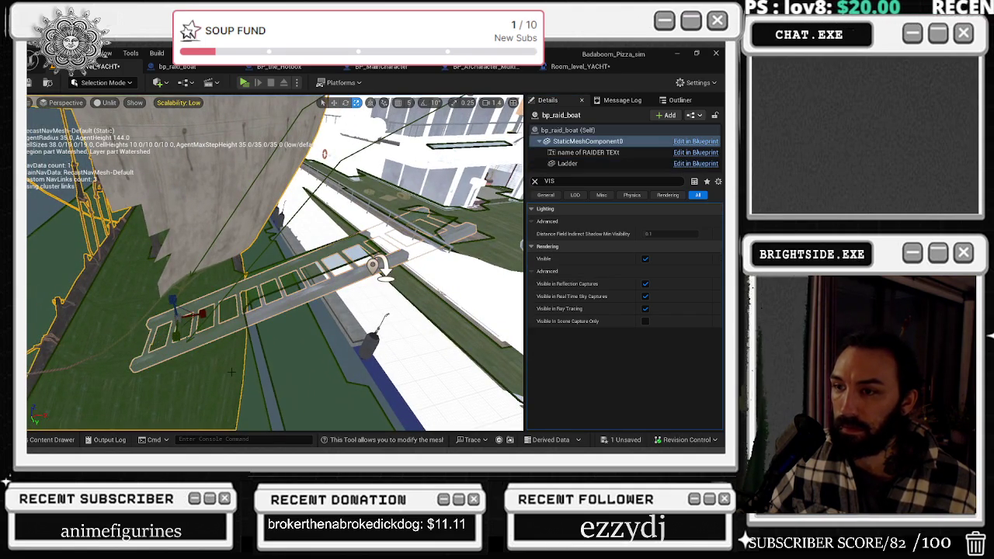
pyautogui.doubleClick(231, 372)
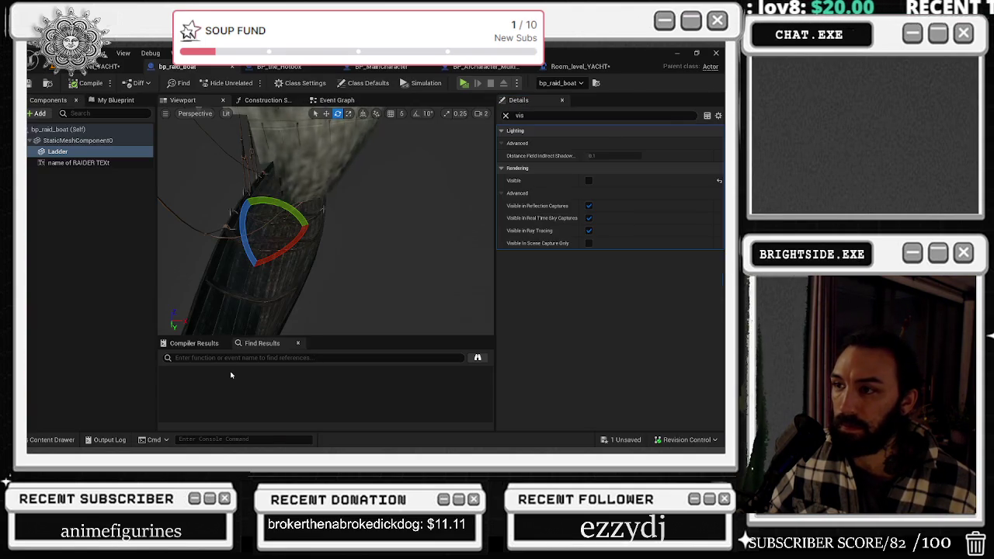
pyautogui.click(589, 180)
pyautogui.click(589, 180)
pyautogui.hotkey('ctrl', 'z')
pyautogui.press('r')
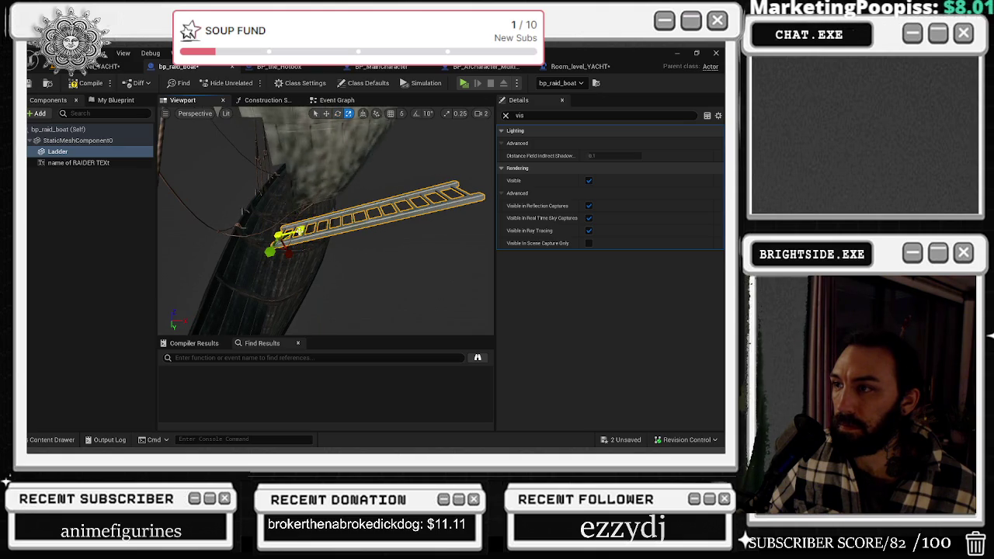
pyautogui.moveTo(299, 231); pyautogui.dragTo(289, 233)
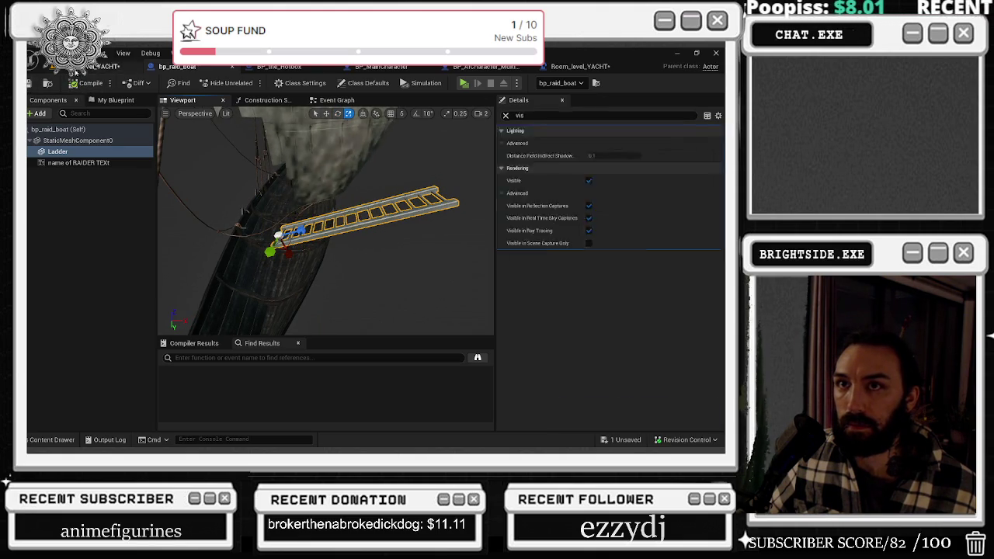
# Back in the yacht level, select the AI jump nav link beside the ladder.
pyautogui.click(117, 67)
pyautogui.moveTo(274, 264)
pyautogui.mouseDown()
pyautogui.moveTo(228, 264)
pyautogui.moveTo(221, 280)
pyautogui.moveTo(233, 268)
pyautogui.mouseUp()
pyautogui.click(288, 276)
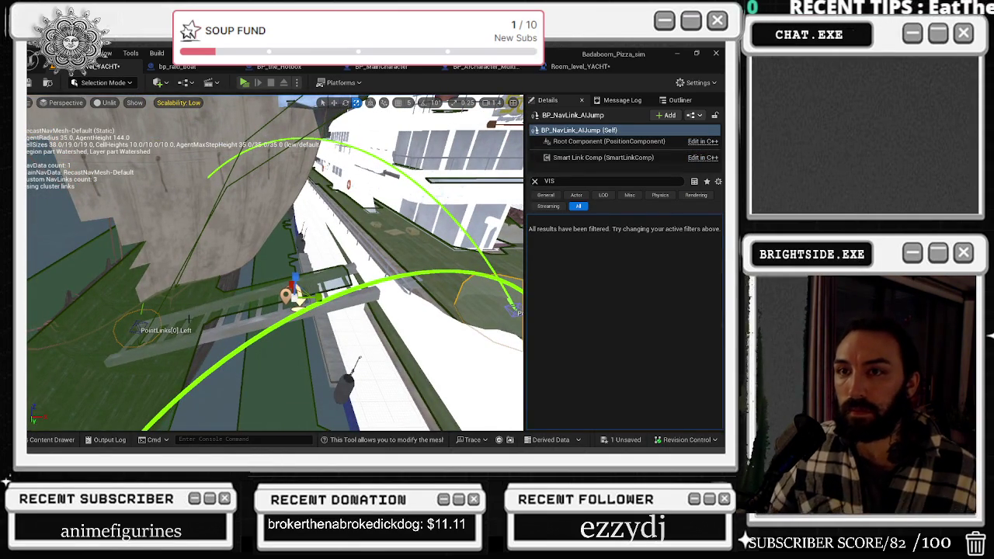
# Fly the yacht level view over the raid boat's ladder and the yacht deck.
pyautogui.click(235, 307)
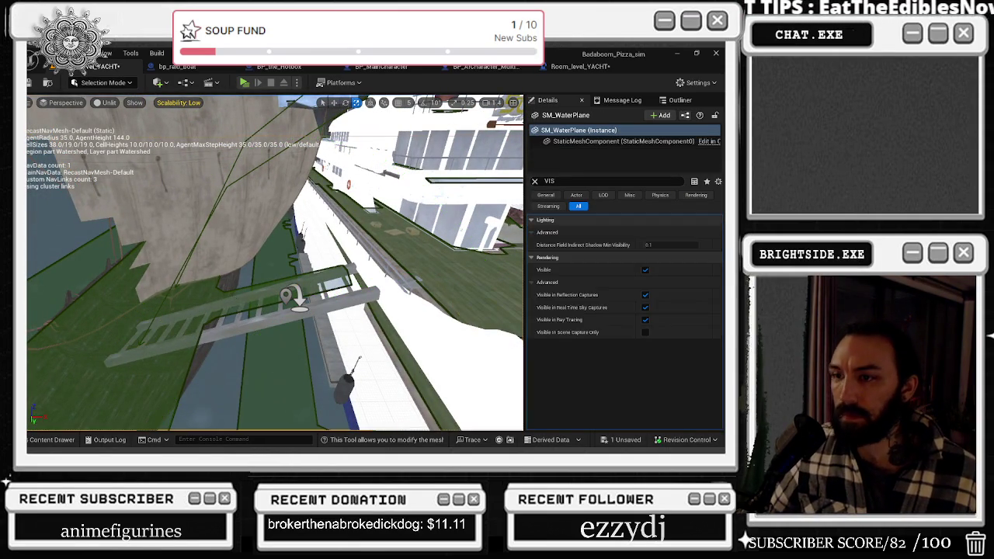
pyautogui.hotkey('ctrl', 'Tab')
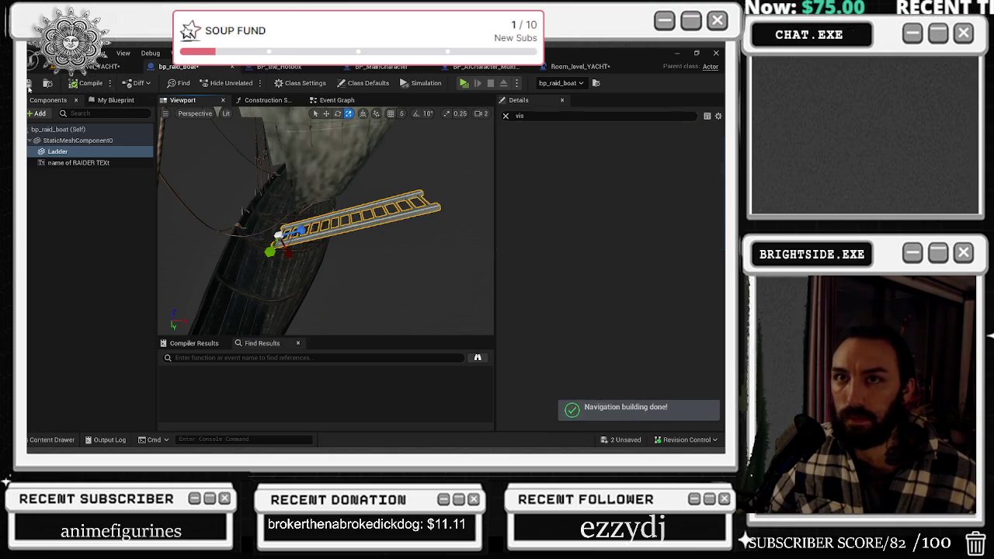
pyautogui.click(113, 66)
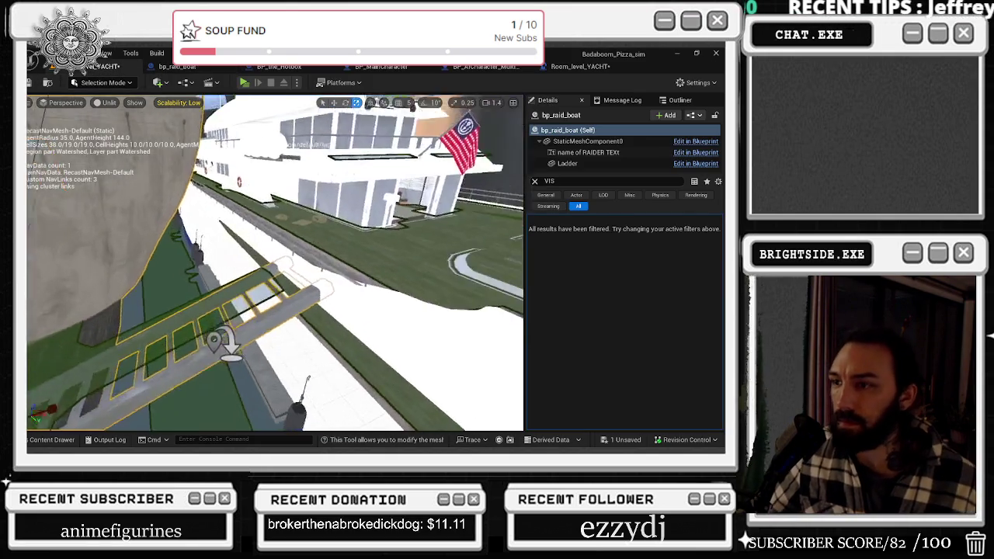
pyautogui.moveTo(275, 264)
pyautogui.mouseDown()
pyautogui.moveTo(226, 280)
pyautogui.moveTo(110, 239)
pyautogui.mouseUp()
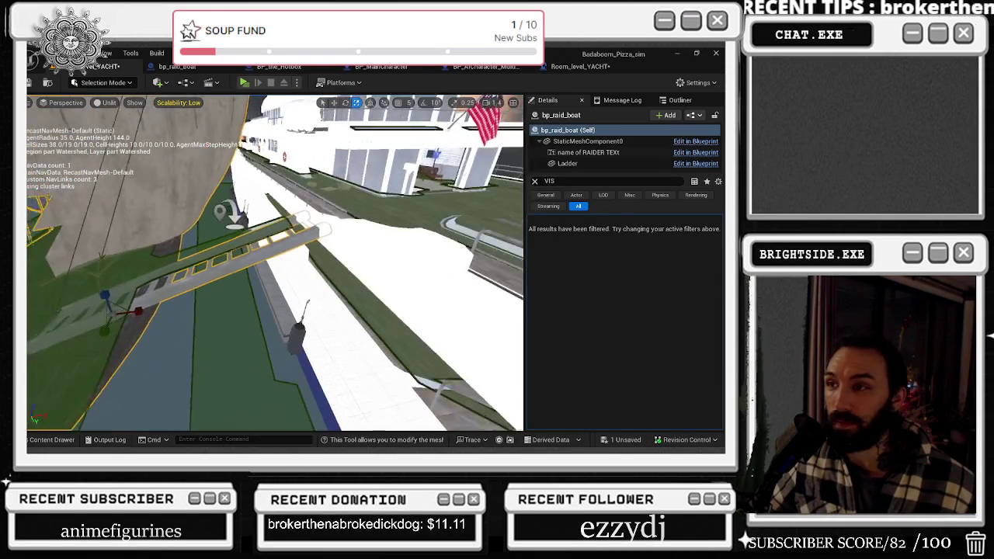
# Tilt the Ladder's far end down in bp_raid_boat, check it in the level, and undo the unwanted change.
pyautogui.click(695, 163)
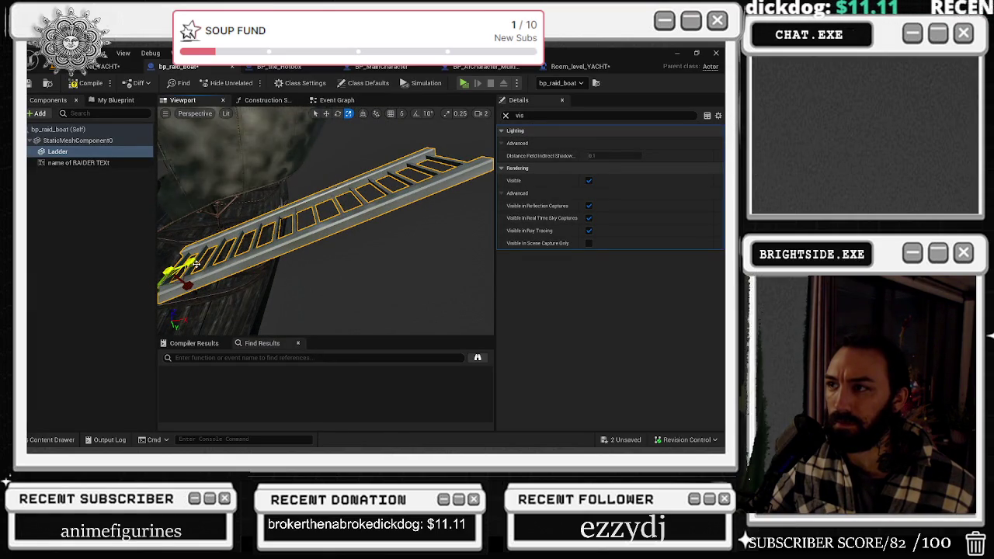
pyautogui.moveTo(197, 265); pyautogui.dragTo(191, 269)
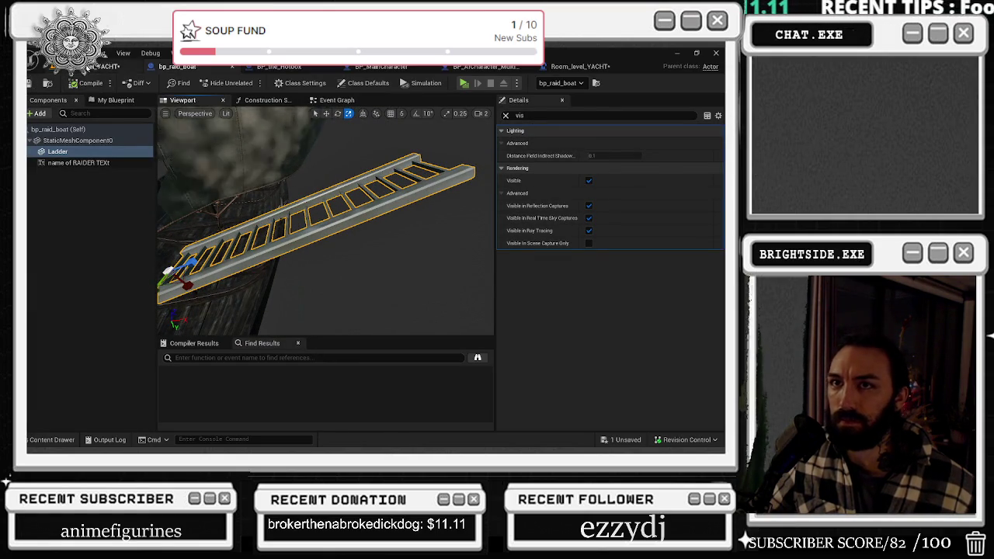
pyautogui.click(93, 66)
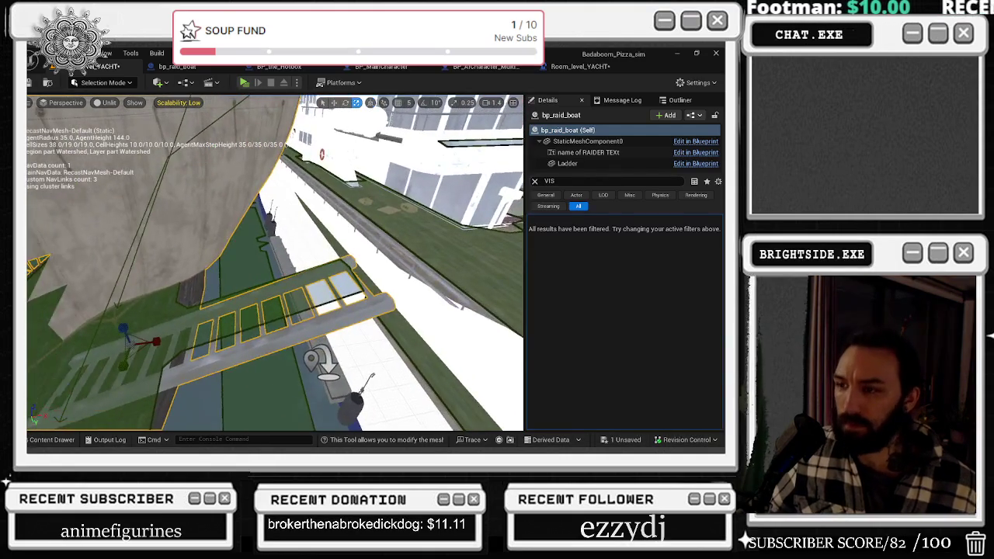
pyautogui.hotkey('ctrl', 'z')
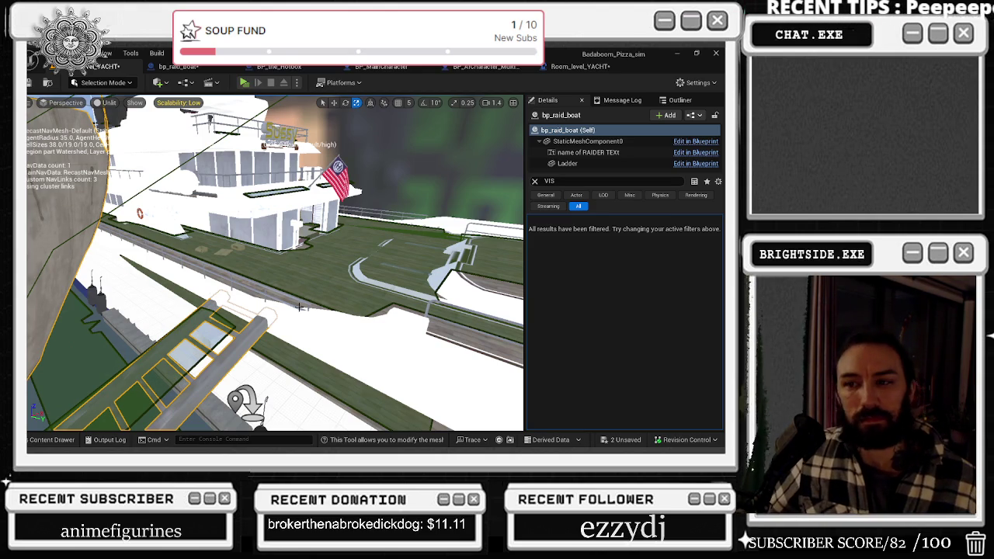
pyautogui.hotkey('ctrl', 'e')
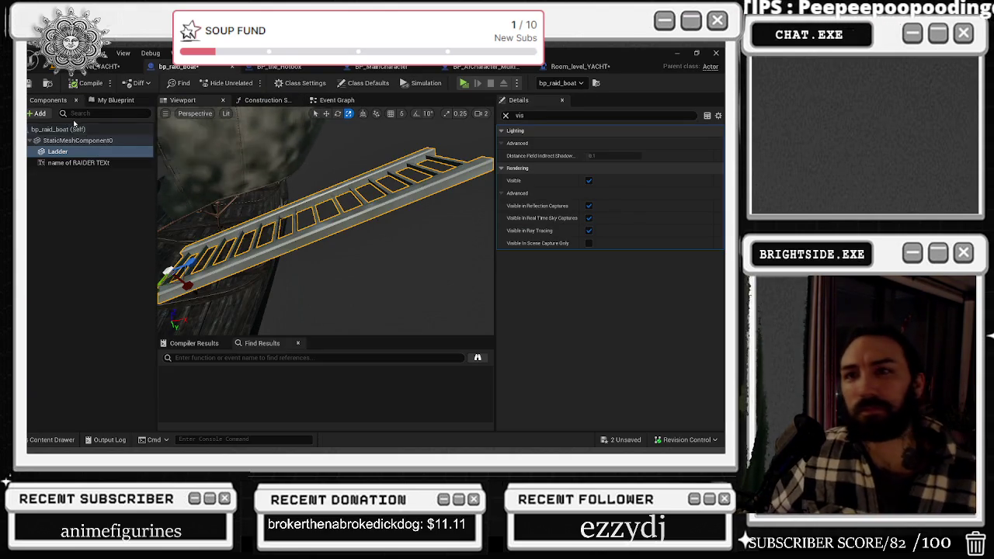
pyautogui.click(37, 113)
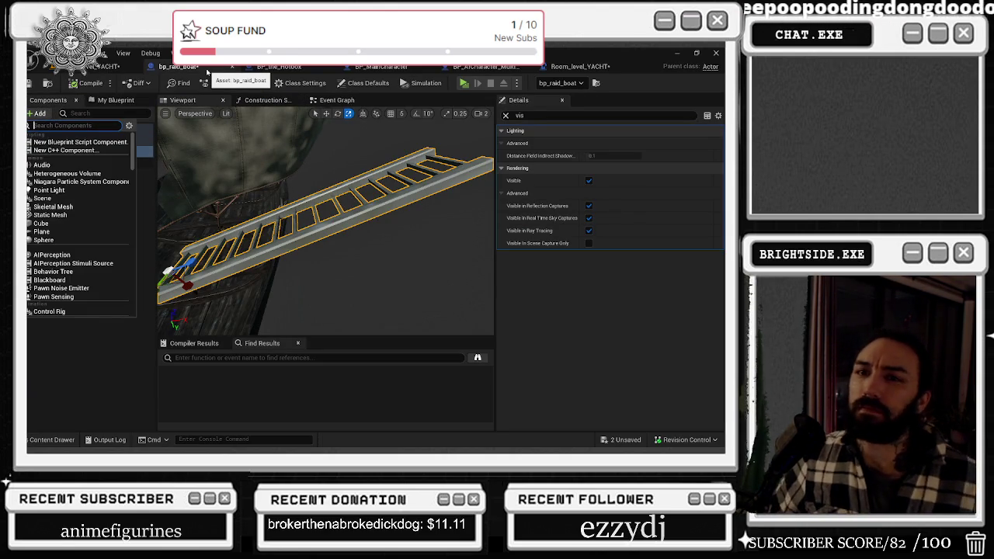
# Add a Cylinder component under the Ladder and move it to the ladder's far end.
pyautogui.press('Escape')
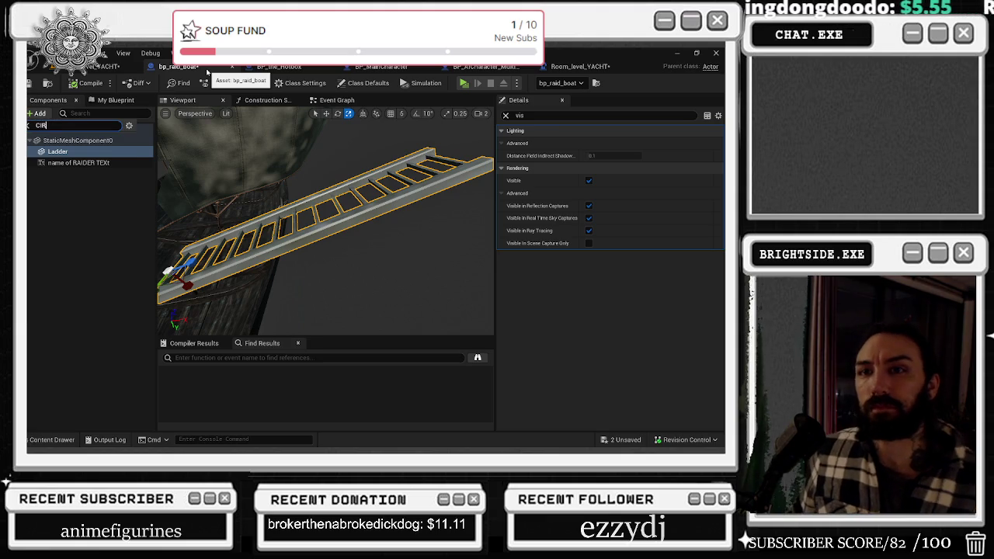
pyautogui.press('BackSpace')
pyautogui.press('BackSpace')
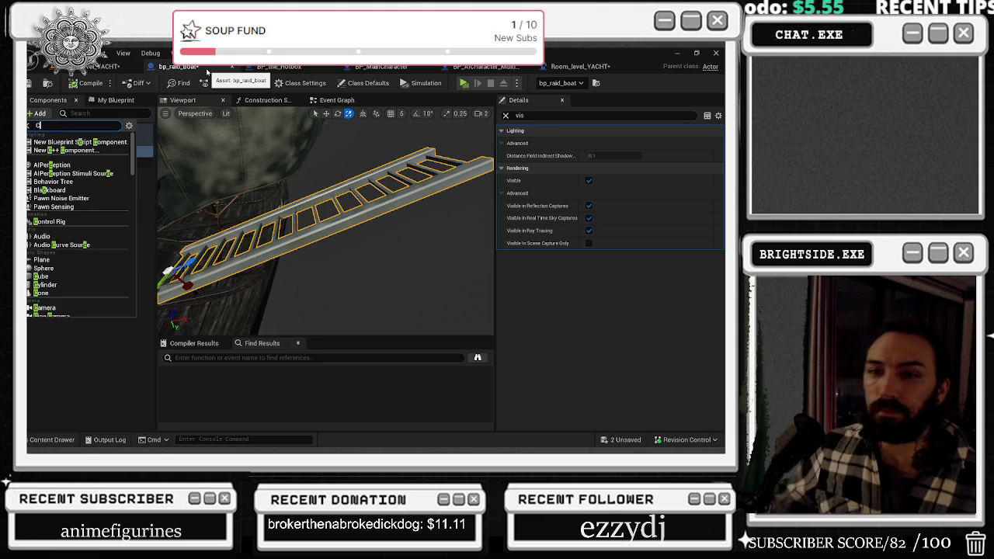
pyautogui.click(46, 285)
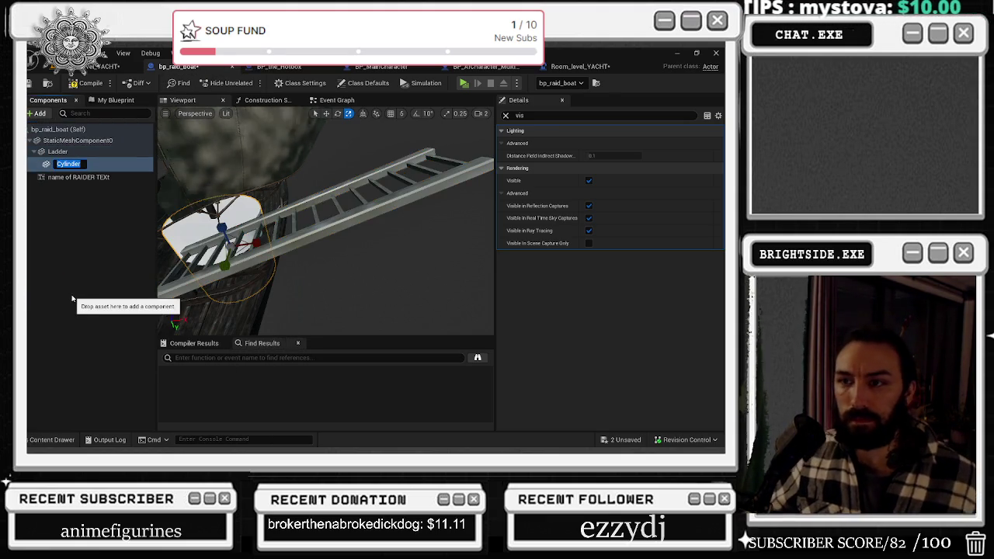
pyautogui.press('w')
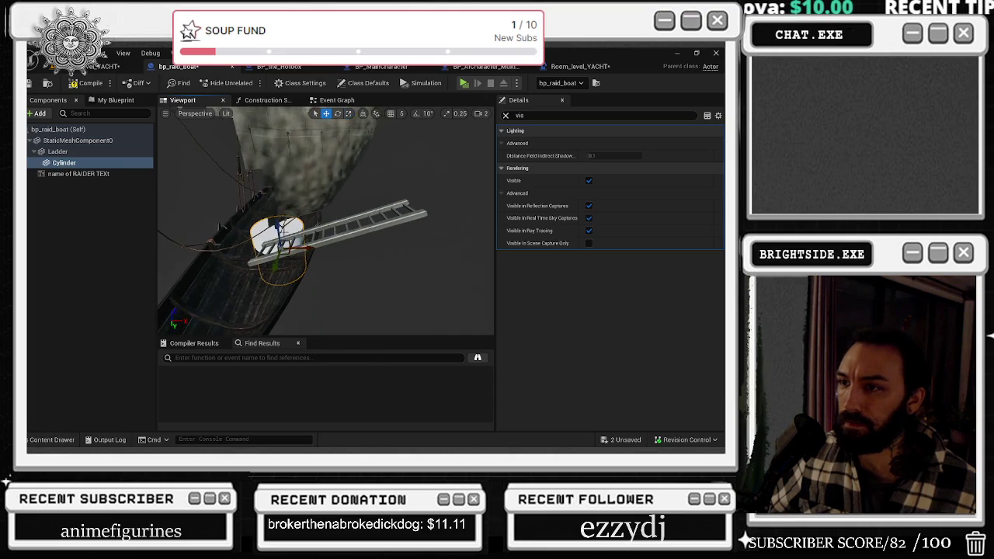
pyautogui.moveTo(285, 248)
pyautogui.mouseDown()
pyautogui.moveTo(287, 209)
pyautogui.moveTo(307, 221)
pyautogui.mouseUp()
# Tilt the cylinder to about -71 pitch and compile bp_raid_boat.
pyautogui.press('e')
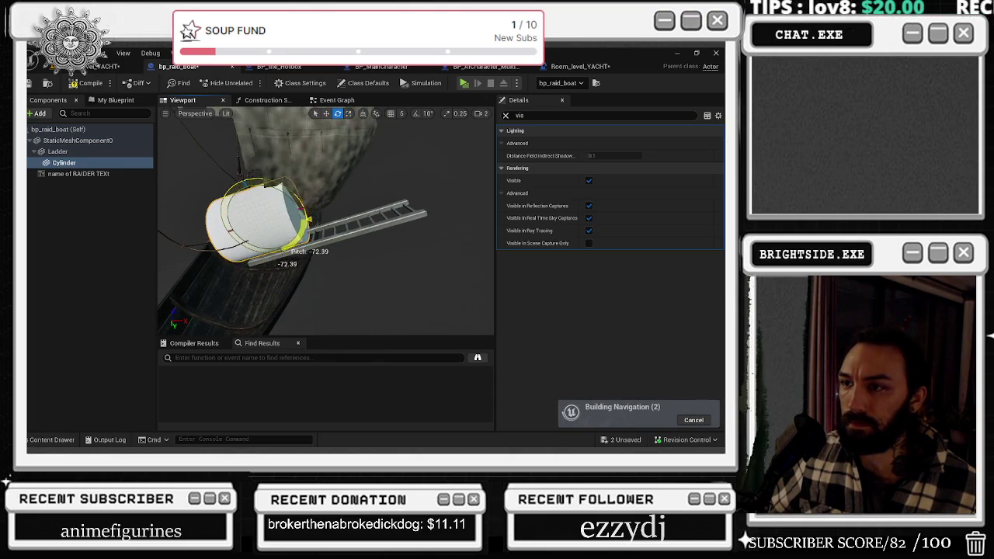
pyautogui.moveTo(277, 190)
pyautogui.mouseDown()
pyautogui.moveTo(280, 252)
pyautogui.moveTo(414, 170)
pyautogui.moveTo(426, 223)
pyautogui.moveTo(466, 218)
pyautogui.moveTo(438, 239)
pyautogui.mouseUp()
pyautogui.press('e')
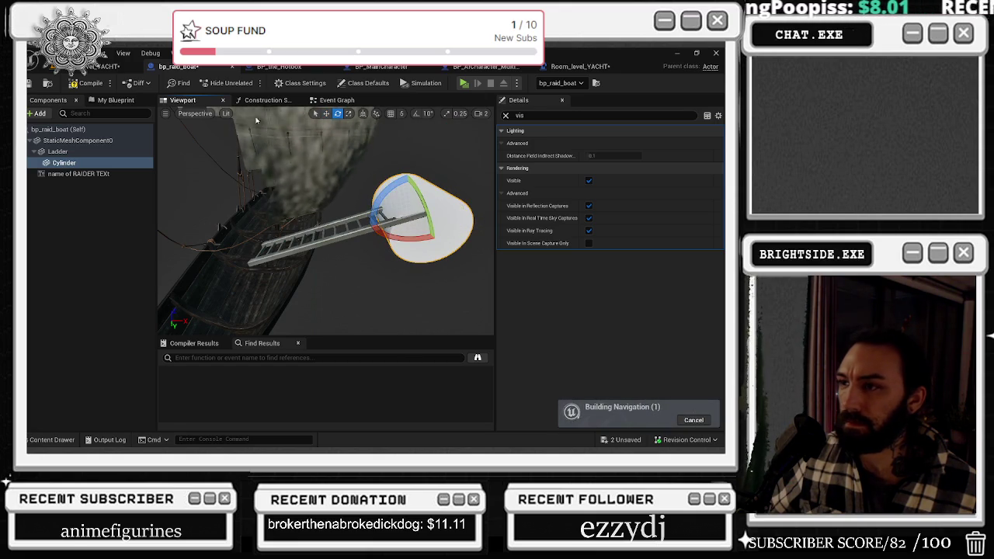
pyautogui.click(91, 82)
pyautogui.click(95, 66)
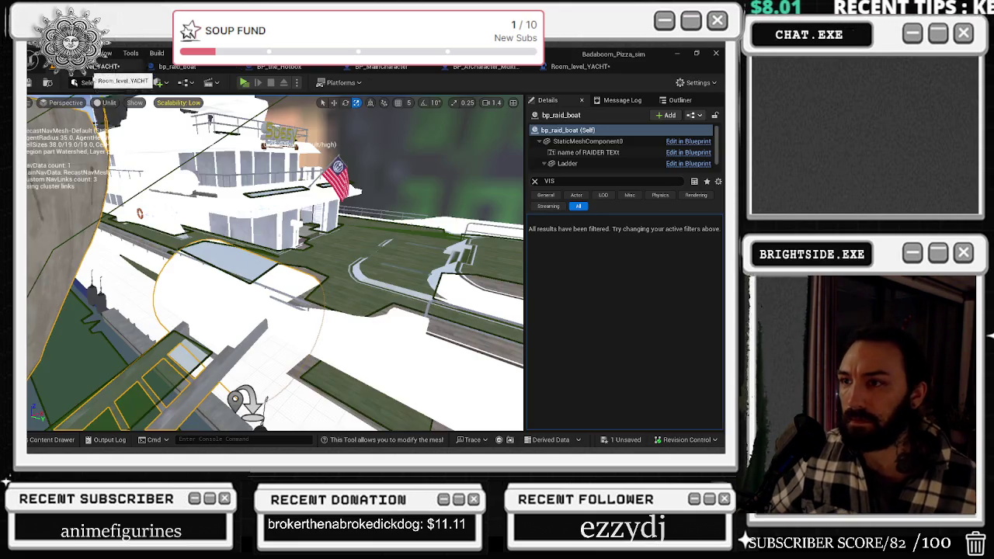
# Scale the ladder's cylinder narrower in bp_raid_boat.
pyautogui.press('w')
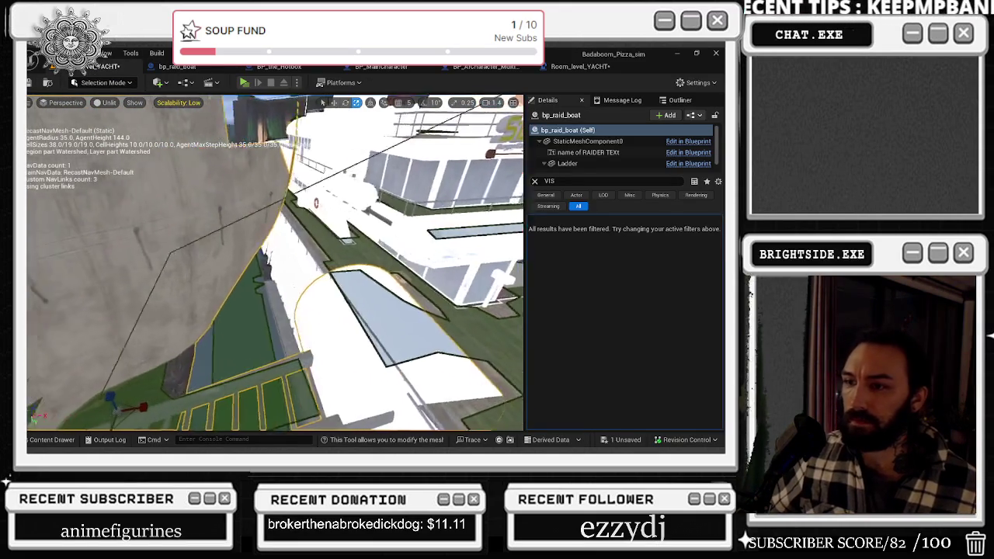
pyautogui.press('w')
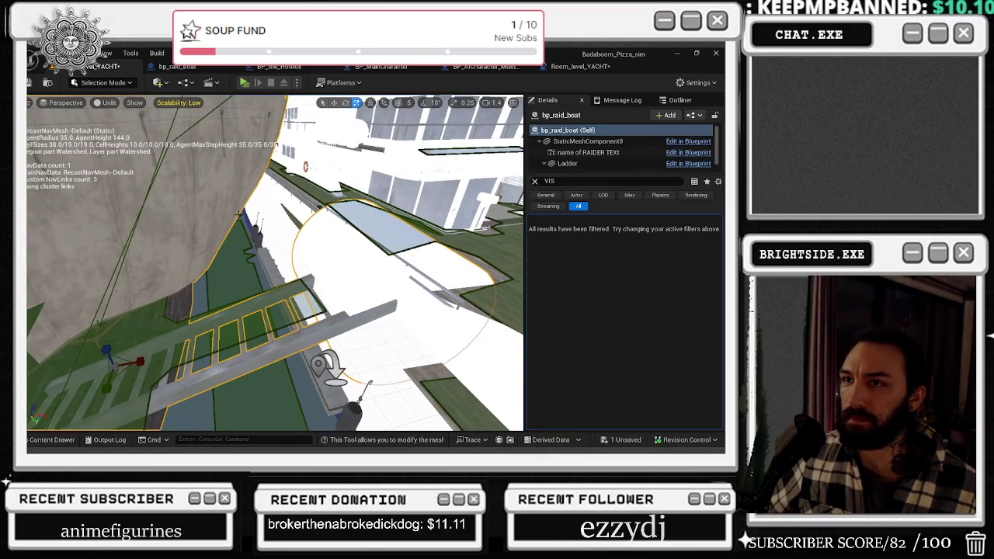
pyautogui.hotkey('ctrl', 'e')
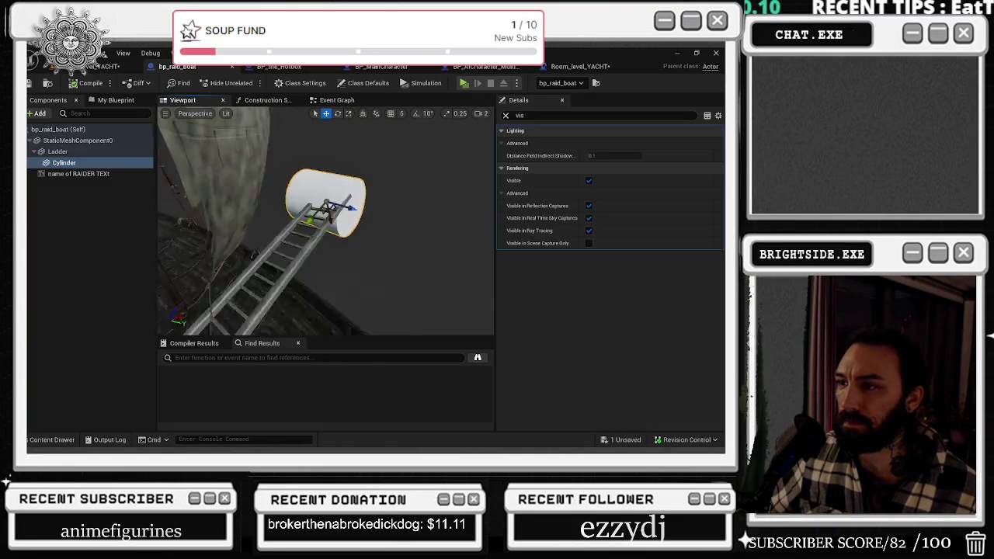
pyautogui.press('r')
pyautogui.moveTo(291, 221); pyautogui.dragTo(308, 215)
pyautogui.press('w')
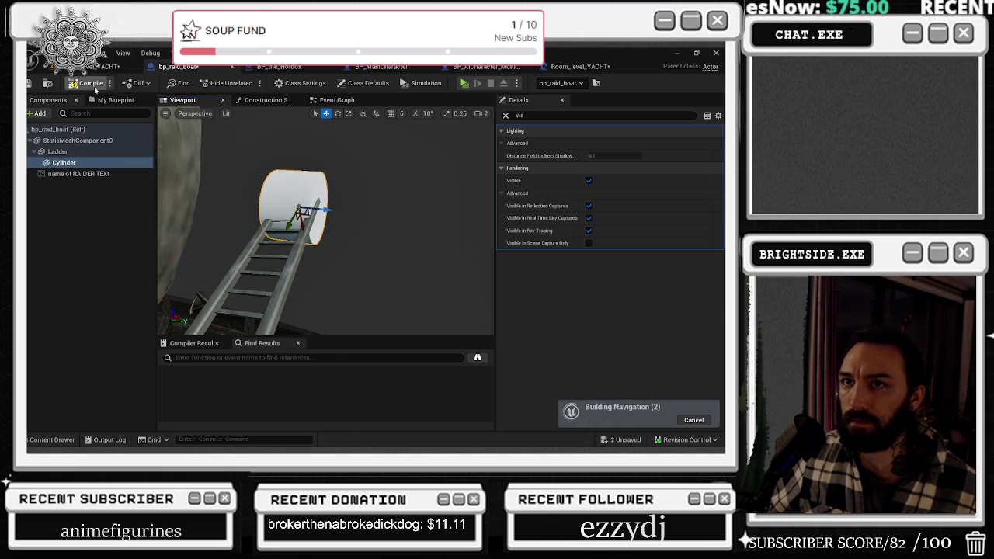
pyautogui.press('r')
pyautogui.moveTo(299, 213); pyautogui.dragTo(314, 194)
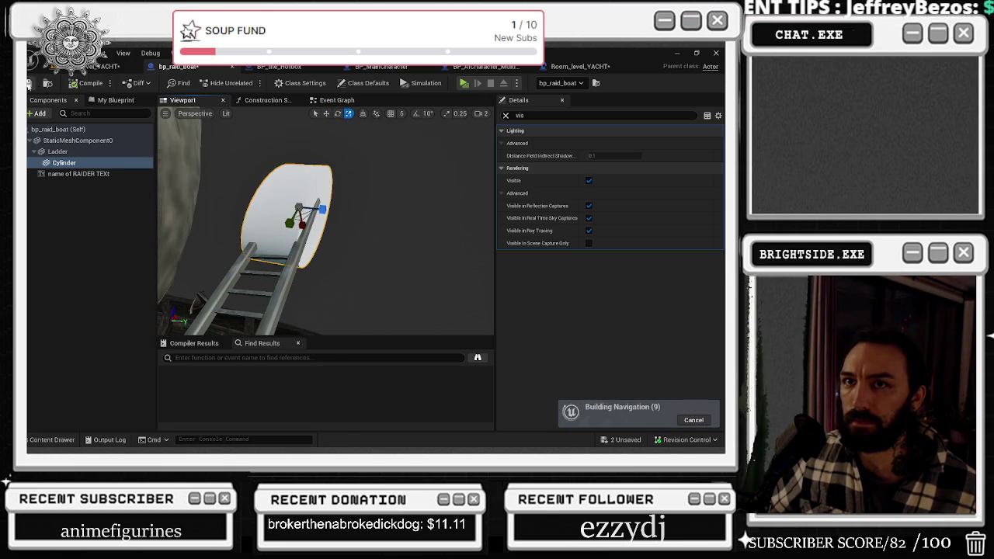
# Check the cylinder in the level, then duplicate it as Cylinder1 and rotate the copy.
pyautogui.click(105, 66)
pyautogui.scroll(-3, 275, 263)
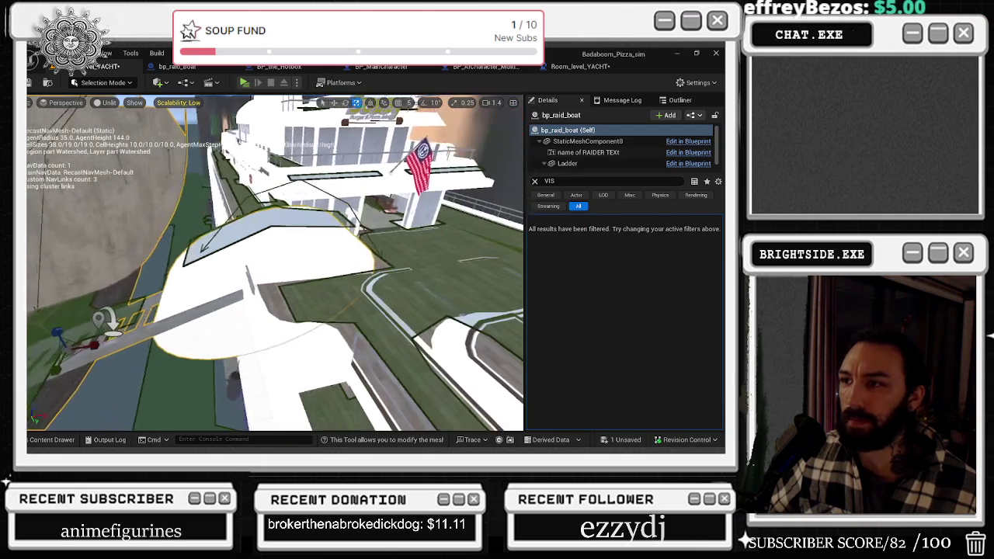
pyautogui.scroll(3, 275, 263)
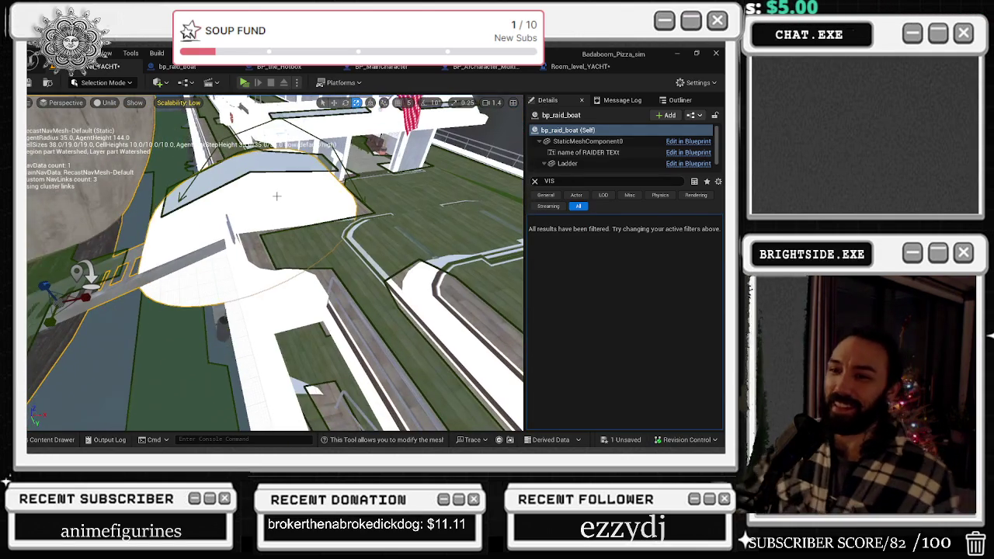
pyautogui.scroll(-3, 276, 262)
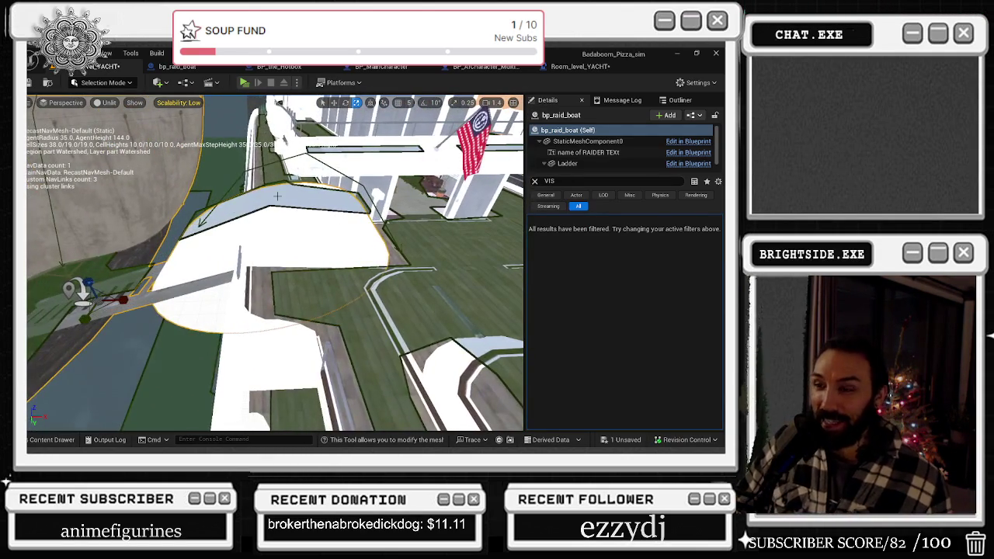
pyautogui.hotkey('ctrl', 'e')
pyautogui.press('w')
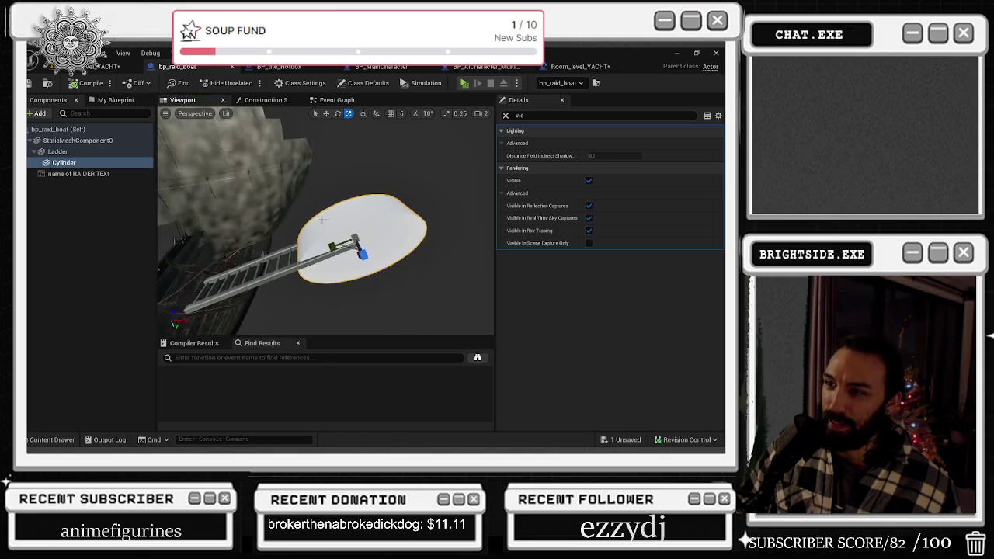
pyautogui.moveTo(326, 233); pyautogui.dragTo(287, 245)
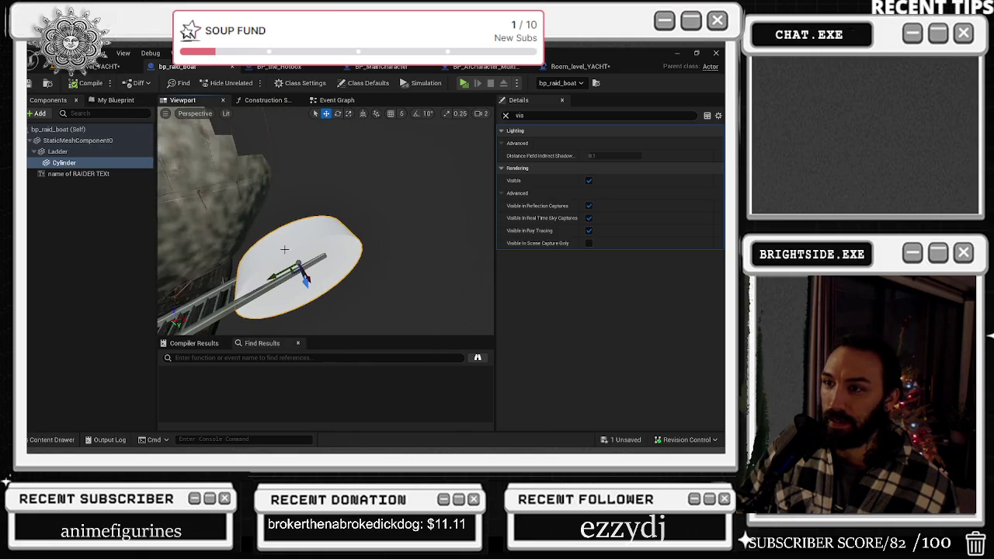
pyautogui.hotkey('ctrl', 'd')
pyautogui.press('e')
pyautogui.moveTo(353, 264)
pyautogui.mouseDown()
pyautogui.moveTo(365, 280)
pyautogui.moveTo(323, 247)
pyautogui.moveTo(334, 257)
pyautogui.moveTo(320, 231)
pyautogui.mouseUp()
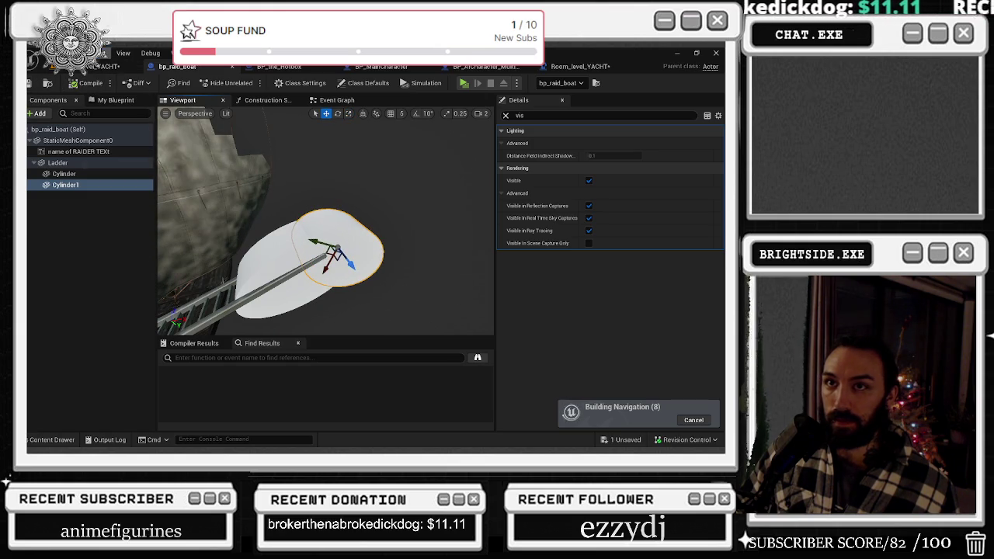
# Inspect the boat in the level, nudge Cylinder1, and undo the nudge.
pyautogui.rightClick(87, 67)
pyautogui.click(93, 66)
pyautogui.moveTo(298, 178)
pyautogui.mouseDown()
pyautogui.moveTo(263, 181)
pyautogui.moveTo(252, 226)
pyautogui.moveTo(264, 182)
pyautogui.moveTo(291, 188)
pyautogui.mouseUp()
pyautogui.hotkey('ctrl', 'Tab')
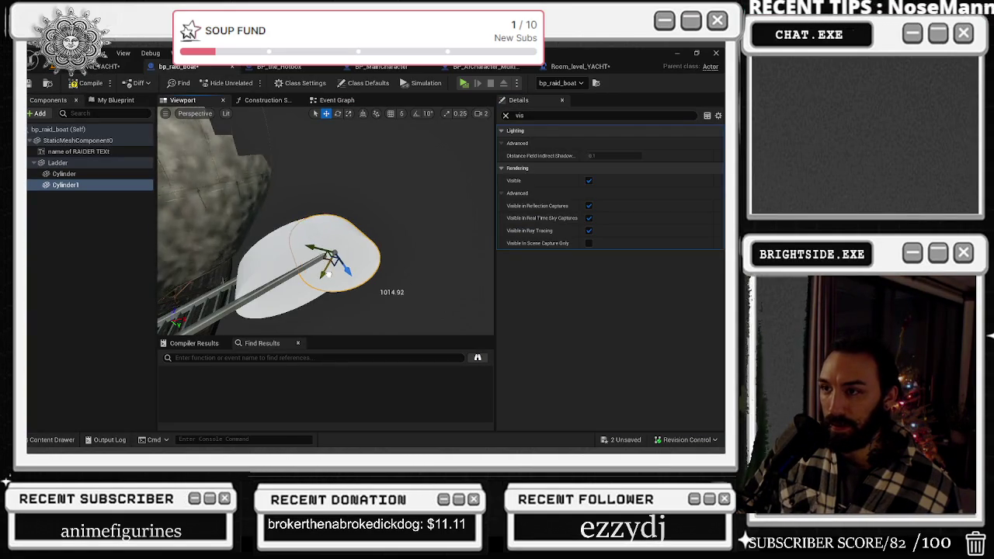
pyautogui.moveTo(330, 274); pyautogui.dragTo(330, 277)
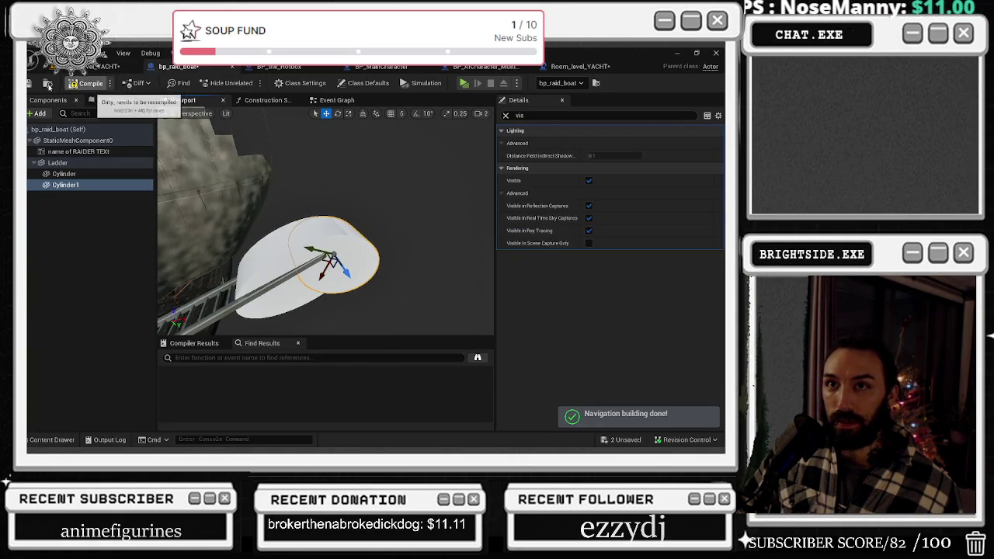
pyautogui.click(81, 67)
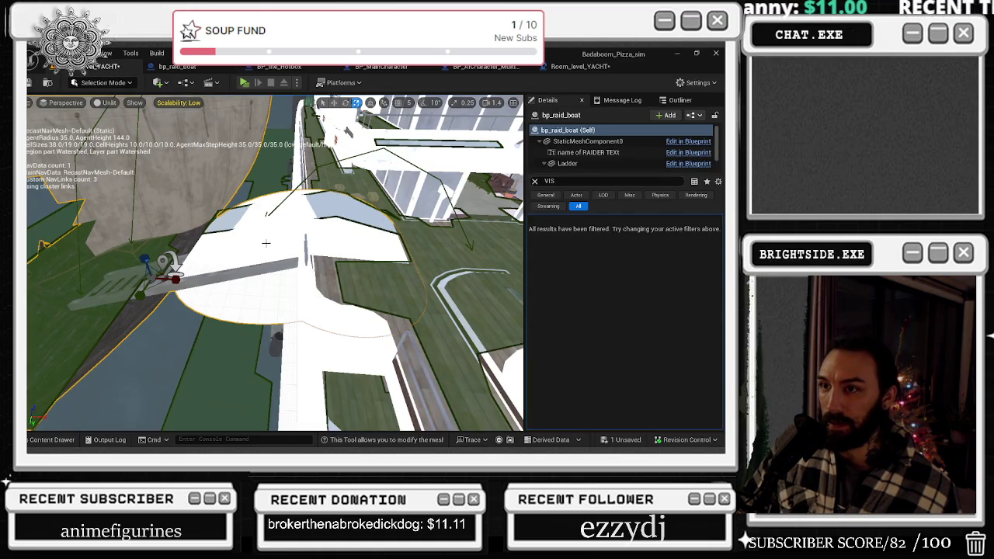
pyautogui.hotkey('ctrl', 'e')
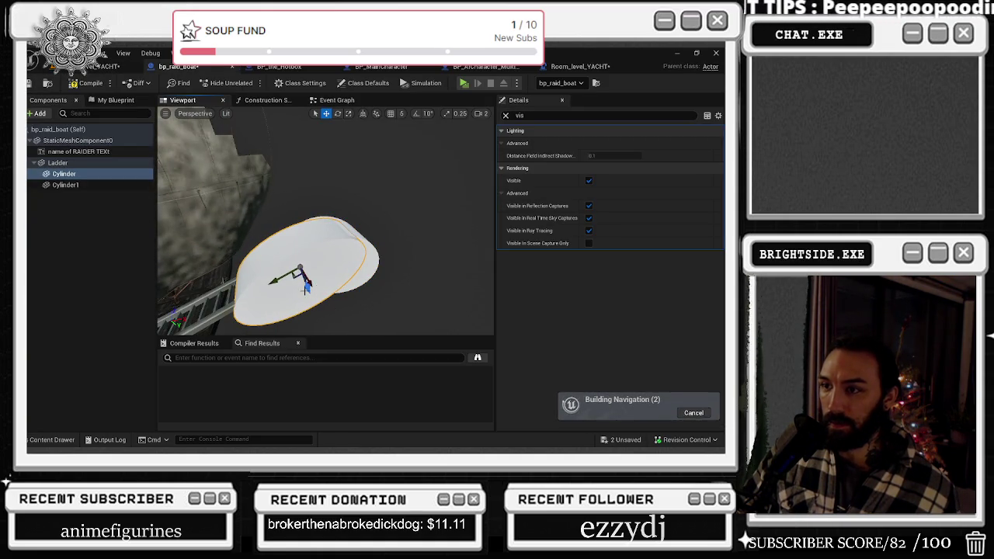
pyautogui.hotkey('ctrl', 'z')
# Compile bp_raid_boat, check the cylinders in the level, and select Cylinder1.
pyautogui.click(82, 84)
pyautogui.click(81, 67)
pyautogui.moveTo(275, 262); pyautogui.dragTo(275, 263)
pyautogui.click(177, 66)
pyautogui.click(306, 257)
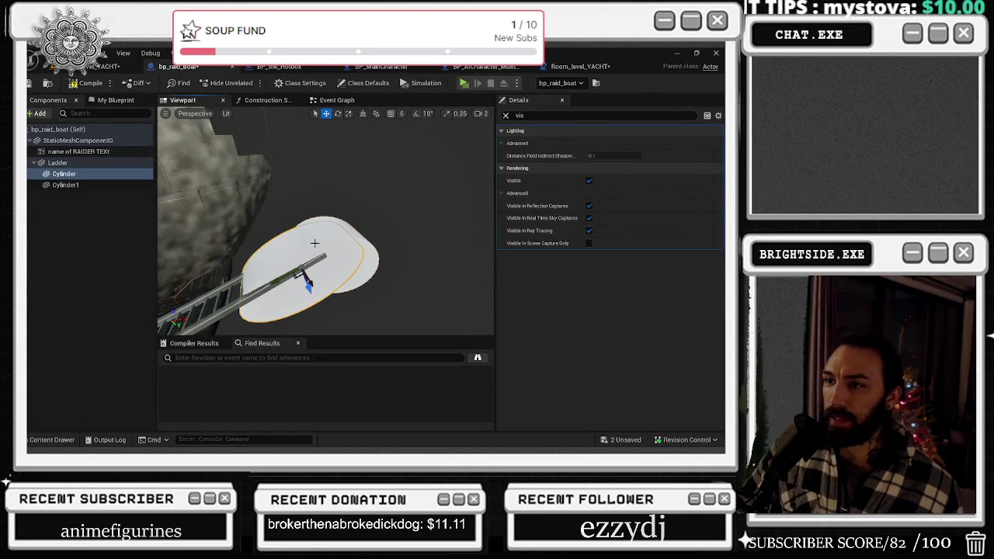
pyautogui.click(590, 181)
pyautogui.click(64, 174)
pyautogui.click(590, 181)
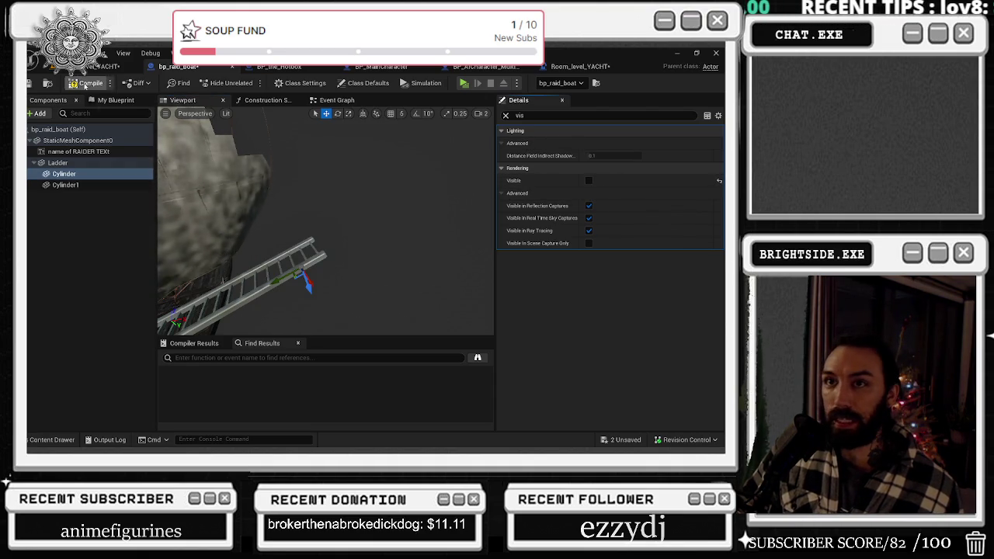
pyautogui.click(57, 162)
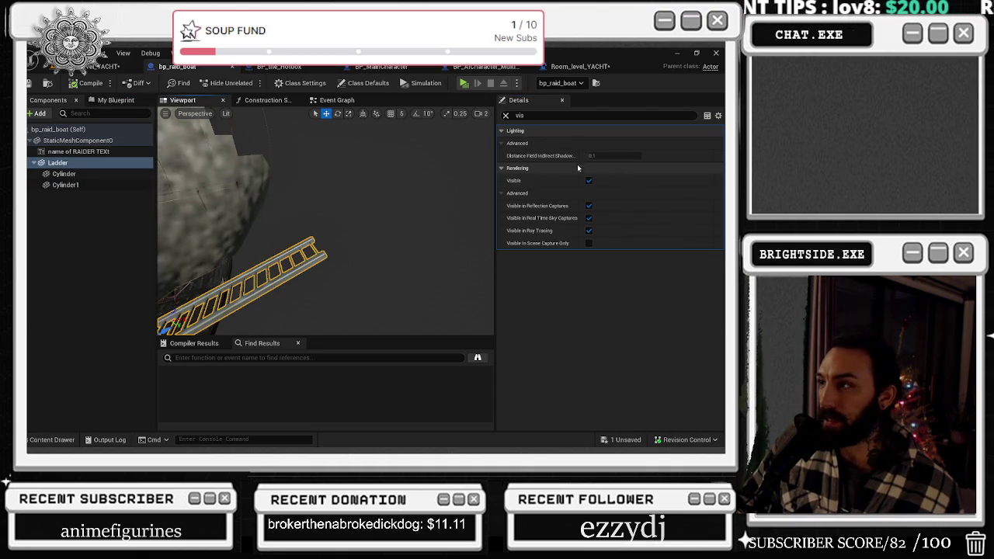
pyautogui.click(589, 181)
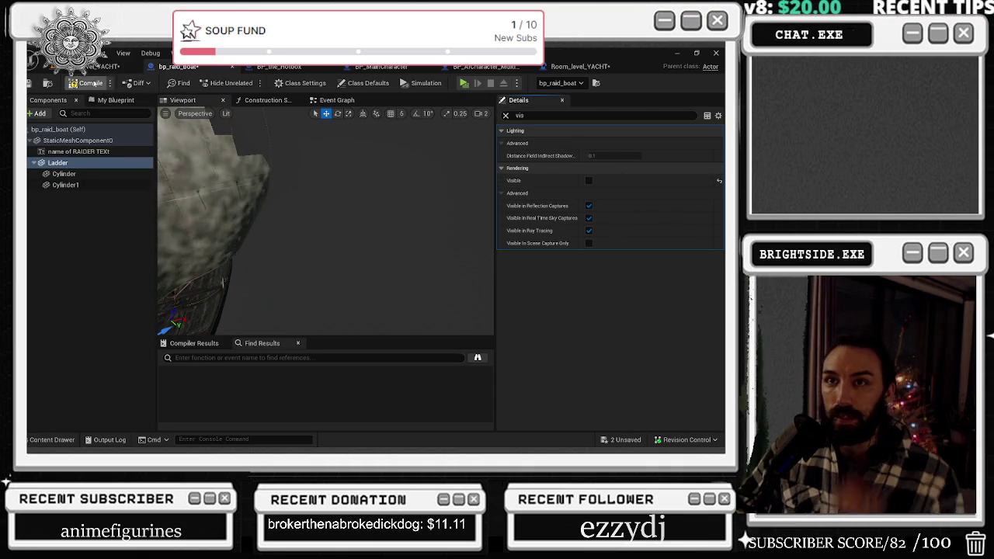
pyautogui.click(28, 83)
pyautogui.click(337, 99)
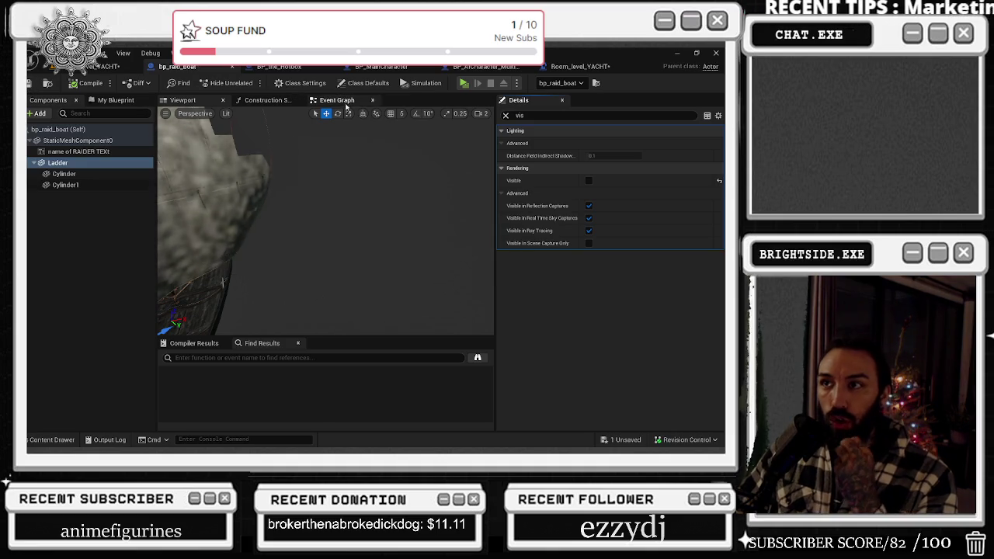
pyautogui.click(66, 68)
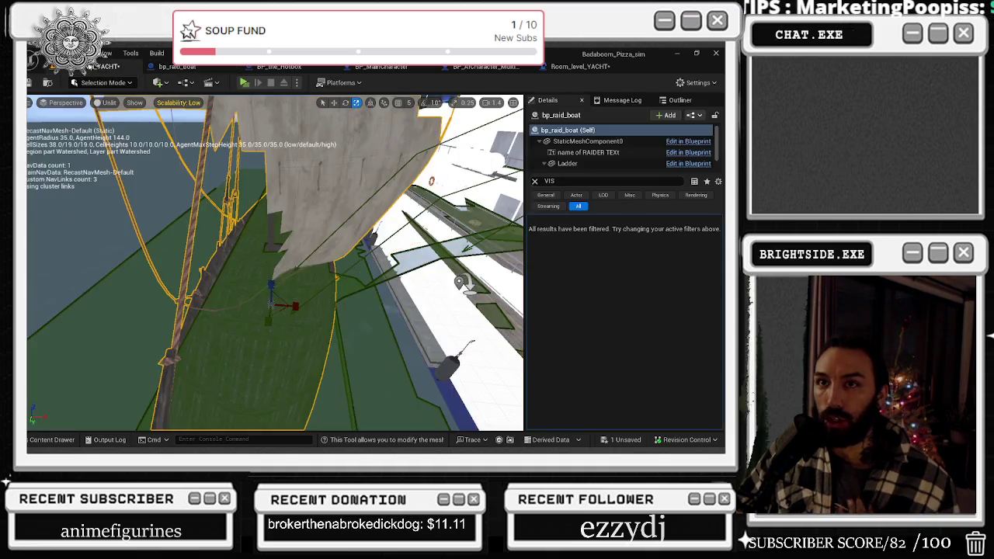
pyautogui.click(534, 181)
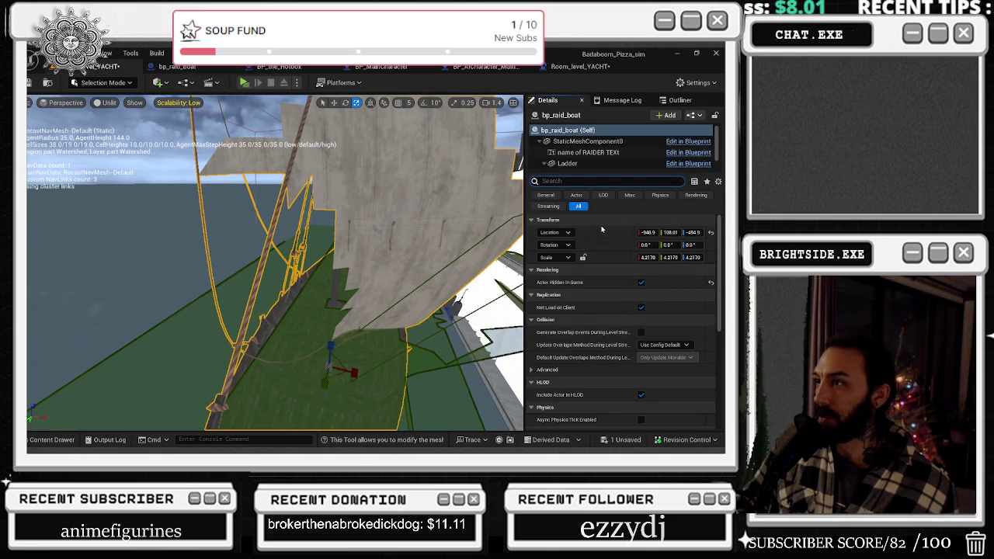
pyautogui.click(641, 281)
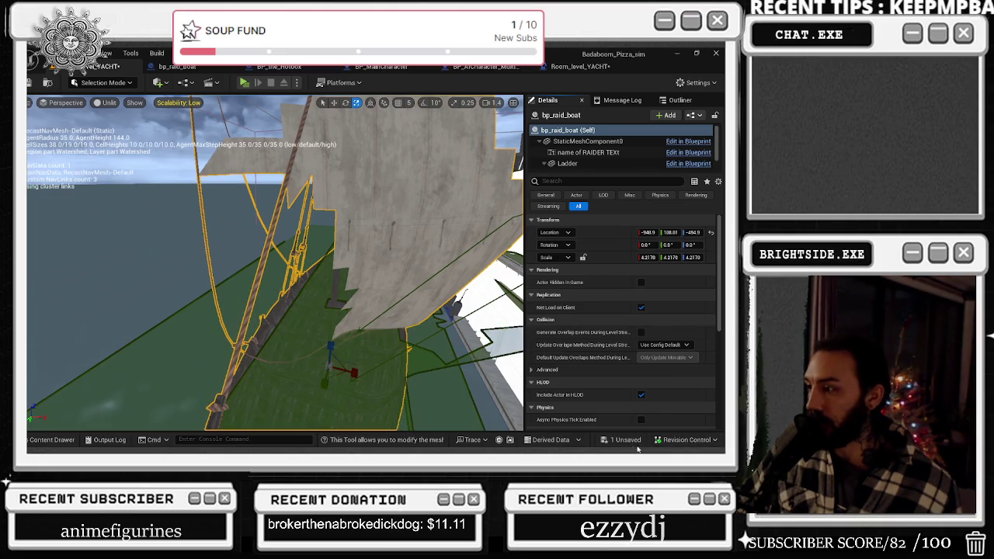
pyautogui.click(622, 440)
pyautogui.click(431, 356)
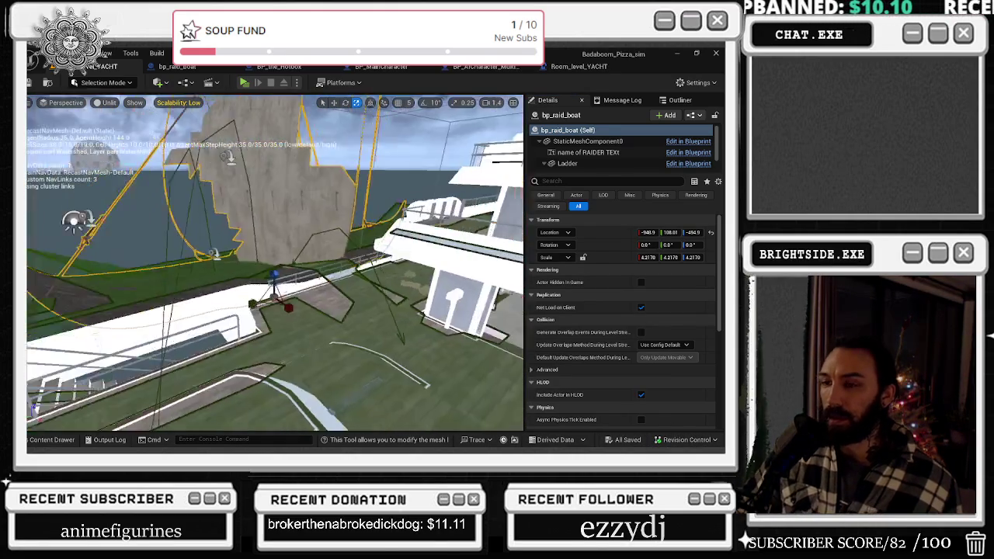
pyautogui.click(247, 87)
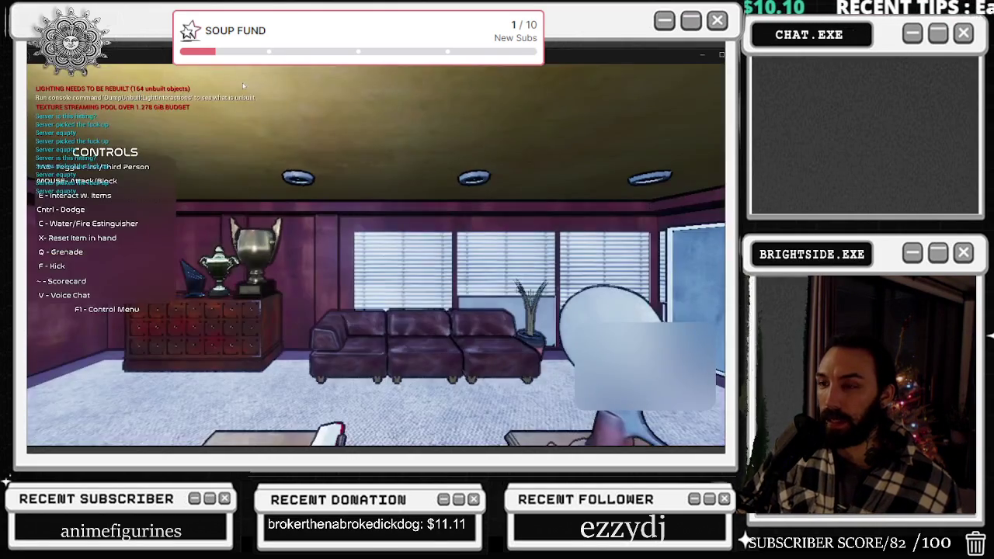
pyautogui.press('w')
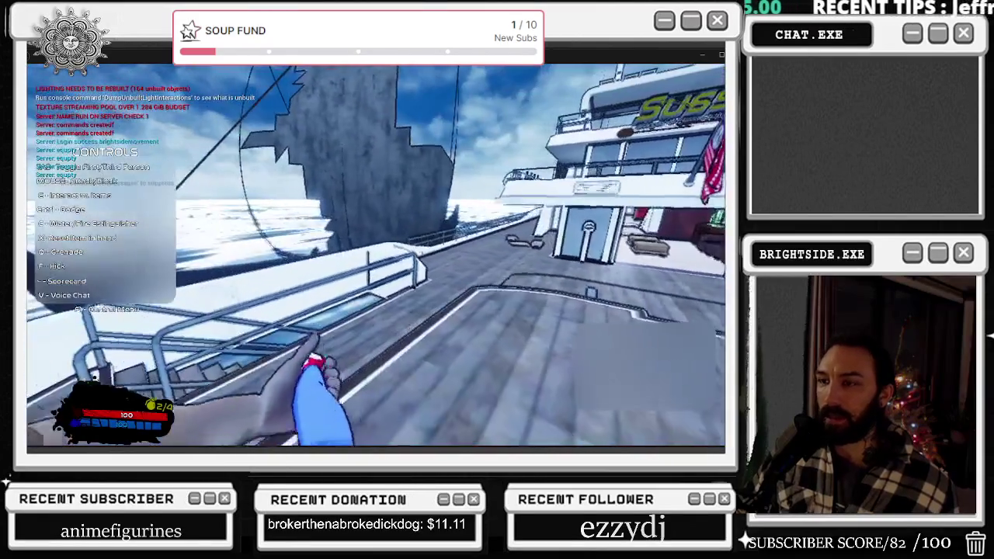
pyautogui.middleClick(376, 256)
pyautogui.middleClick(376, 256)
pyautogui.hotkey('alt', 'Tab')
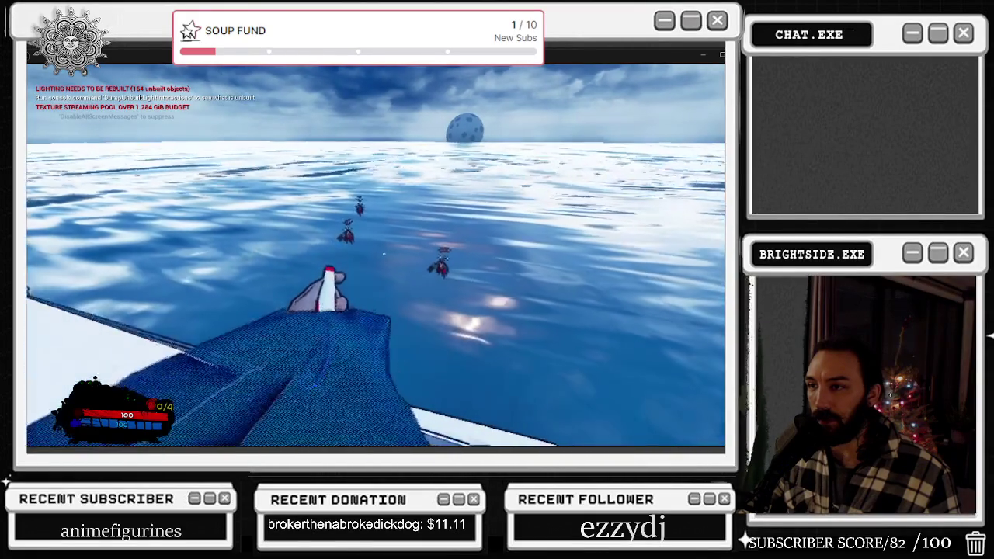
pyautogui.press('Escape')
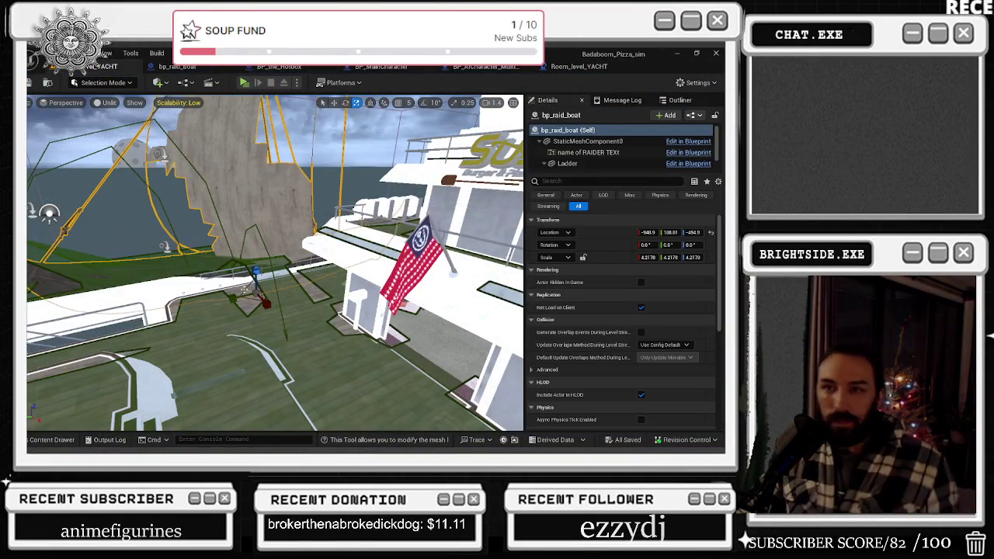
# Show the navigation mesh overlay and inspect the raid boat from the level view.
pyautogui.press('p')
pyautogui.moveTo(276, 264)
pyautogui.mouseDown()
pyautogui.moveTo(369, 252)
pyautogui.moveTo(416, 268)
pyautogui.mouseUp()
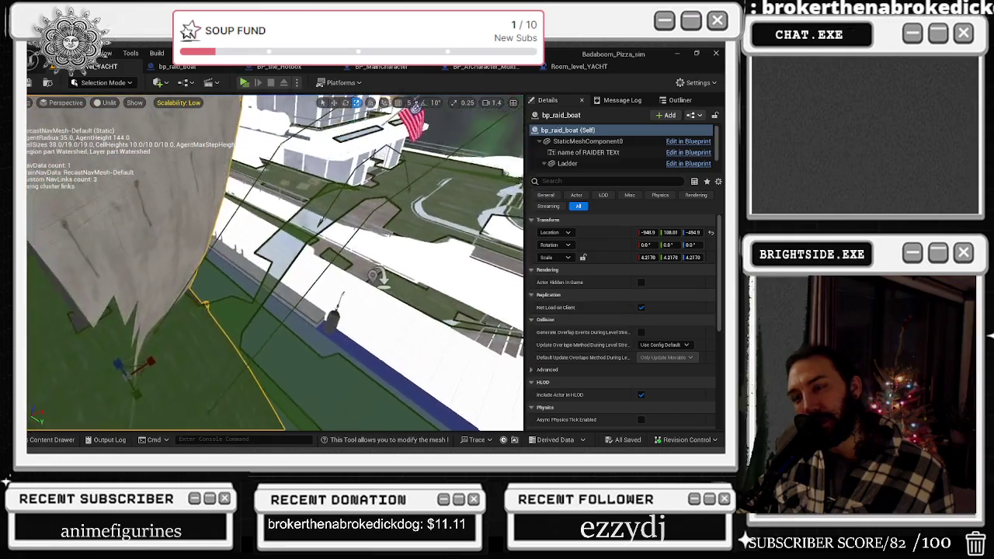
pyautogui.moveTo(295, 236); pyautogui.dragTo(294, 236)
pyautogui.hotkey('ctrl', 'e')
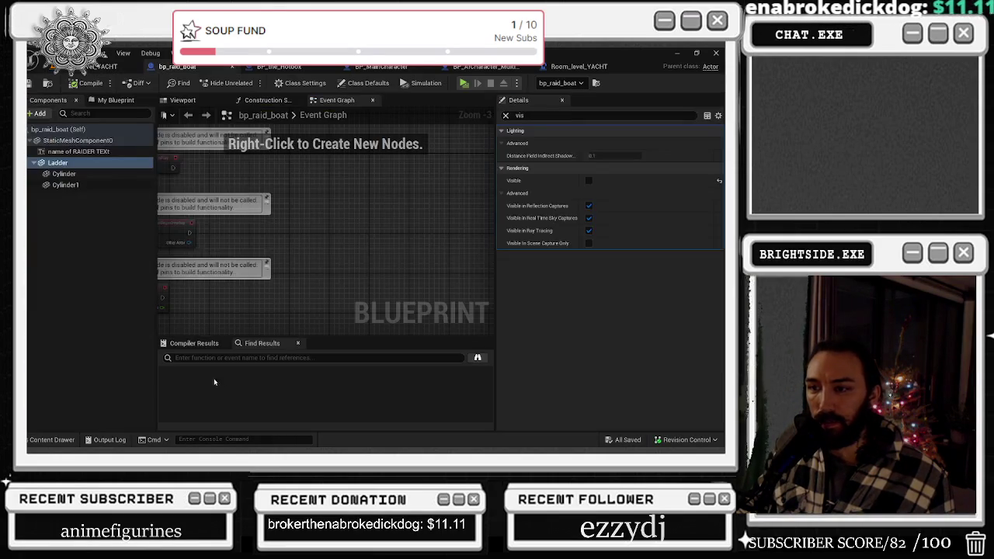
pyautogui.click(109, 67)
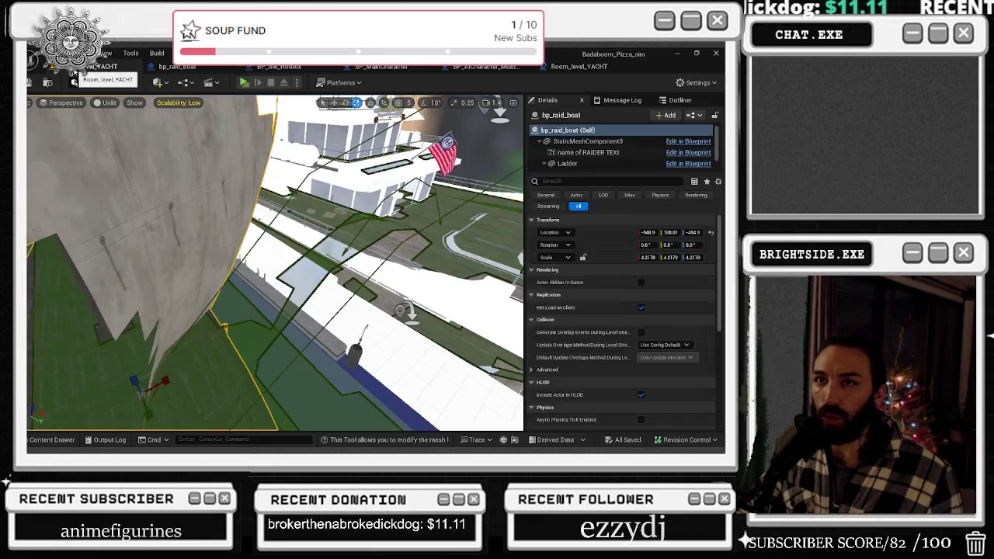
pyautogui.moveTo(336, 277); pyautogui.dragTo(336, 277)
# Set the ship moving timeline's rotation of boat key at 22 s to 0 and recompile.
pyautogui.click(578, 66)
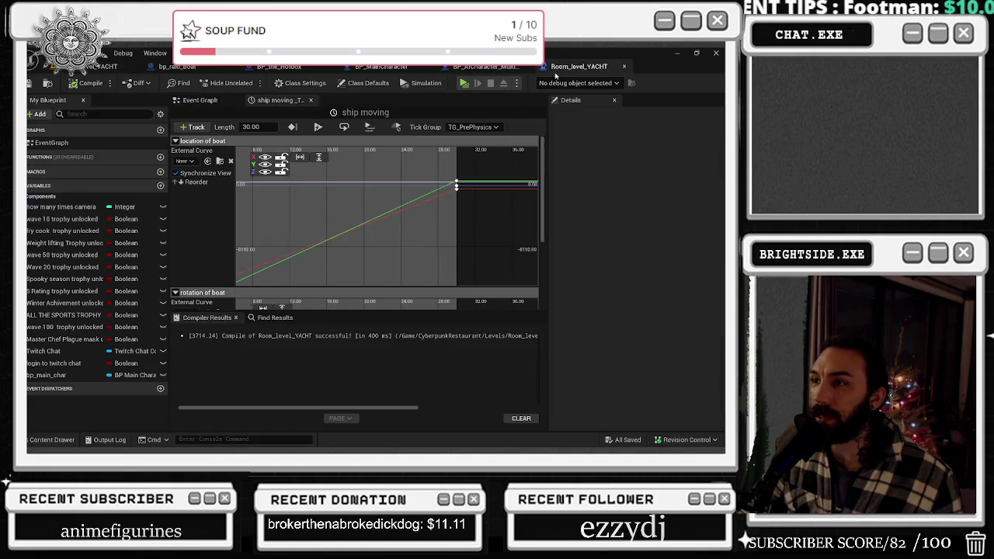
pyautogui.scroll(-3, 312, 195)
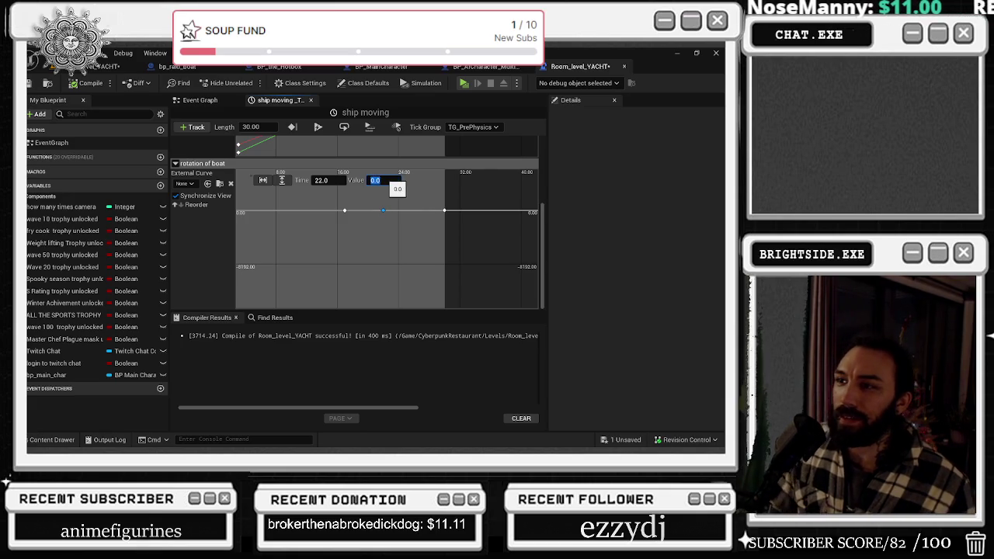
pyautogui.click(86, 82)
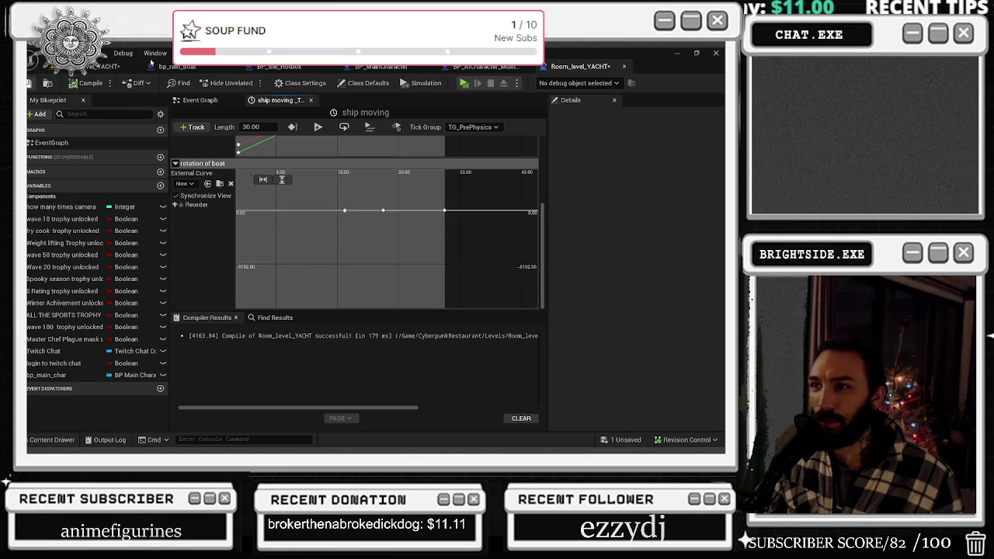
# Select the raid boat's Ladder component and search its Details properties.
pyautogui.click(98, 66)
pyautogui.moveTo(311, 272); pyautogui.dragTo(310, 272)
pyautogui.click(567, 163)
pyautogui.click(591, 181)
# Tick Visible on the Ladder and its two cylinders, then clear the 'VIS' Details search.
pyautogui.write('VIS')
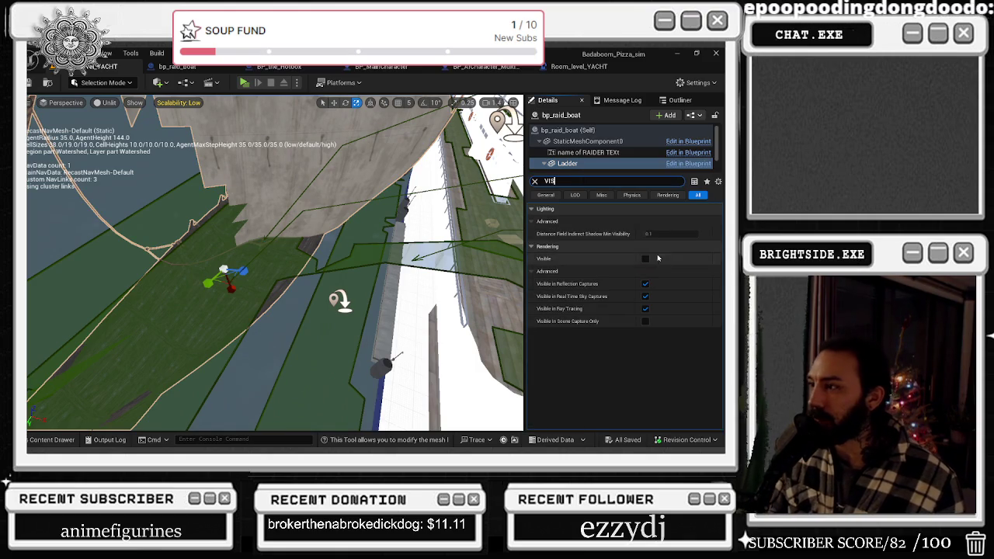
pyautogui.click(644, 258)
pyautogui.scroll(-1, 602, 155)
pyautogui.click(602, 165)
pyautogui.keyDown('shift'); pyautogui.click(590, 154); pyautogui.keyUp('shift')
pyautogui.click(644, 259)
pyautogui.moveTo(311, 264)
pyautogui.mouseDown()
pyautogui.moveTo(280, 248)
pyautogui.moveTo(287, 257)
pyautogui.moveTo(272, 257)
pyautogui.moveTo(288, 249)
pyautogui.moveTo(279, 253)
pyautogui.mouseUp()
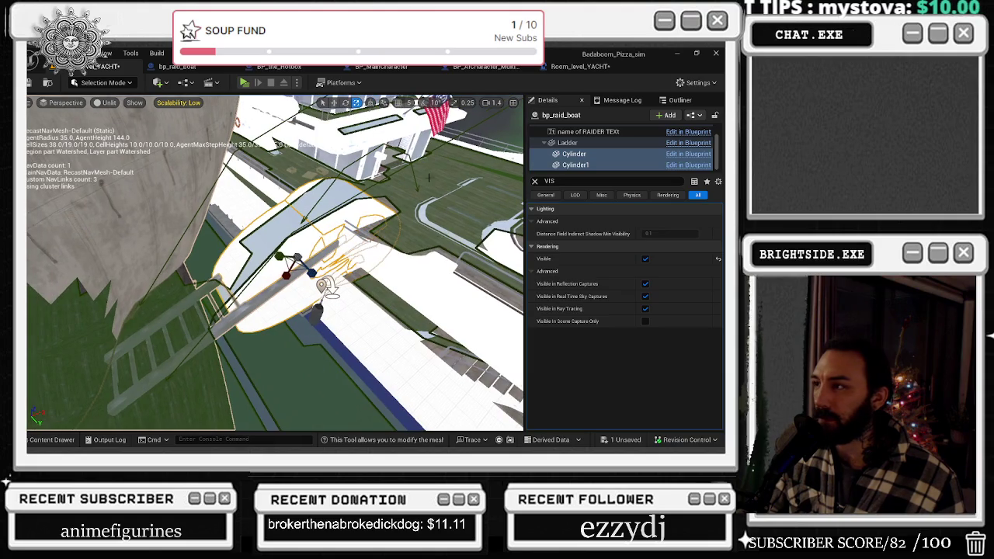
pyautogui.click(606, 154)
pyautogui.click(535, 181)
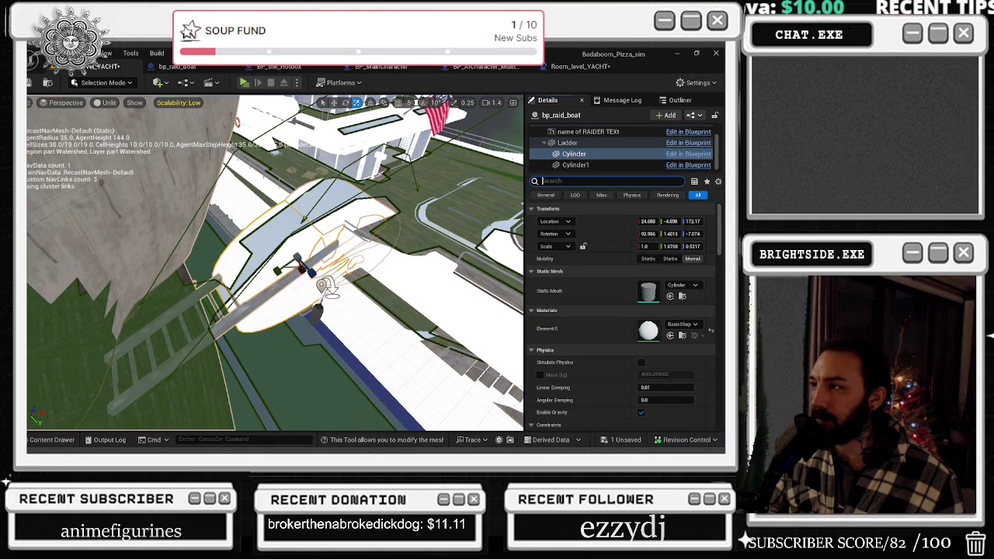
pyautogui.click(590, 144)
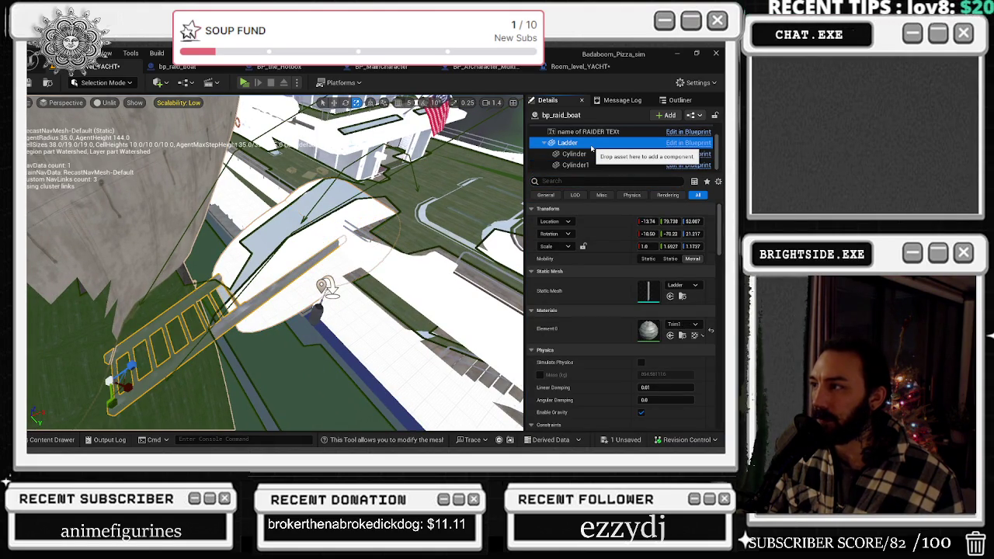
# Move the boat's hull mesh out to sea at Location Y -4004.
pyautogui.scroll(1, 592, 148)
pyautogui.click(587, 141)
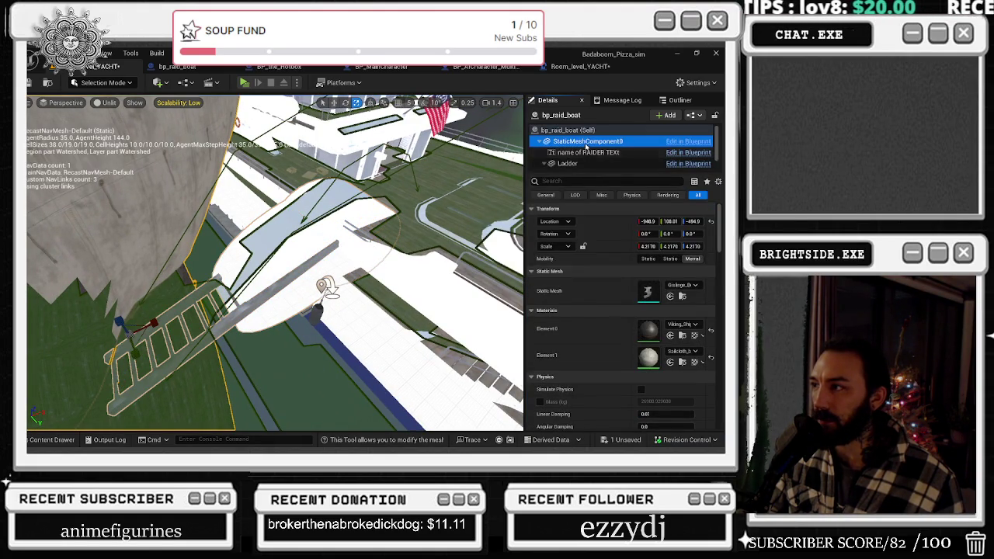
pyautogui.moveTo(669, 221); pyautogui.dragTo(134, 229)
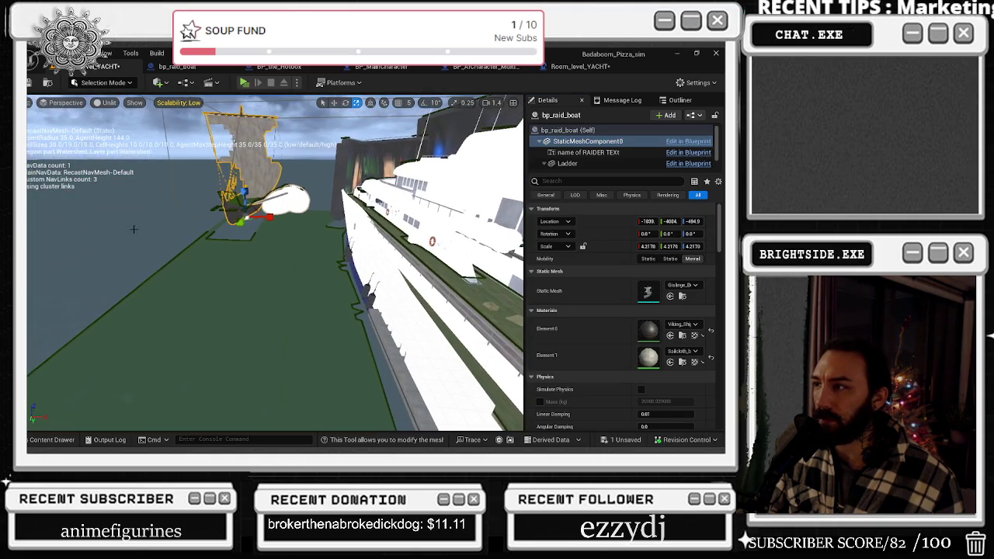
pyautogui.click(574, 130)
pyautogui.moveTo(404, 182)
pyautogui.mouseDown()
pyautogui.moveTo(383, 202)
pyautogui.moveTo(369, 194)
pyautogui.mouseUp()
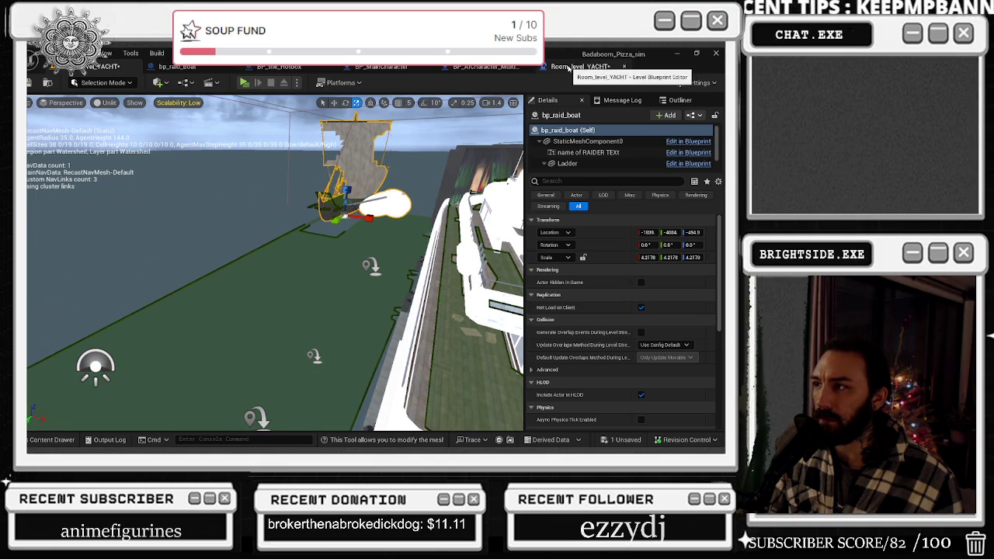
# Select the location of boat key at time 30 and adjust the boat's Location Y.
pyautogui.click(579, 66)
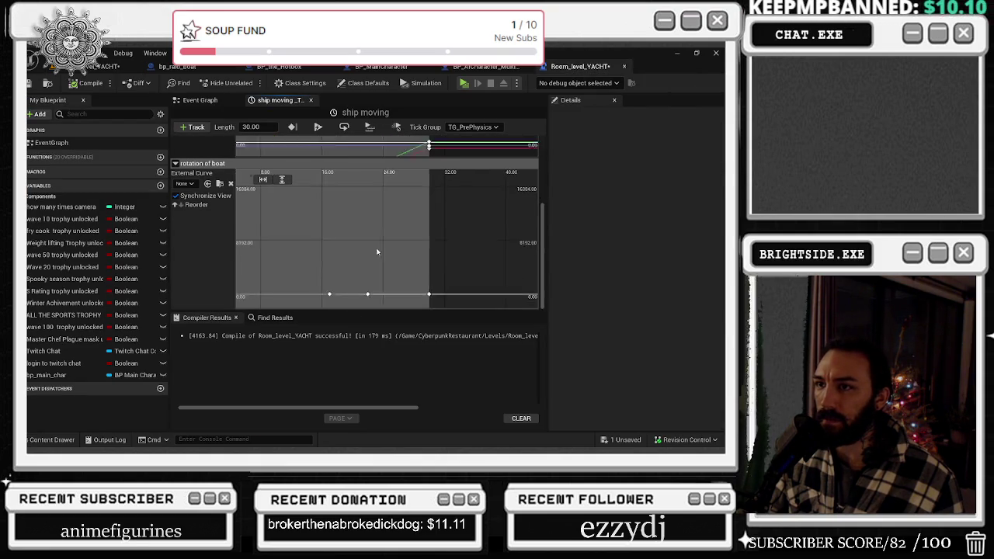
pyautogui.click(175, 163)
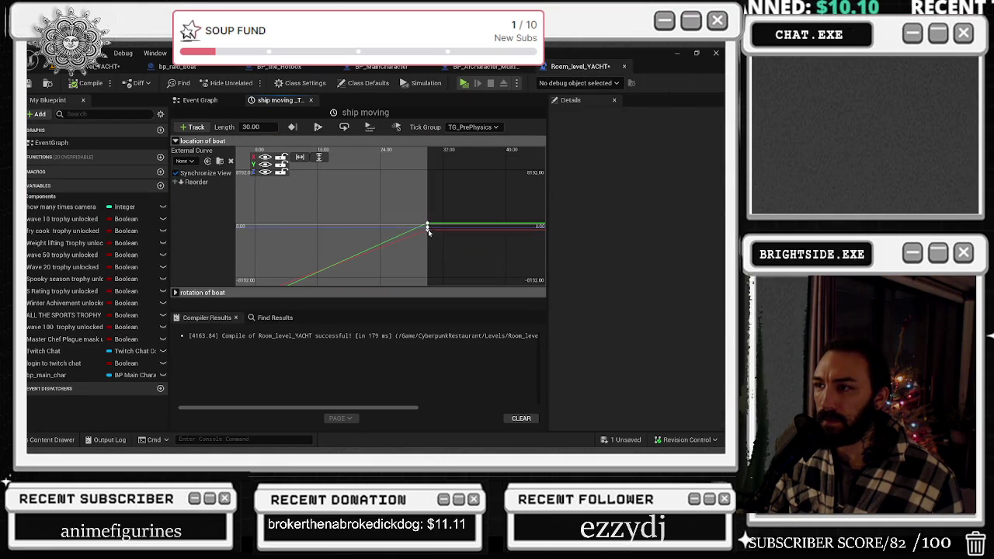
pyautogui.click(427, 226)
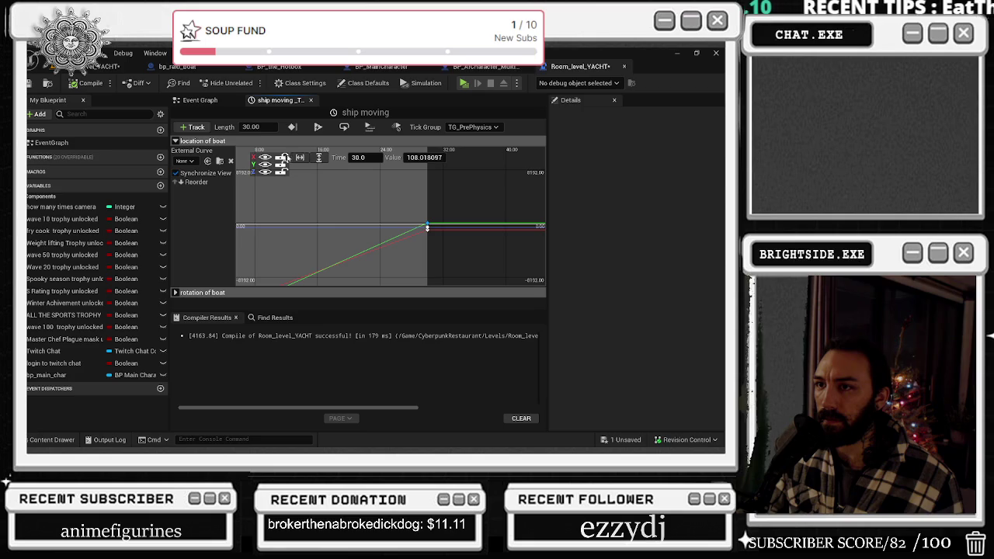
pyautogui.click(264, 172)
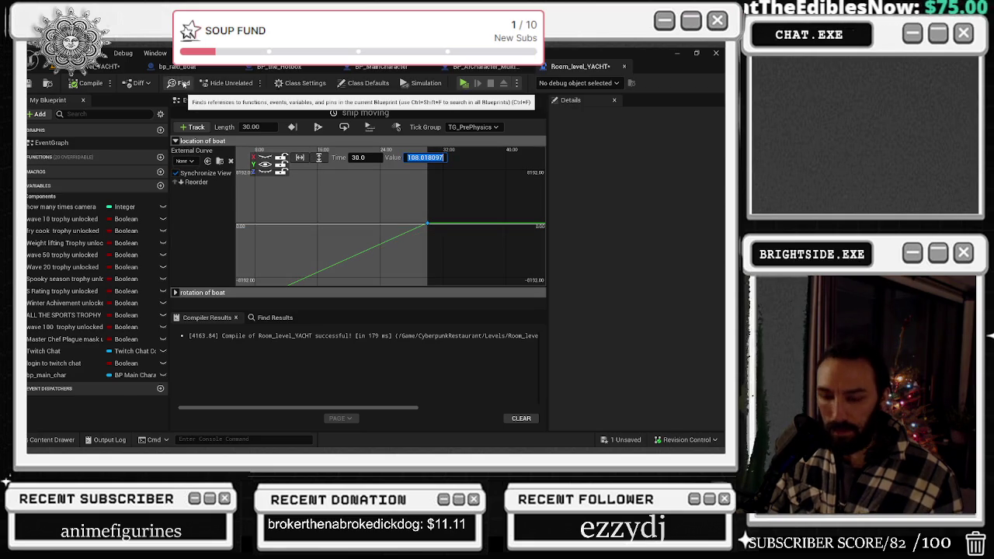
pyautogui.click(119, 68)
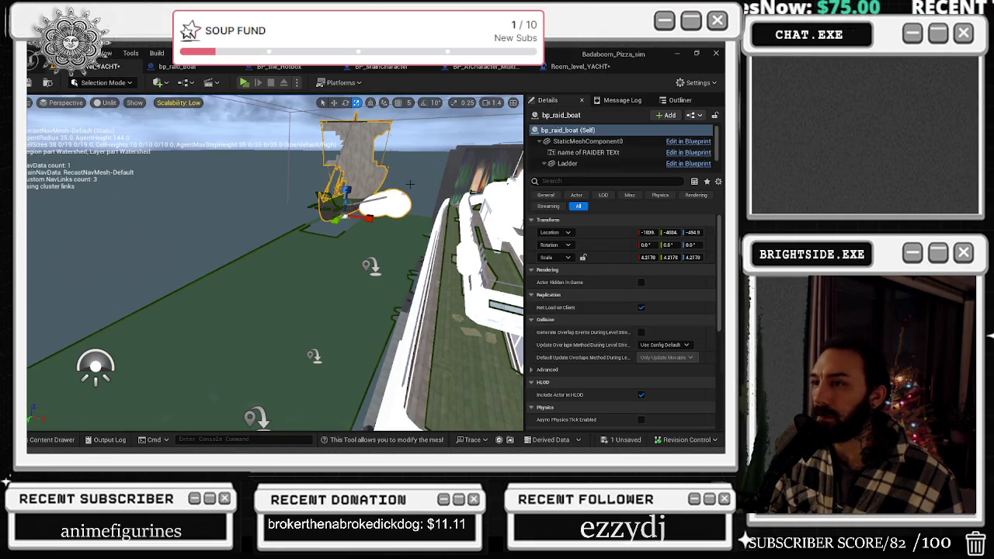
pyautogui.moveTo(678, 232); pyautogui.dragTo(652, 232)
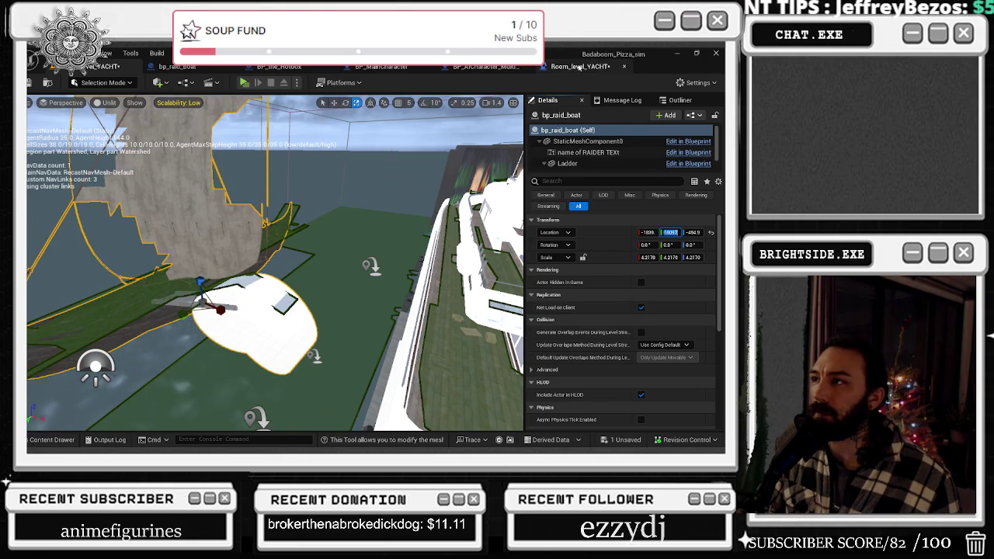
# Set the time-30 key's X to -948.965942 and paste it into the boat's Location X.
pyautogui.click(580, 66)
pyautogui.moveTo(427, 225); pyautogui.dragTo(437, 230)
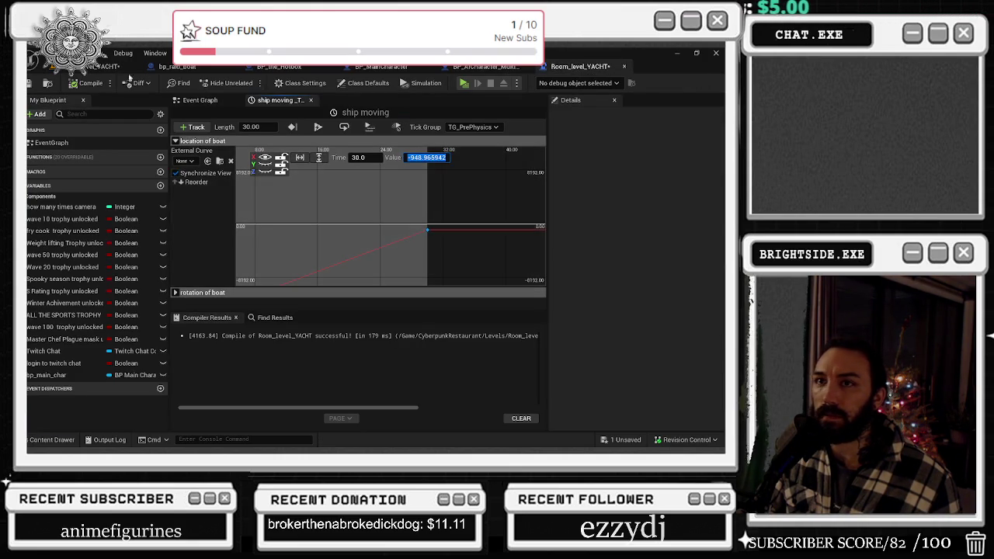
pyautogui.click(101, 66)
pyautogui.click(647, 232)
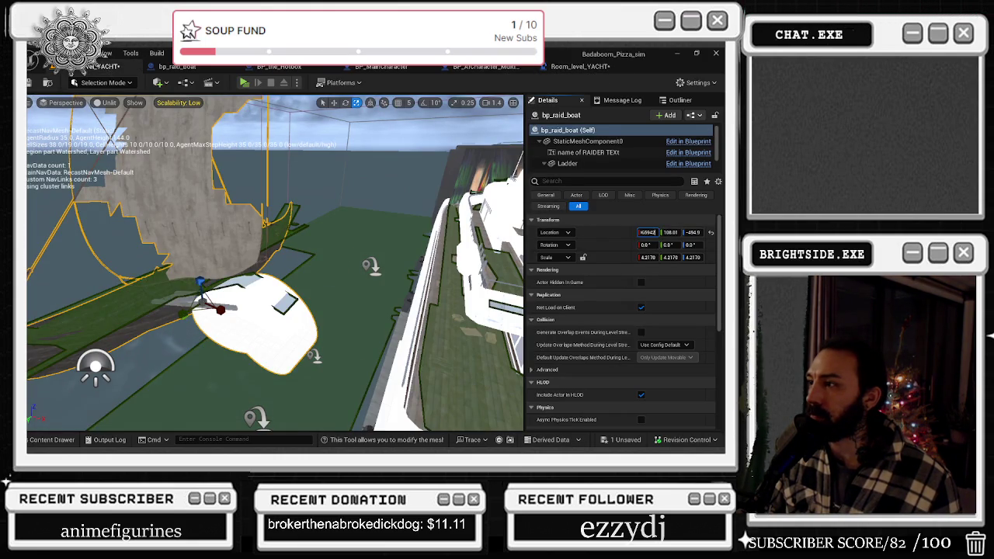
pyautogui.hotkey('ctrl', 'v')
pyautogui.press('Return')
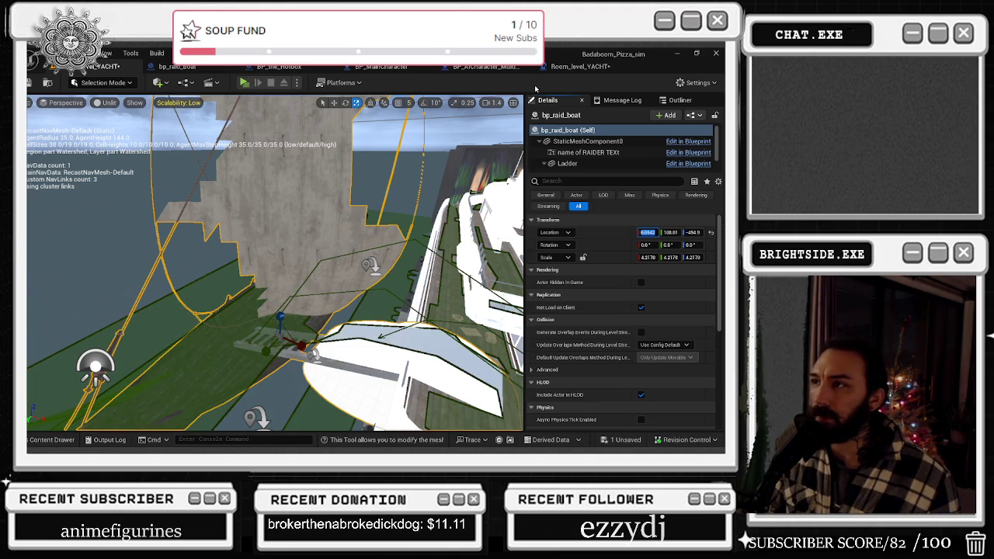
# Select the location key near 3.7 s, then show the level's Event Graph.
pyautogui.click(579, 66)
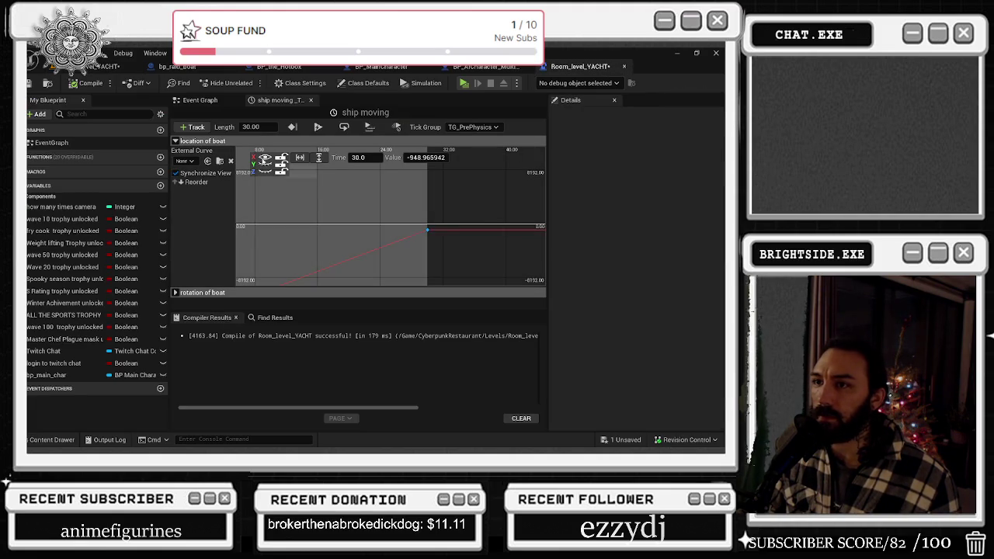
pyautogui.click(265, 157)
pyautogui.hotkey('alt', 'Tab')
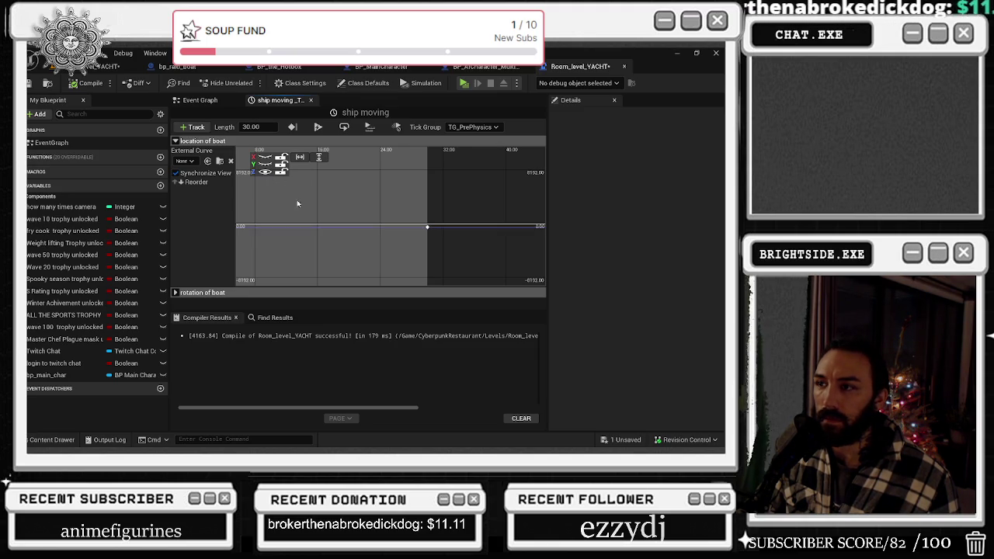
pyautogui.scroll(-2, 298, 203)
pyautogui.keyDown('shift'); pyautogui.click(336, 225); pyautogui.keyUp('shift')
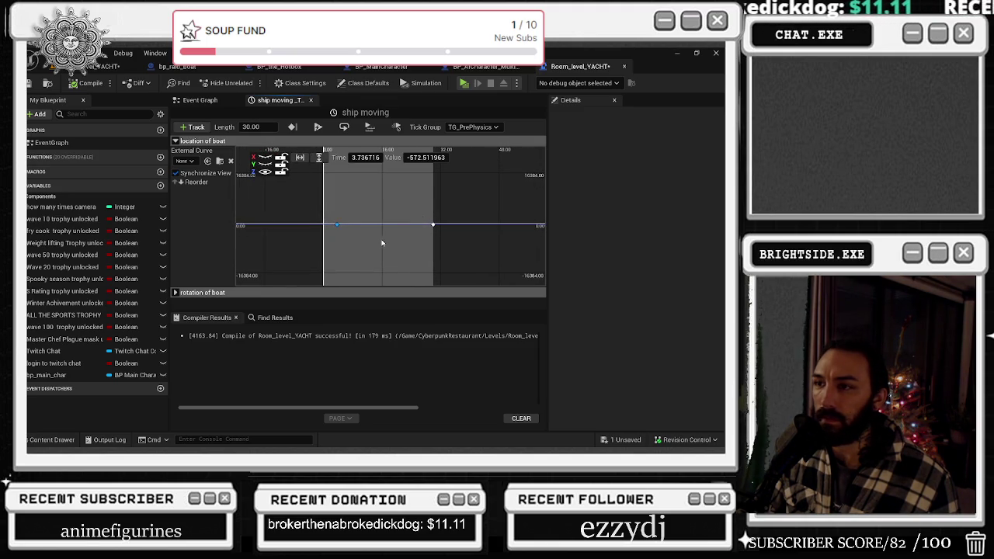
pyautogui.click(201, 101)
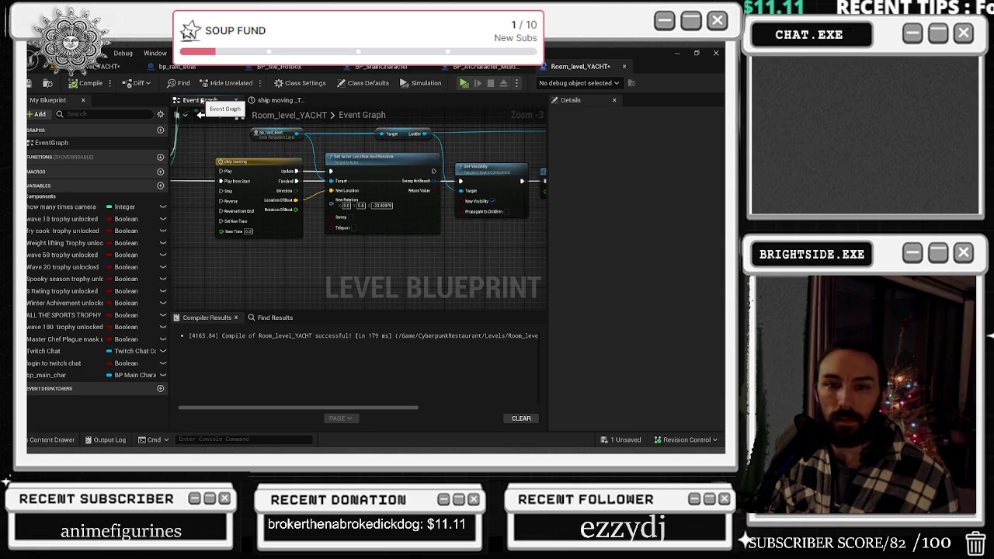
# Browse the AI, main character and Hotbox blueprints, then open the ship moving Timeline node.
pyautogui.click(512, 68)
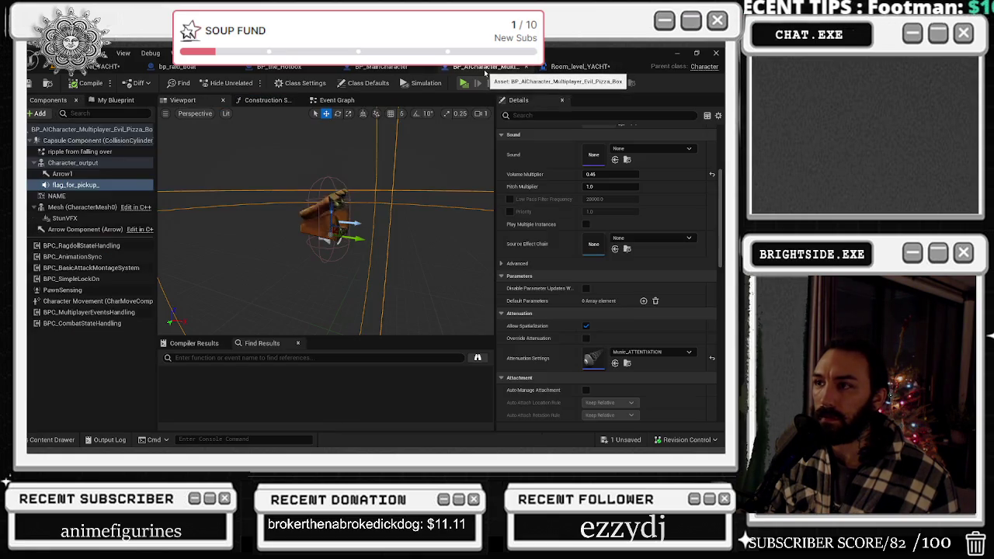
pyautogui.click(578, 67)
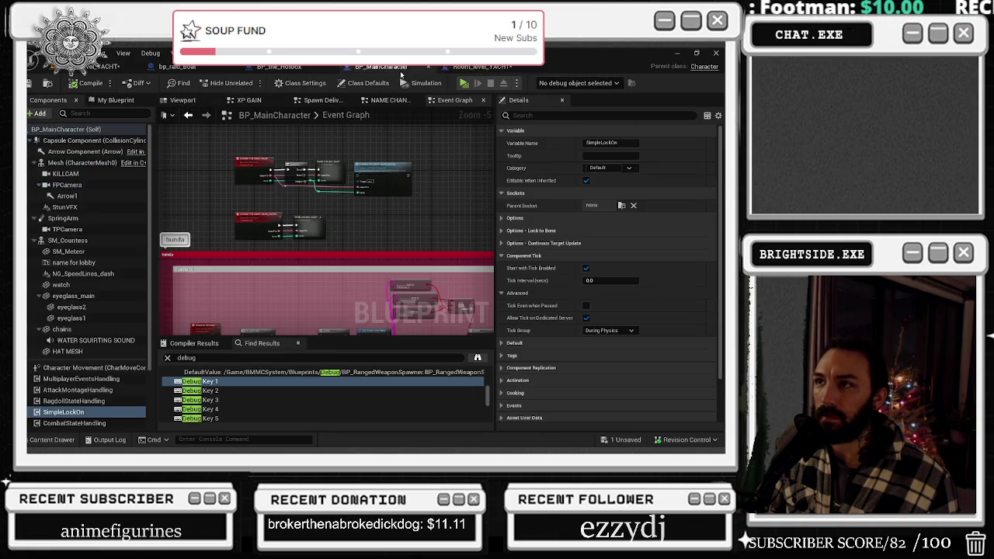
pyautogui.click(278, 67)
pyautogui.moveTo(318, 171); pyautogui.dragTo(166, 170)
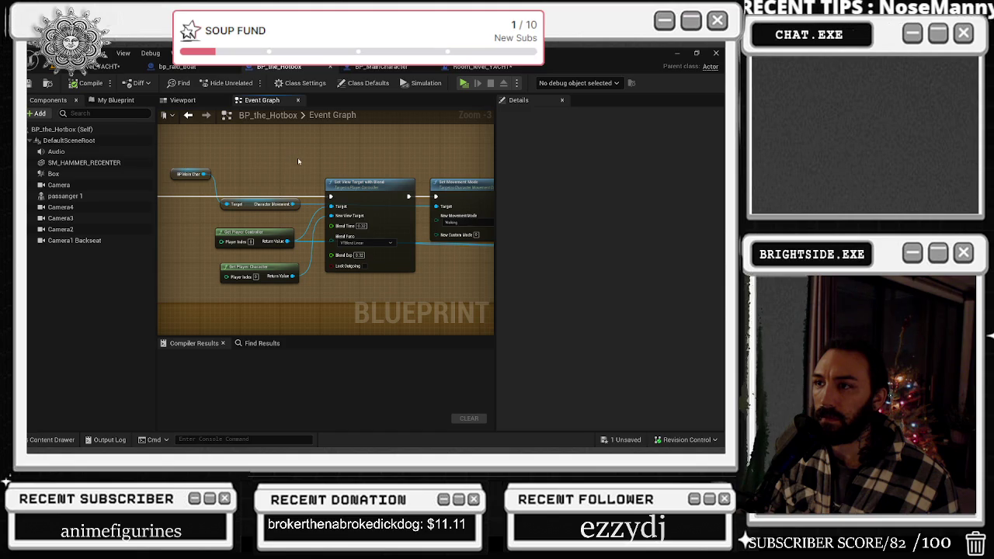
pyautogui.click(497, 69)
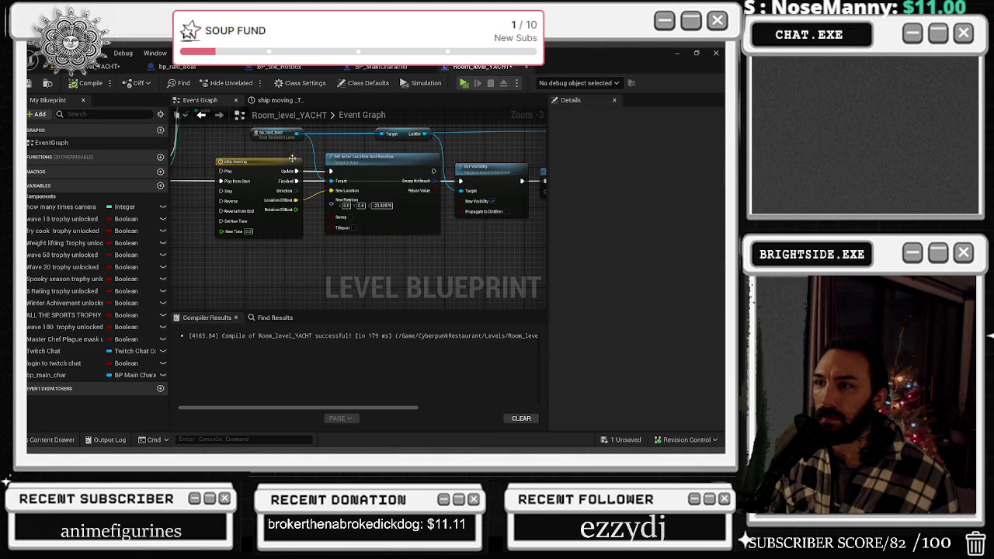
pyautogui.doubleClick(292, 159)
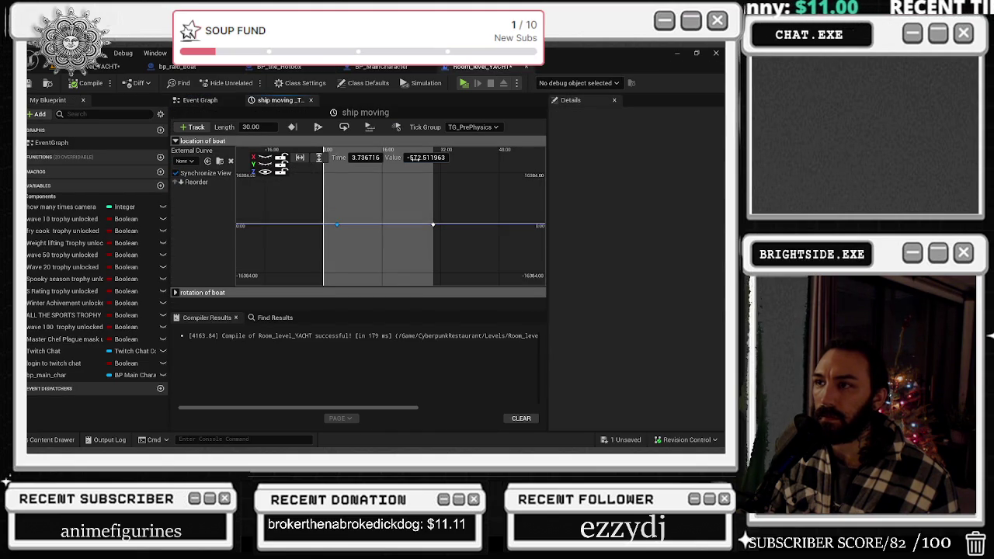
# Confirm the boat's Z location of -572.5, inspect bp_raid_boat's components, and close its tab.
pyautogui.hotkey('alt', 'Tab')
pyautogui.press('Return')
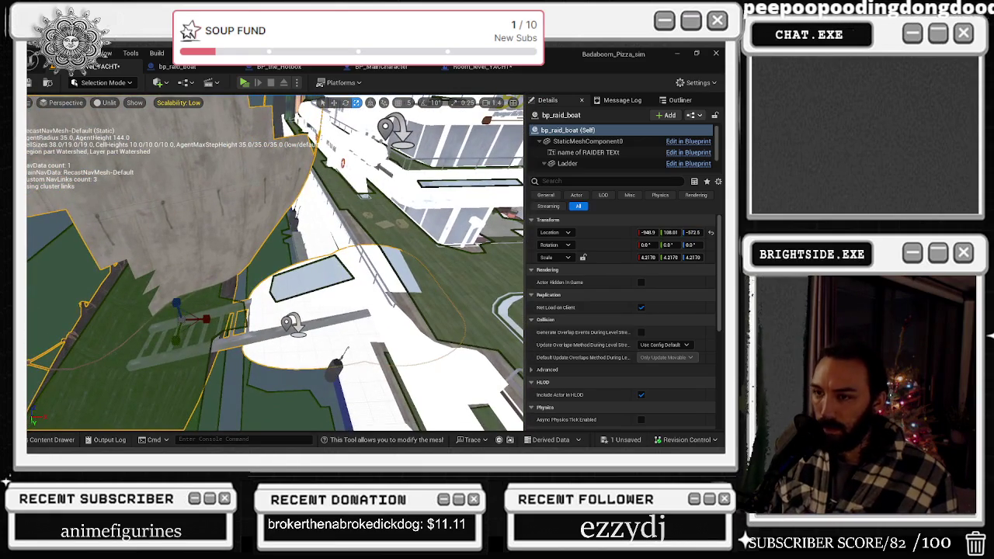
pyautogui.click(588, 142)
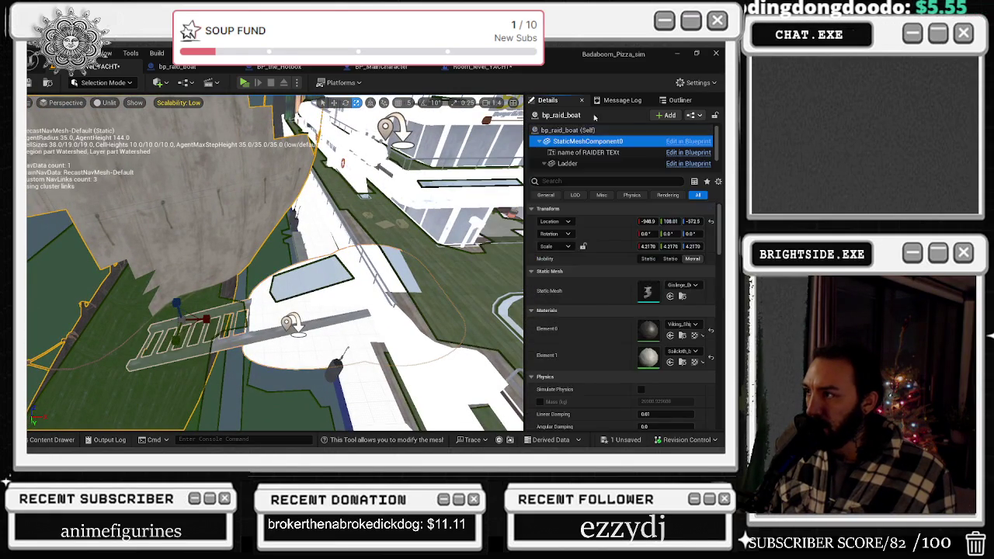
pyautogui.click(588, 152)
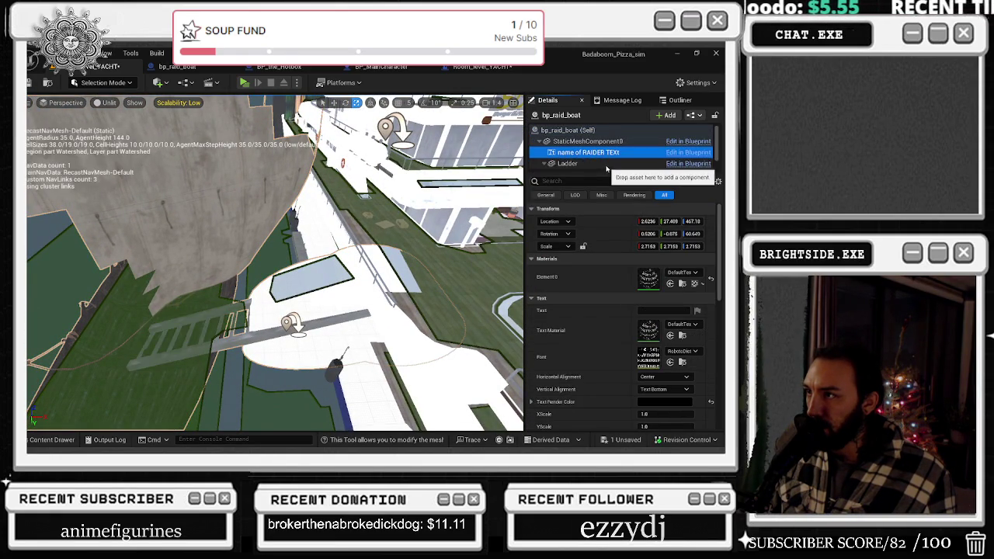
pyautogui.click(594, 164)
pyautogui.scroll(-1, 598, 151)
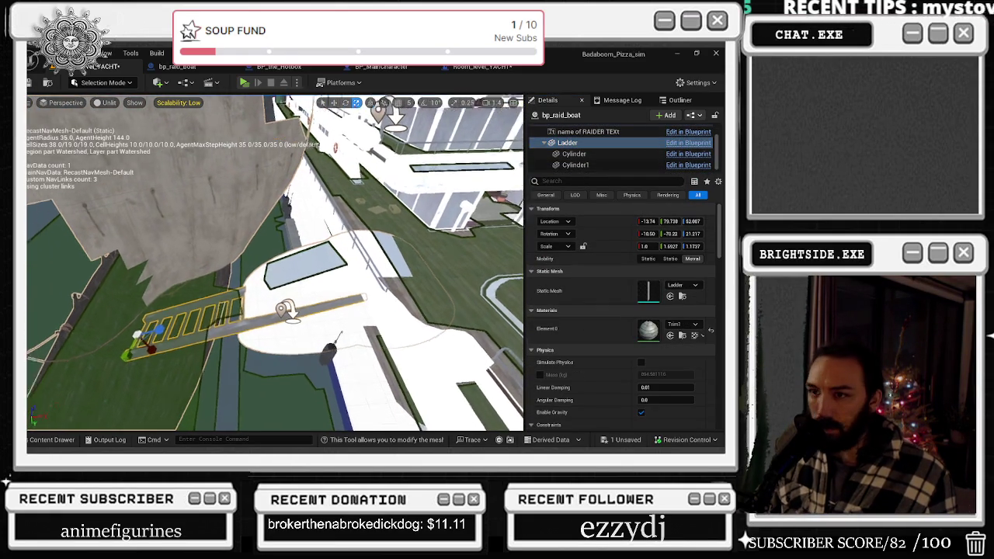
pyautogui.click(573, 154)
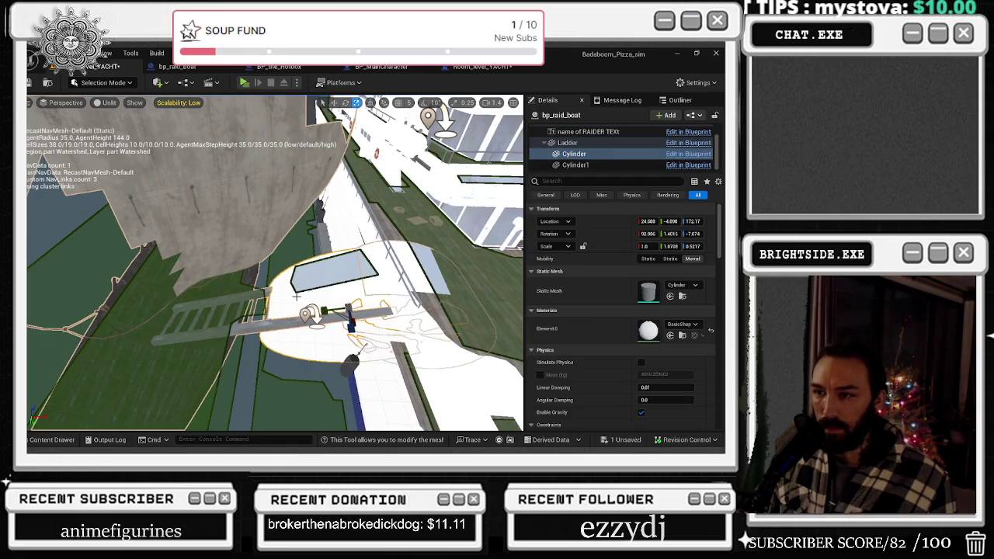
pyautogui.hotkey('ctrl', 'e')
pyautogui.middleClick(173, 70)
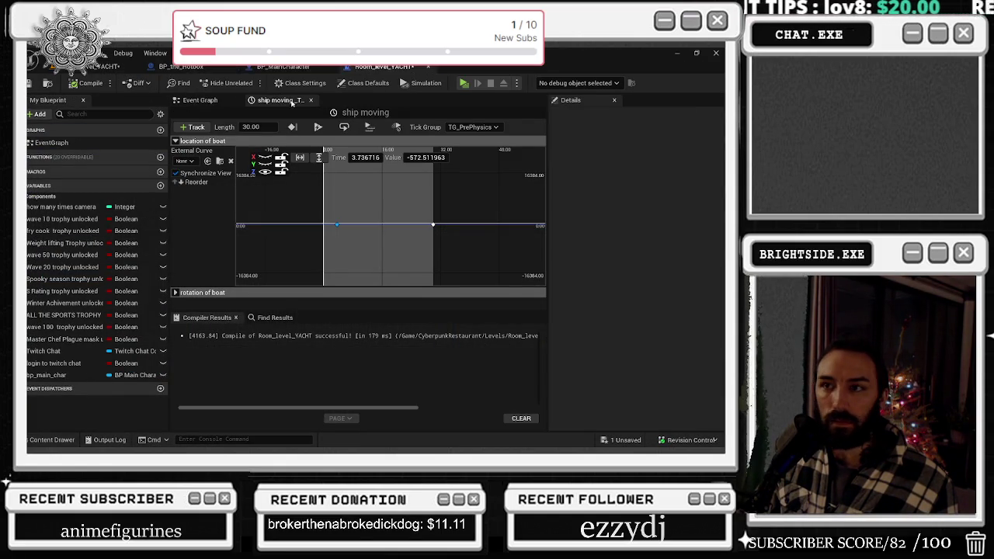
# Leave the Level Blueprint editor for the yacht level viewport.
pyautogui.click(93, 68)
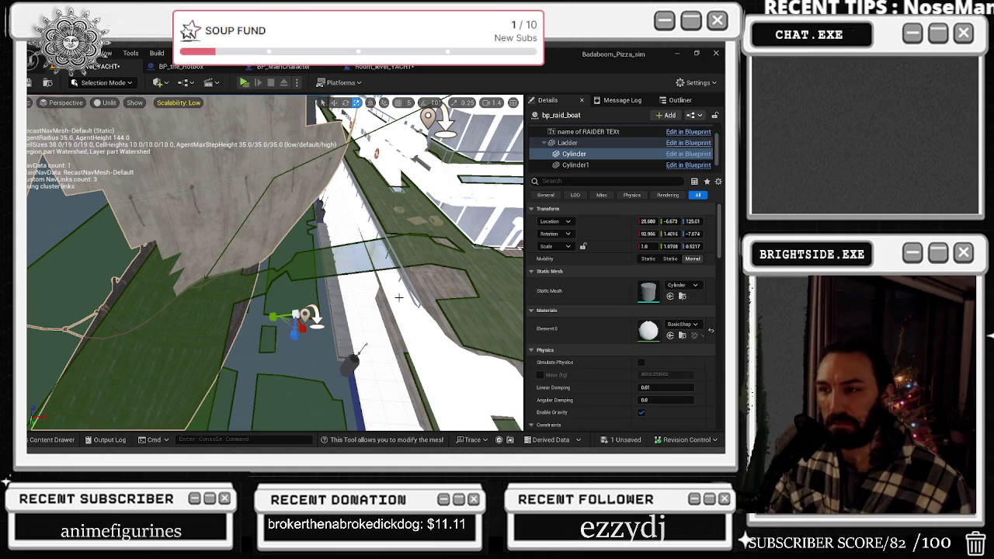
# Tick Actor Hidden In Game on the bp_raid_boat actor and bring up the Save Content prompt.
pyautogui.click(132, 301)
pyautogui.click(567, 130)
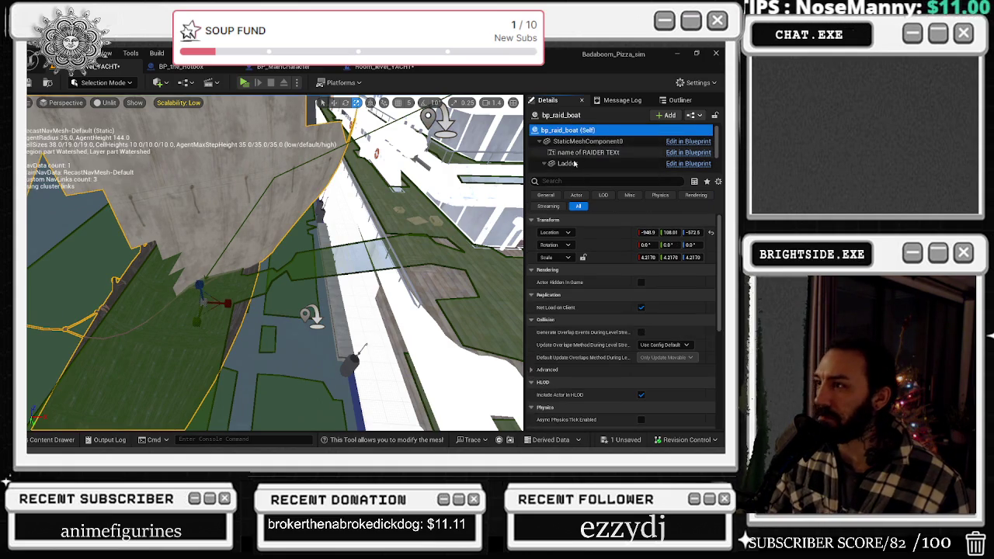
pyautogui.write('HiDDEN')
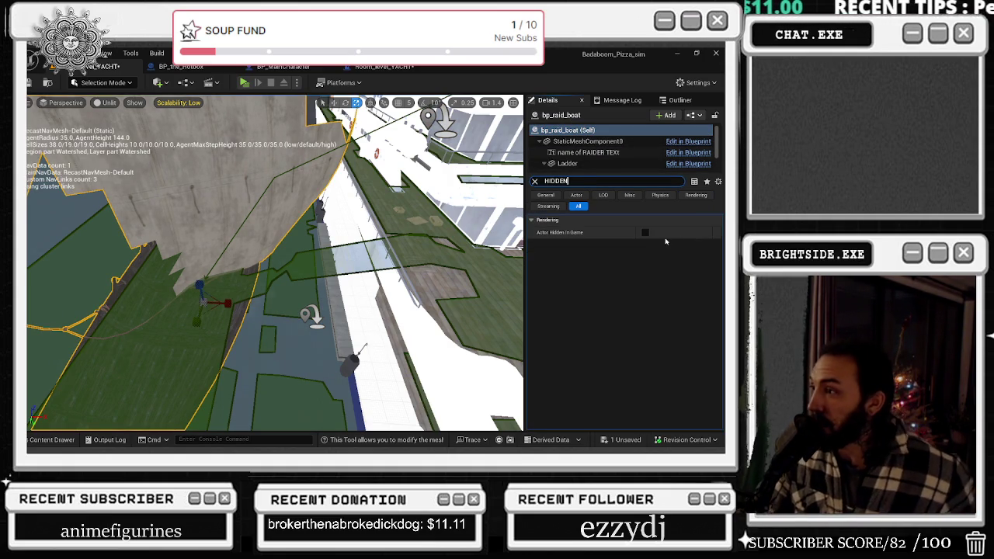
pyautogui.click(645, 232)
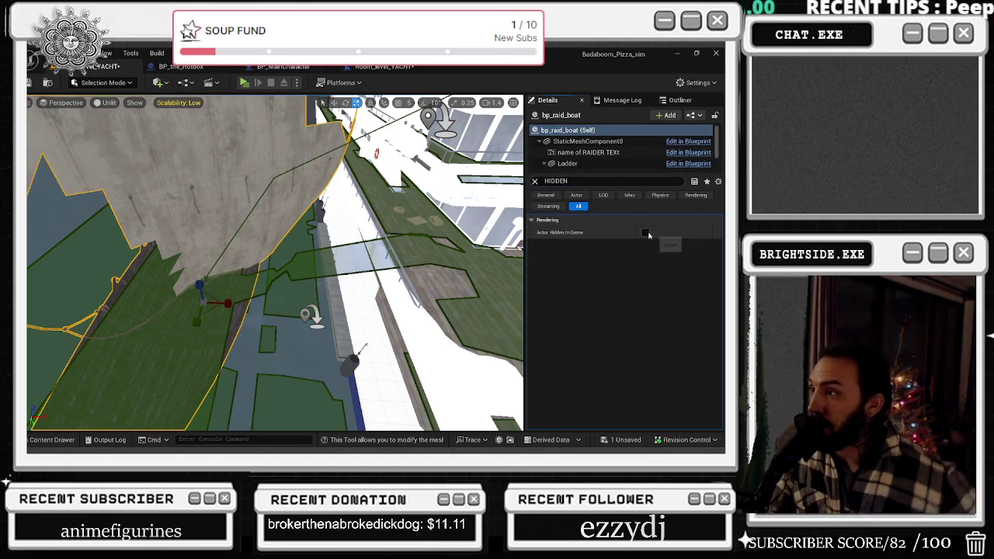
pyautogui.click(621, 440)
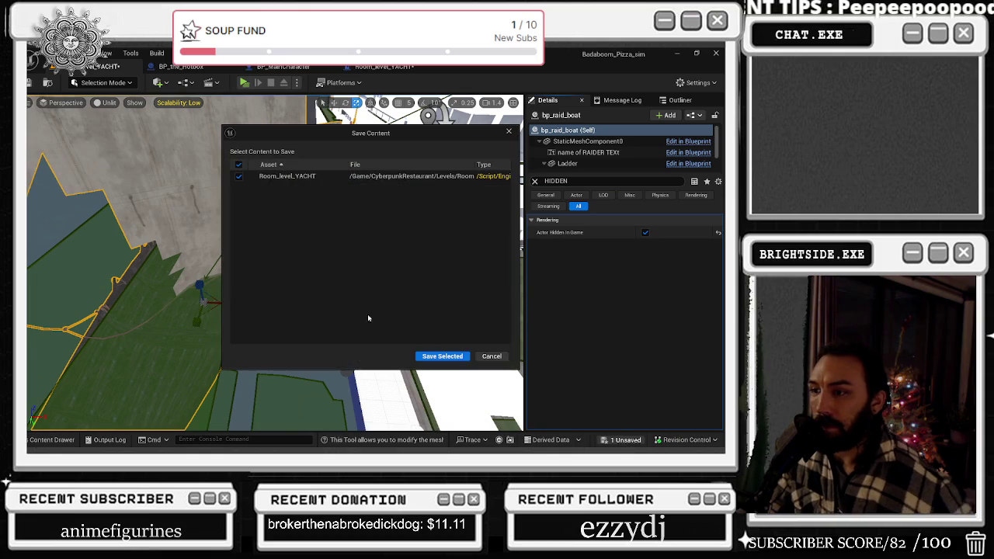
# Save Room_level_YACHT with Save Selected and launch a fresh play session.
pyautogui.click(440, 356)
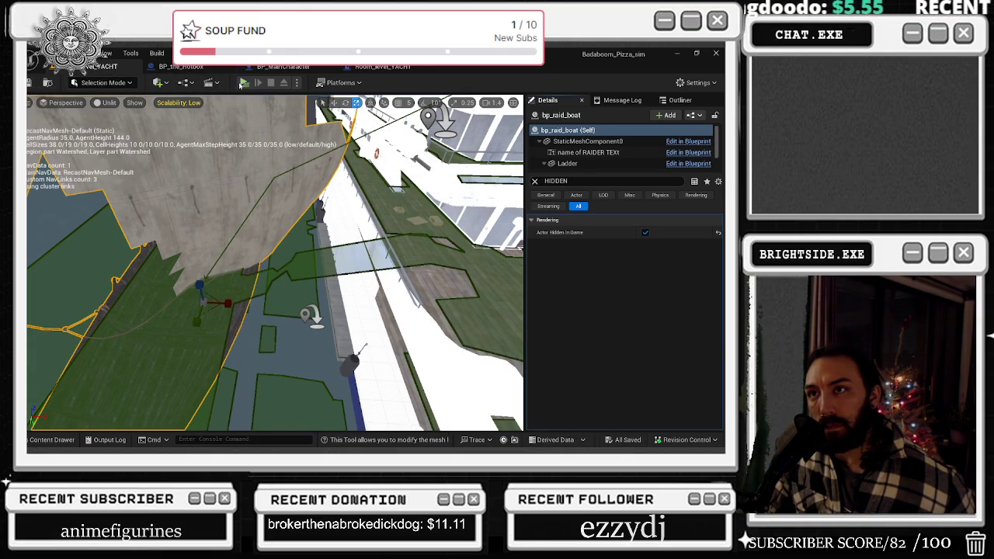
pyautogui.click(242, 83)
# Walk the character across the yacht deck swinging the bottle until the raid boat arrives, then end play.
pyautogui.click(192, 123)
pyautogui.press('w')
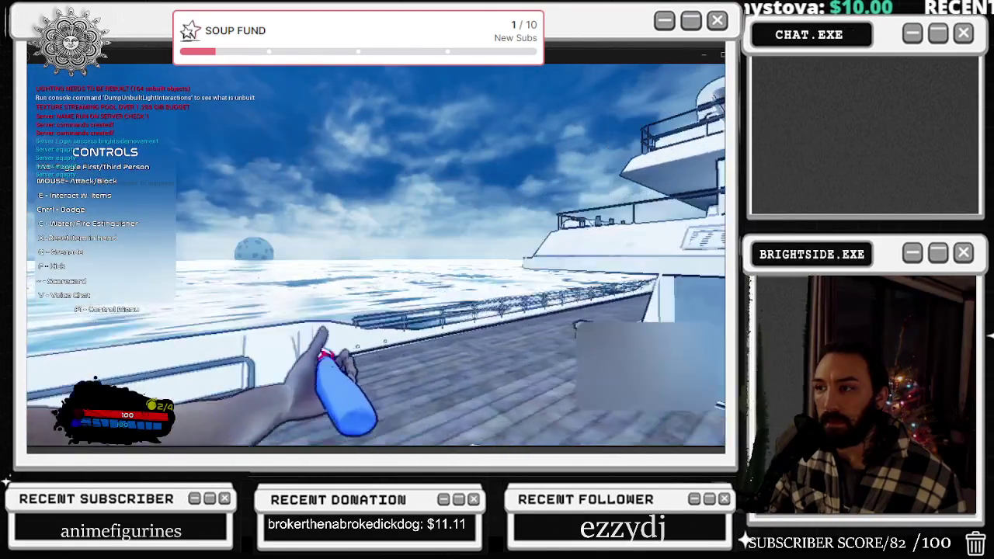
pyautogui.click(376, 255)
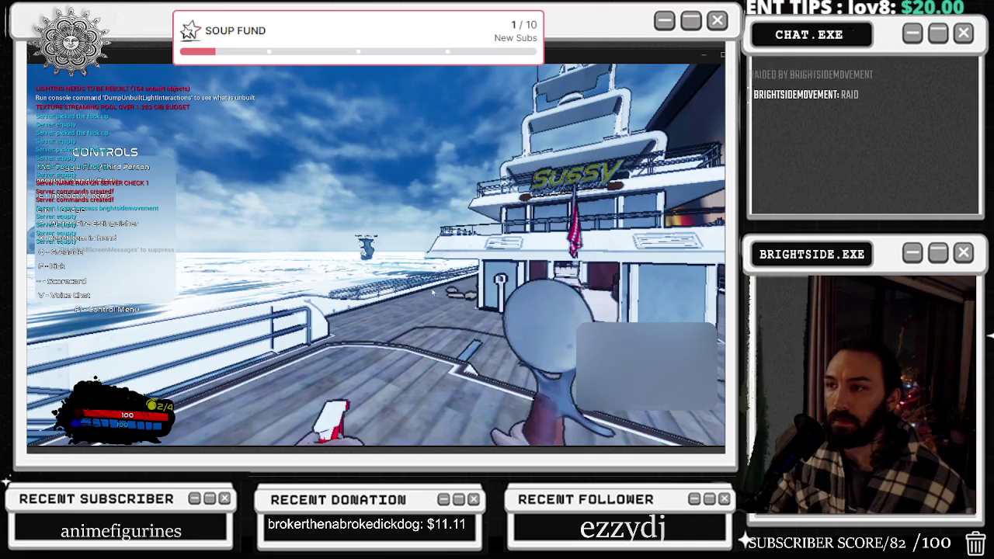
pyautogui.hotkey('alt', 'Tab')
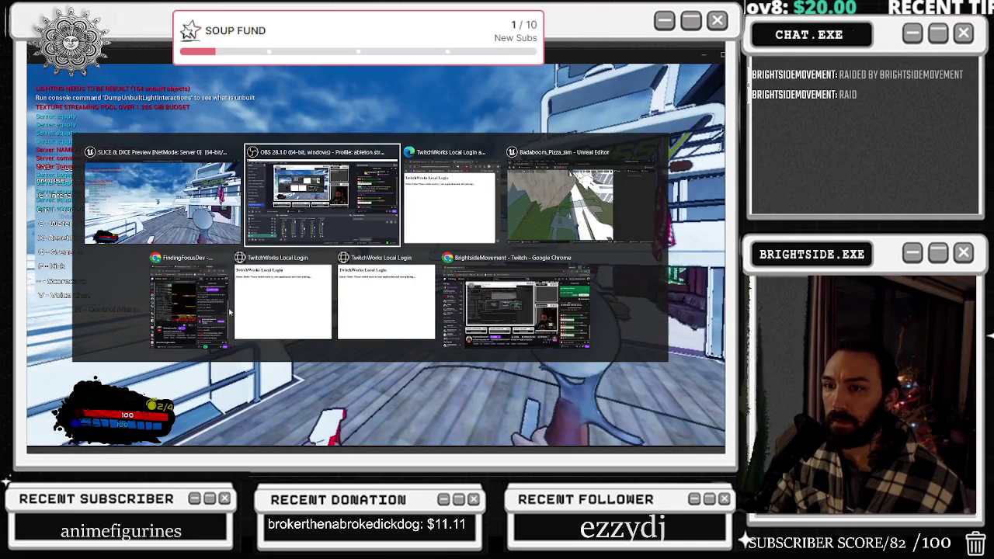
pyautogui.press('Escape')
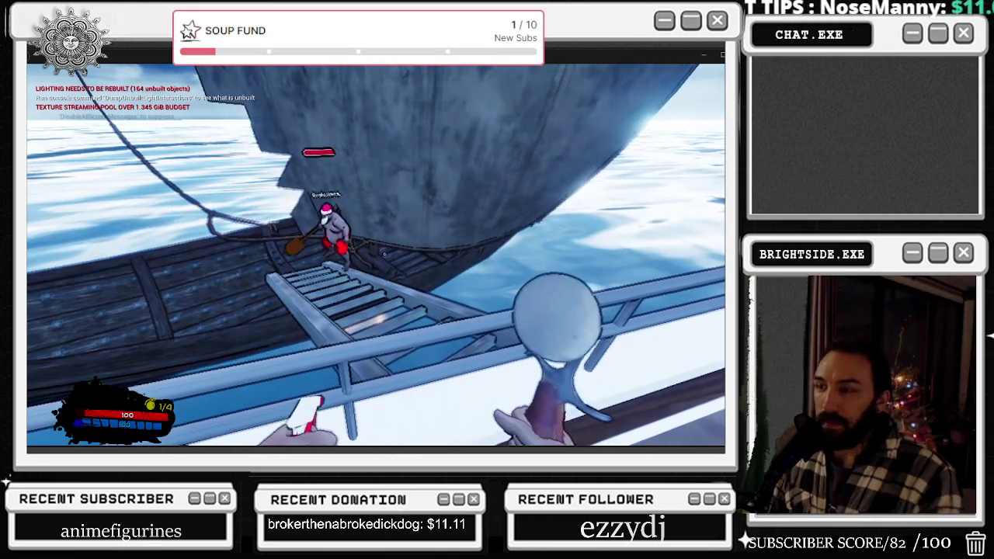
pyautogui.press('Escape')
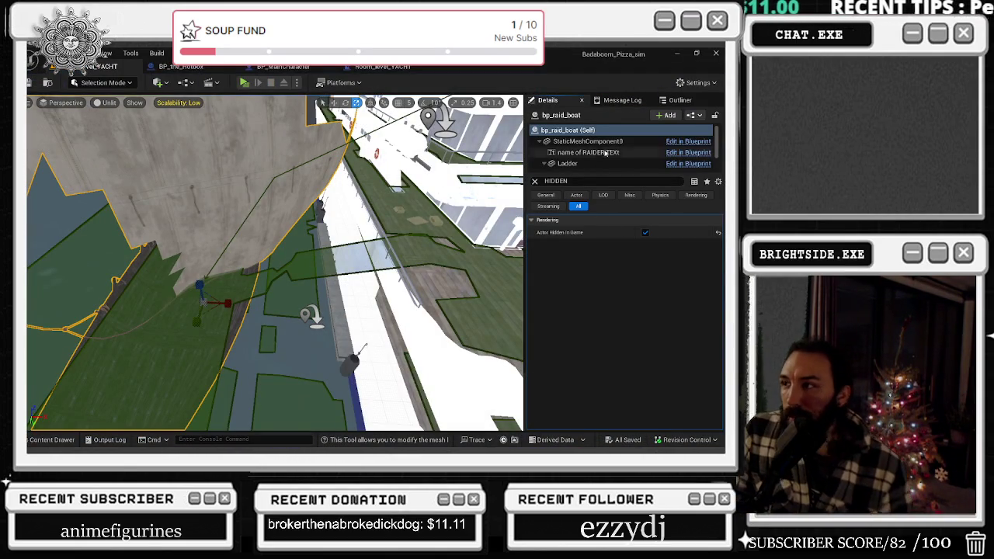
# Inspect the rotation of boat keys in the ship moving timeline, confirming the 30 s key reads 0.0.
pyautogui.click(534, 182)
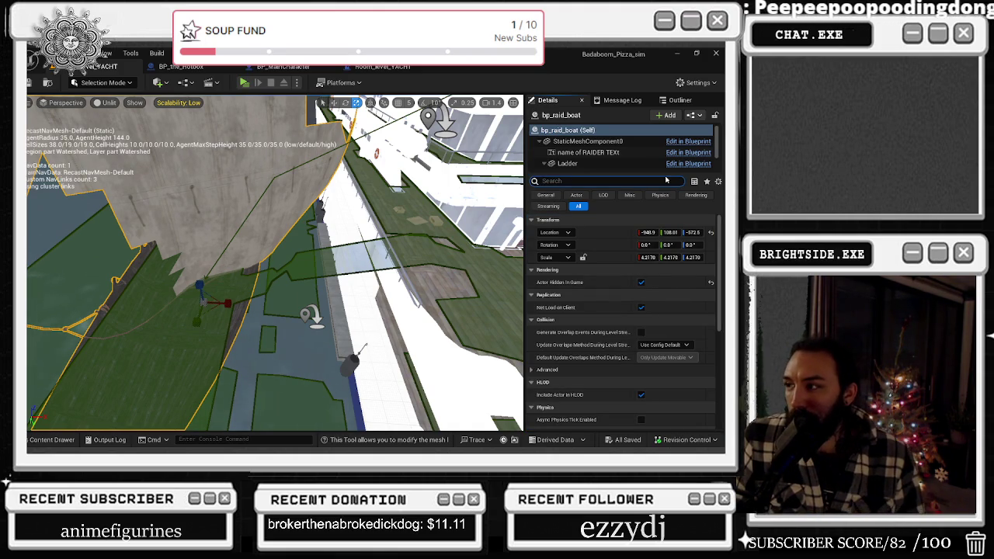
pyautogui.click(382, 66)
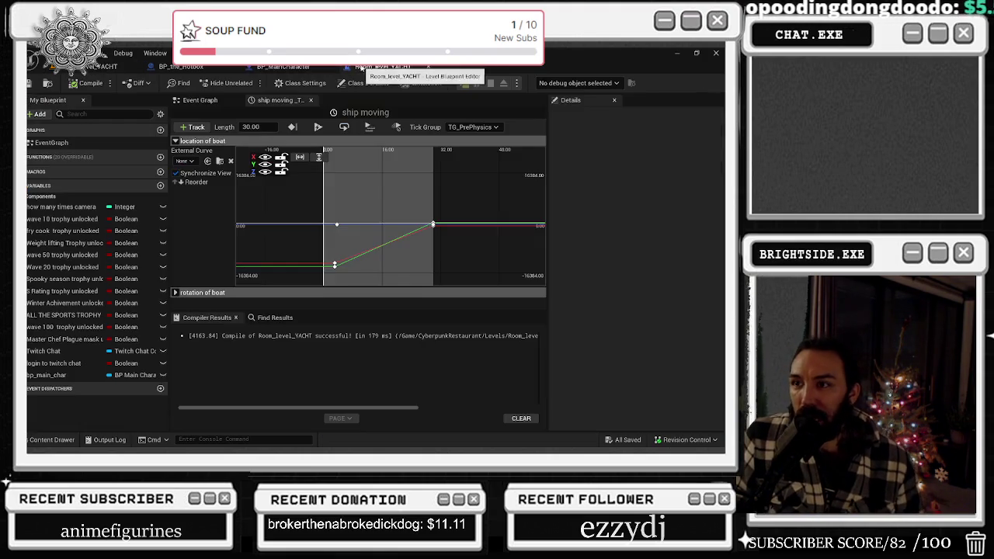
pyautogui.click(175, 140)
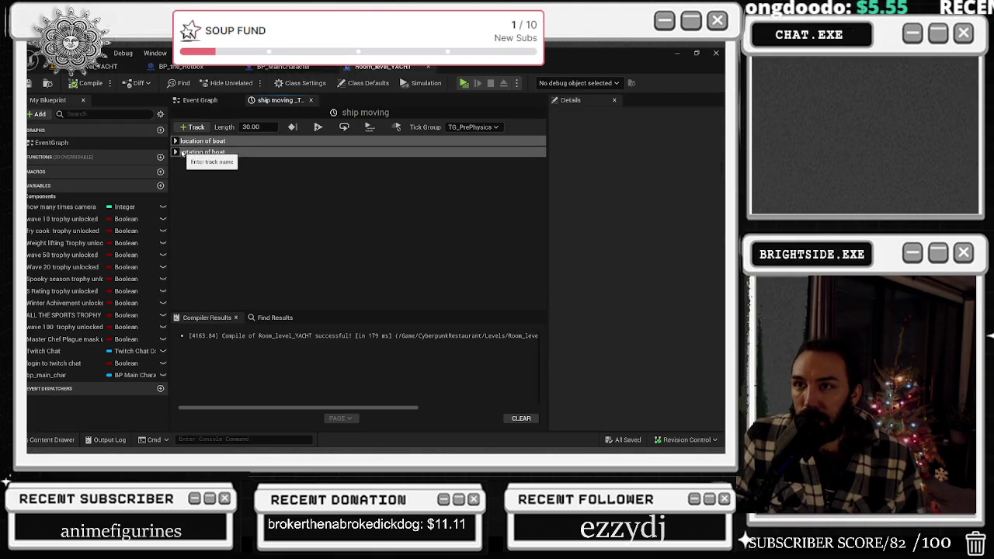
pyautogui.click(175, 152)
pyautogui.moveTo(329, 200)
pyautogui.mouseDown()
pyautogui.moveTo(335, 219)
pyautogui.moveTo(434, 240)
pyautogui.mouseUp()
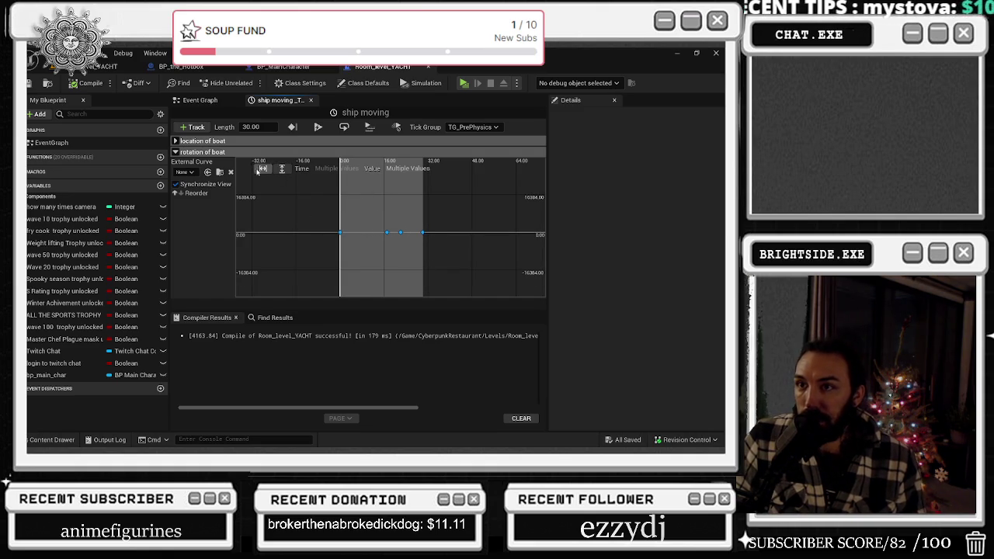
pyautogui.click(401, 232)
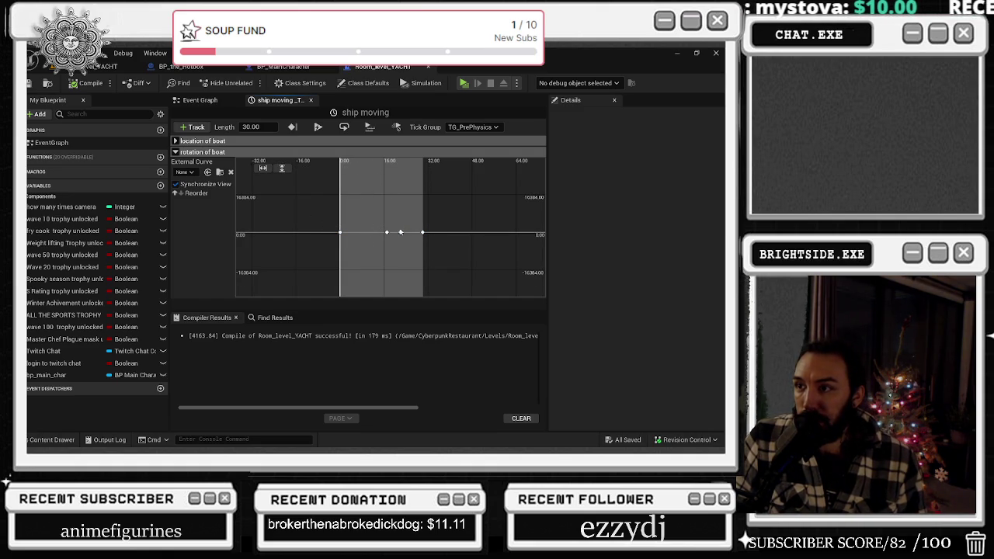
pyautogui.click(423, 232)
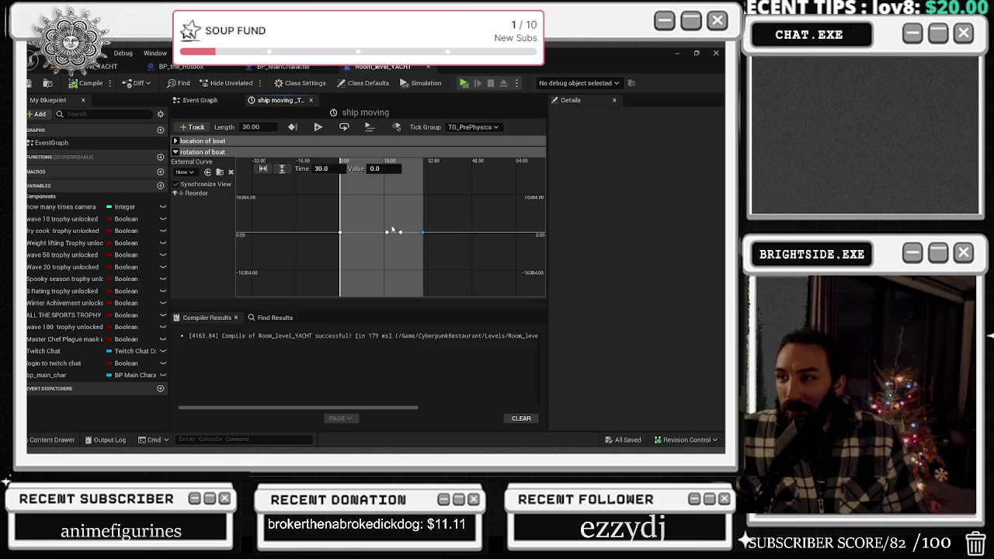
pyautogui.click(193, 103)
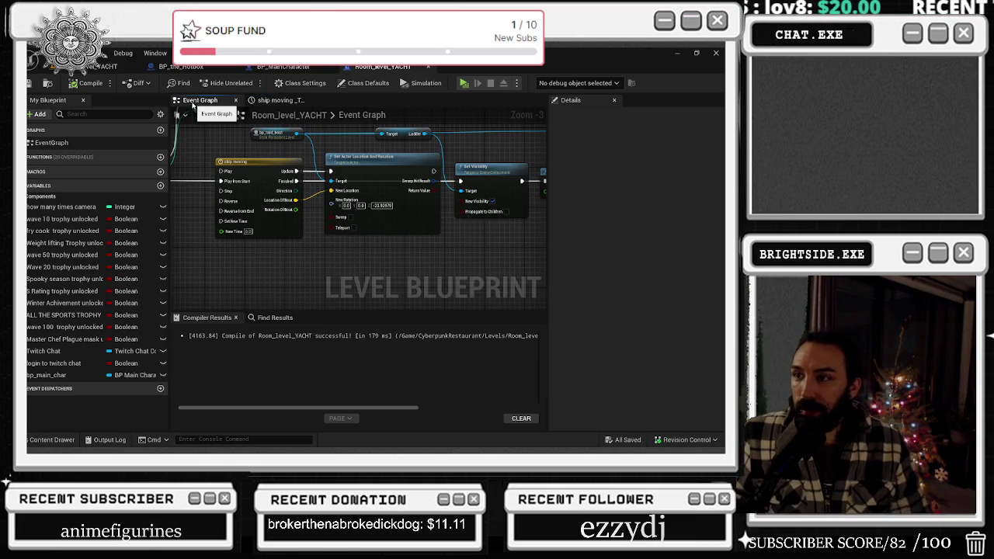
# Split New Rotation into Roll, Pitch and Yaw and wire Rotation Of Boat into Yaw.
pyautogui.scroll(-1, 286, 214)
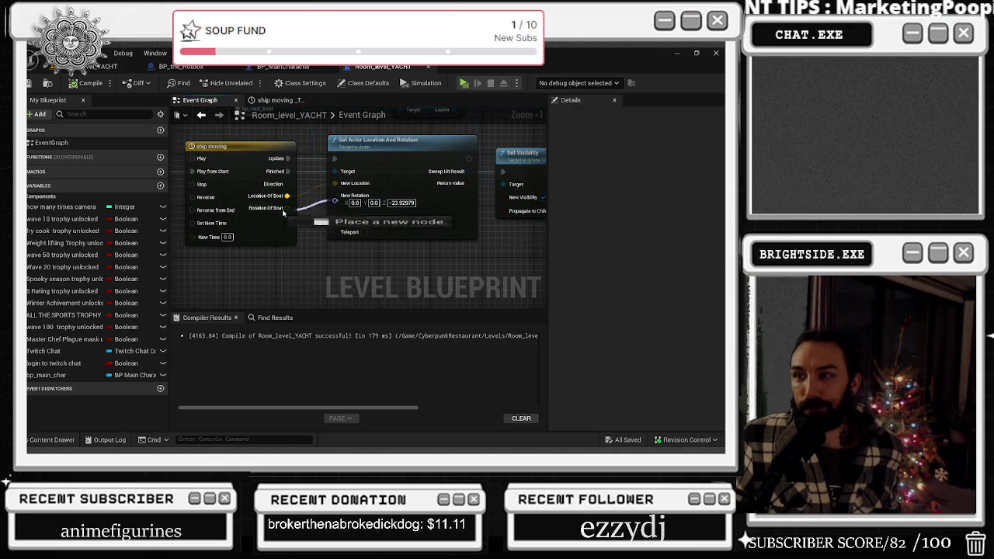
pyautogui.rightClick(288, 209)
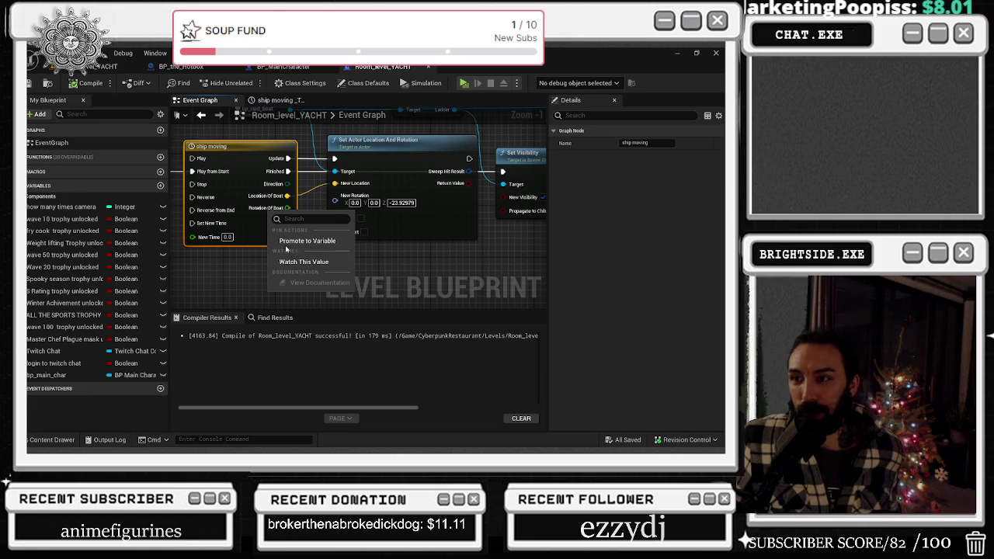
pyautogui.click(355, 195)
pyautogui.rightClick(354, 196)
pyautogui.click(381, 235)
pyautogui.moveTo(288, 209); pyautogui.dragTo(336, 225)
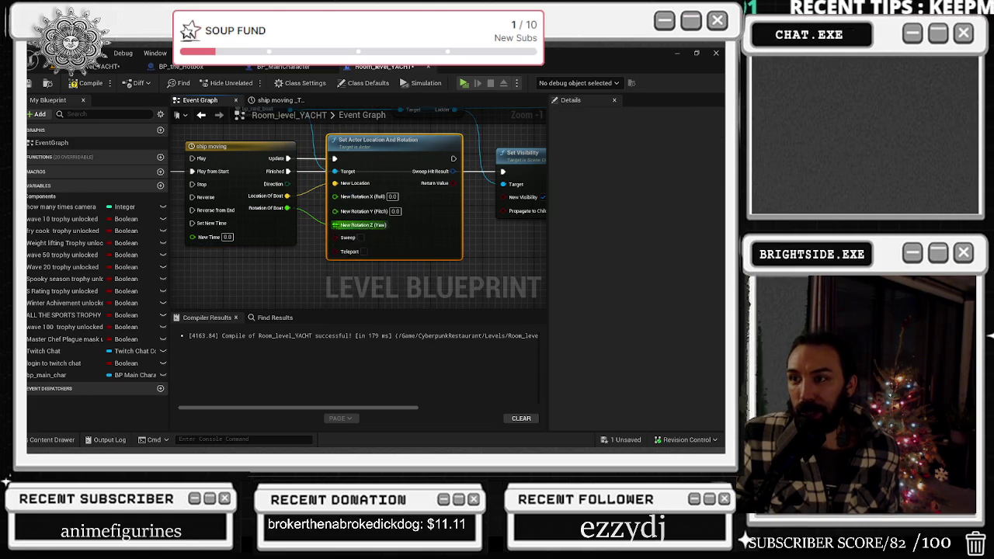
# Pan along the graph, then return to the level and save it with Ctrl+S.
pyautogui.scroll(-2, 354, 237)
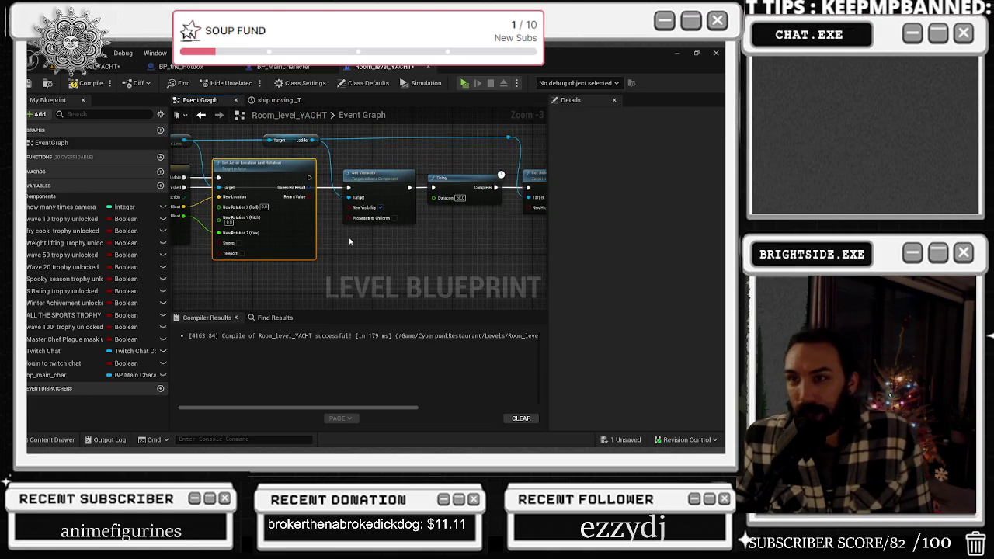
pyautogui.moveTo(372, 243); pyautogui.dragTo(231, 264)
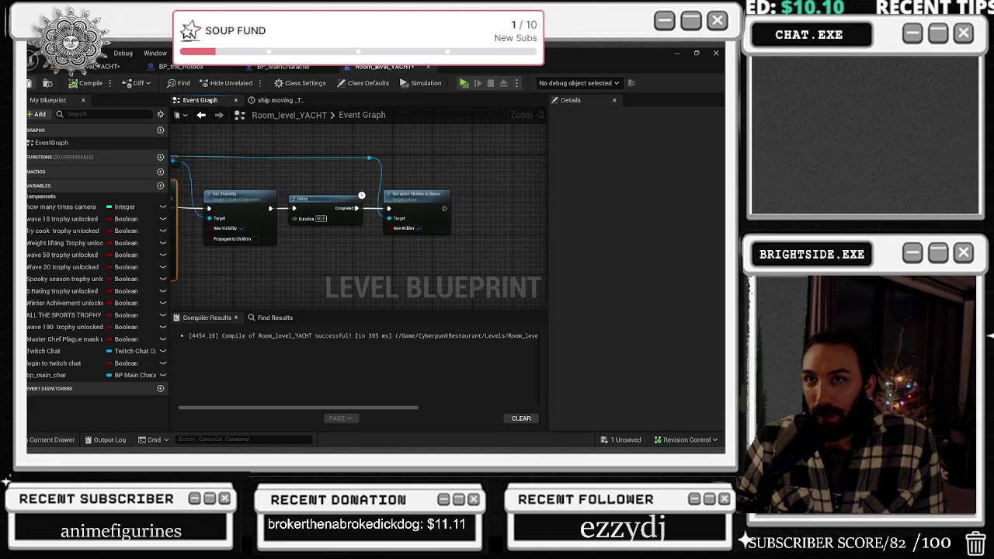
pyautogui.click(108, 67)
pyautogui.hotkey('ctrl', 's')
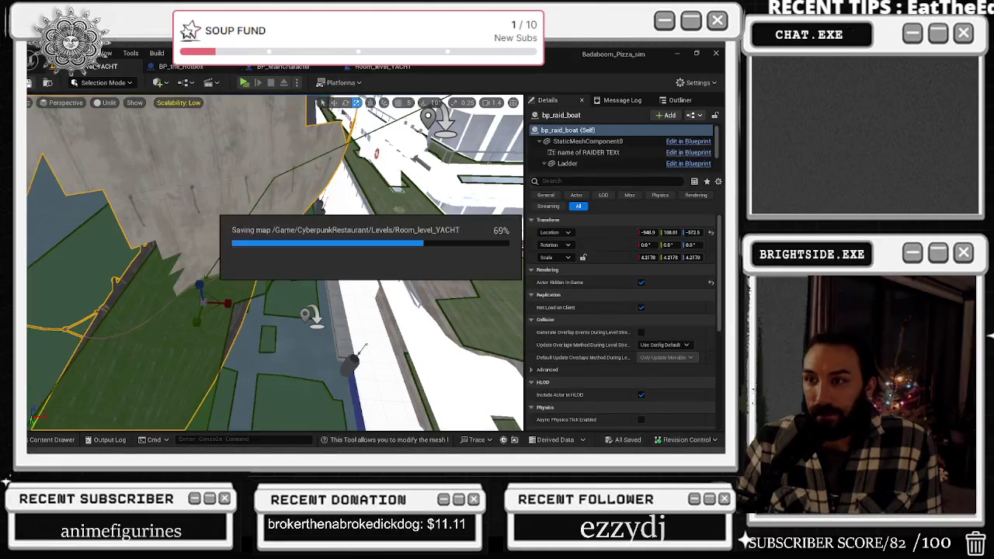
# Play the level, walk from the trophy room onto the deck, and hide the controls overlay with F1.
pyautogui.click(248, 82)
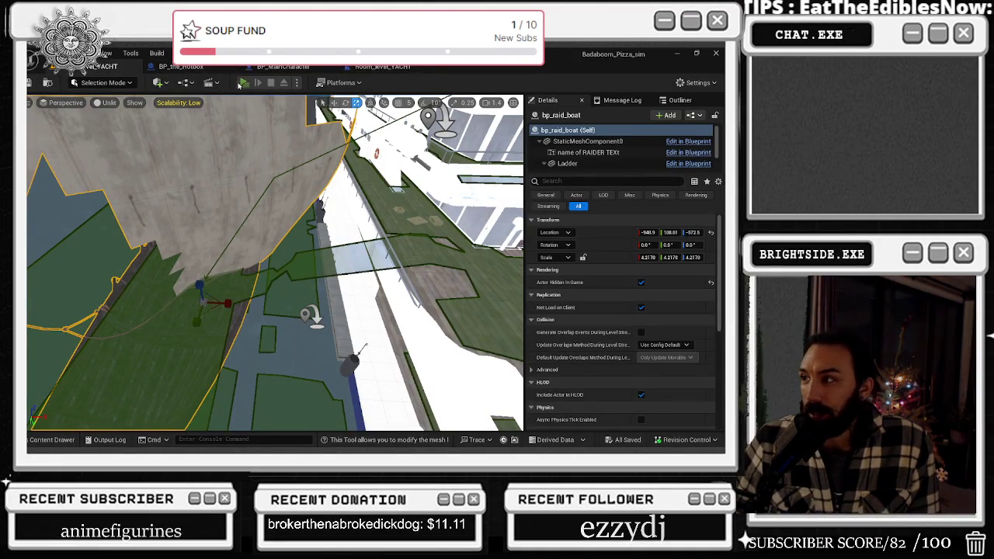
pyautogui.press('w')
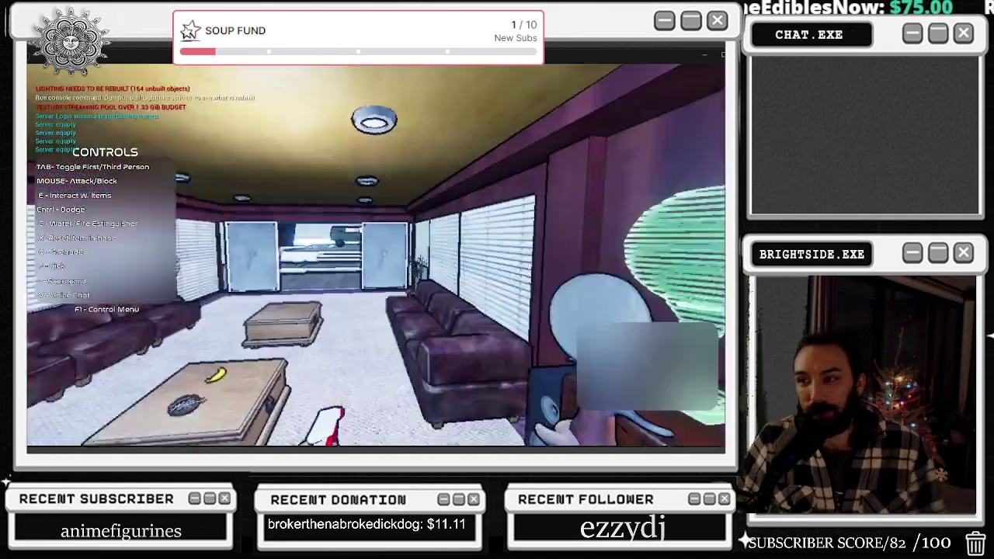
pyautogui.press('w')
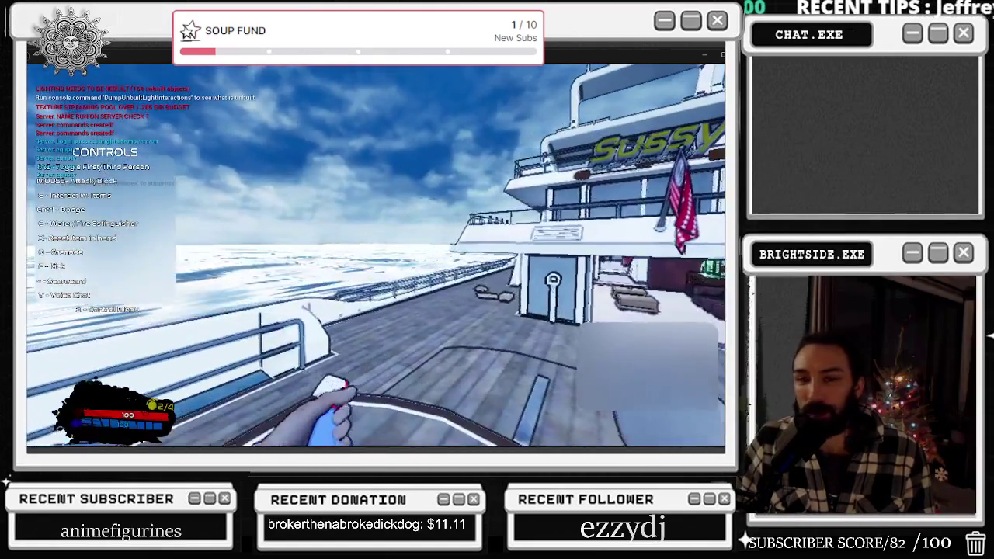
pyautogui.click(376, 256)
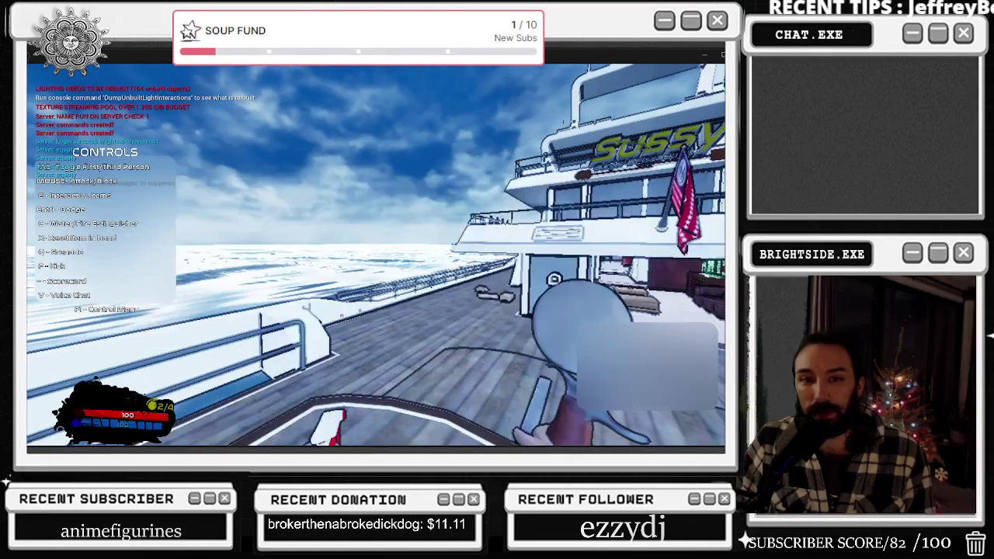
pyautogui.hotkey('alt', 'Tab')
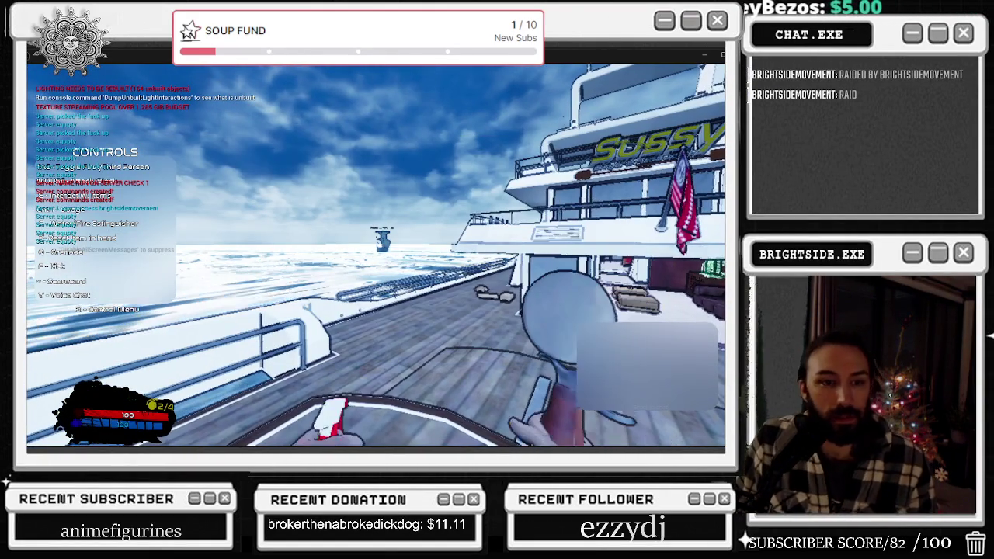
pyautogui.click(375, 256)
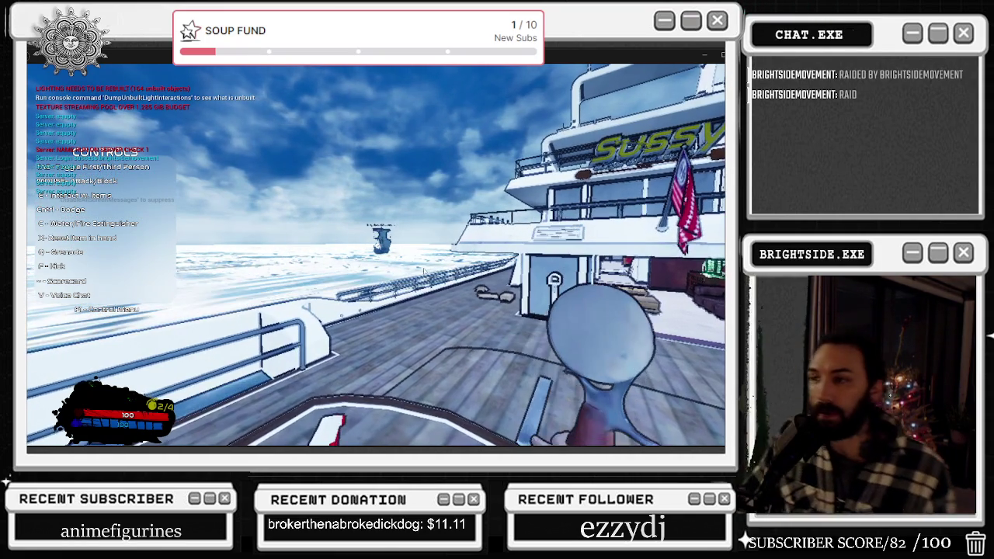
pyautogui.scroll(-1, 376, 256)
pyautogui.scroll(-1, 376, 256)
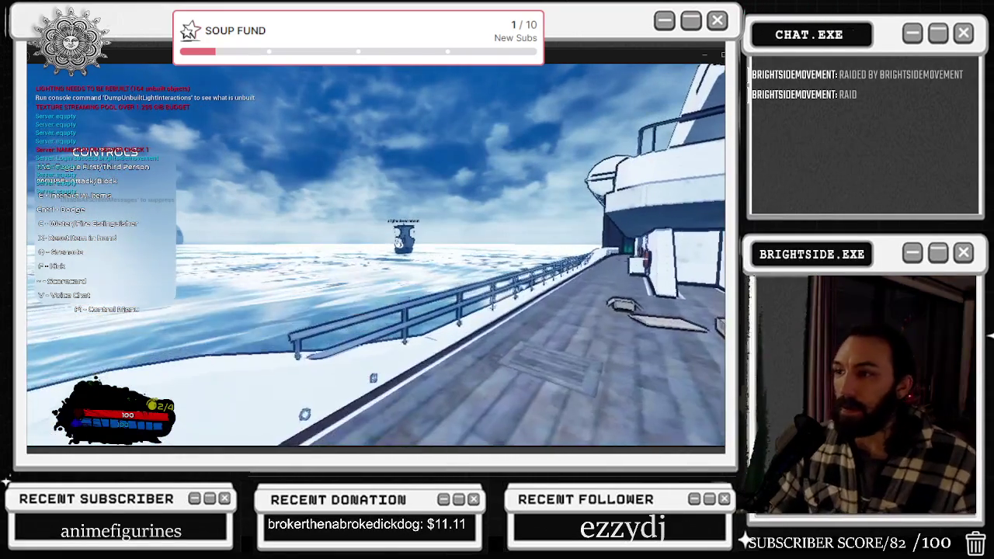
pyautogui.press('F1')
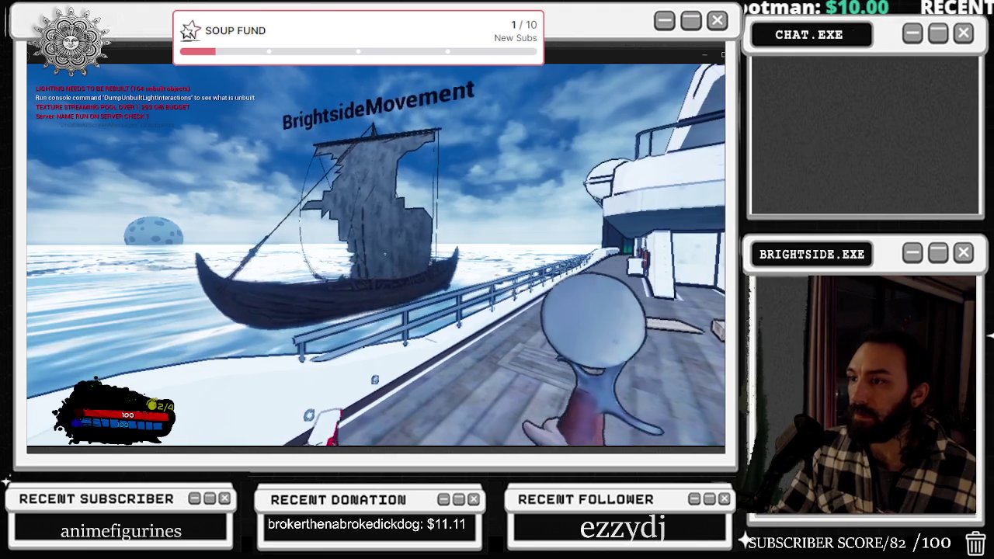
# Walk to the deck railing and climb the raid boat's ladder.
pyautogui.scroll(-1, 375, 255)
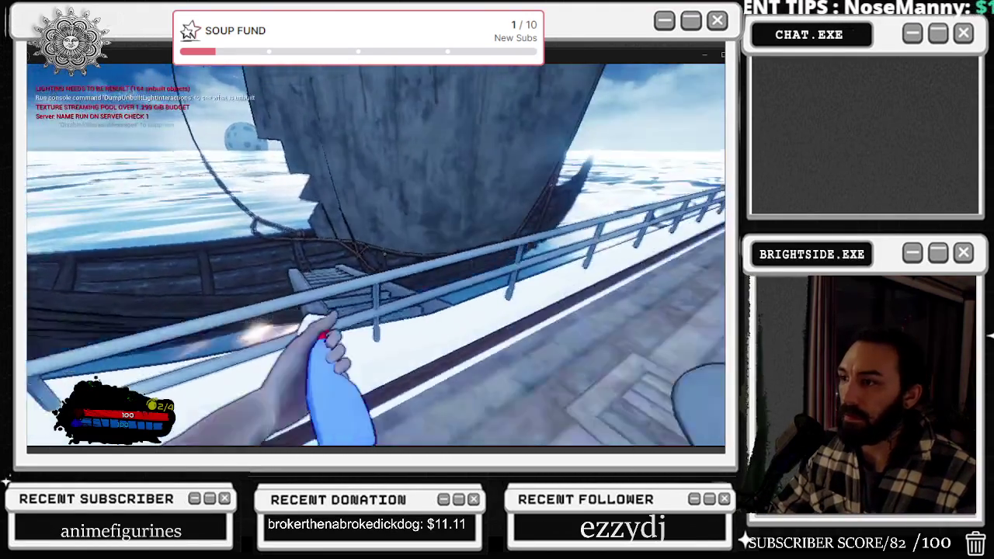
pyautogui.press('w')
pyautogui.press('w')
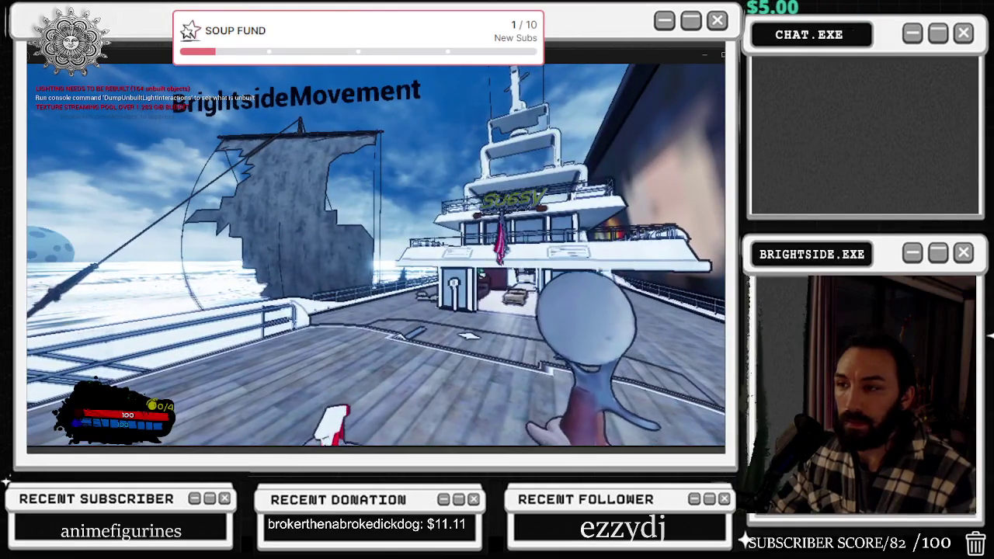
# Stop play, select the raid boat, and fly back with the navmesh overlay shown.
pyautogui.press('Escape')
pyautogui.click(202, 299)
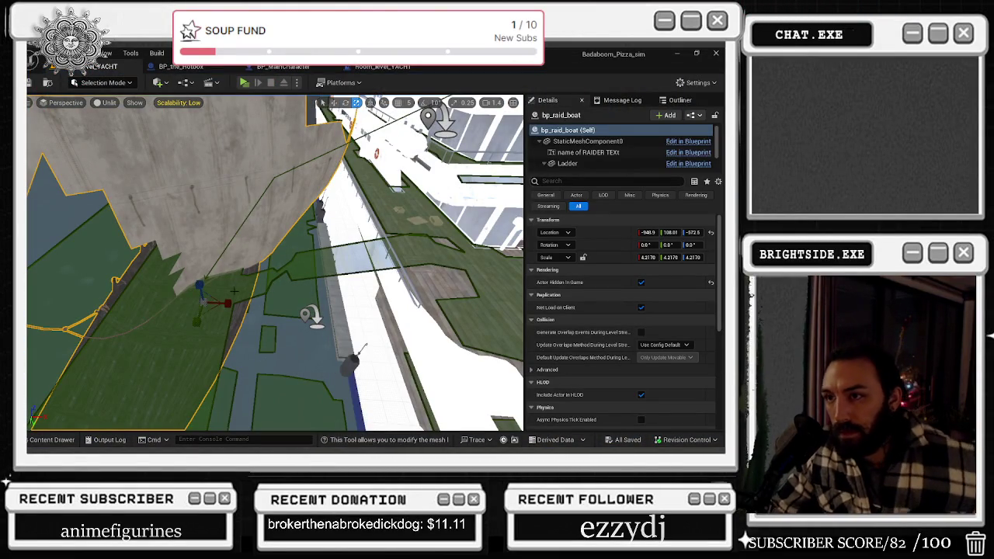
pyautogui.press('Down')
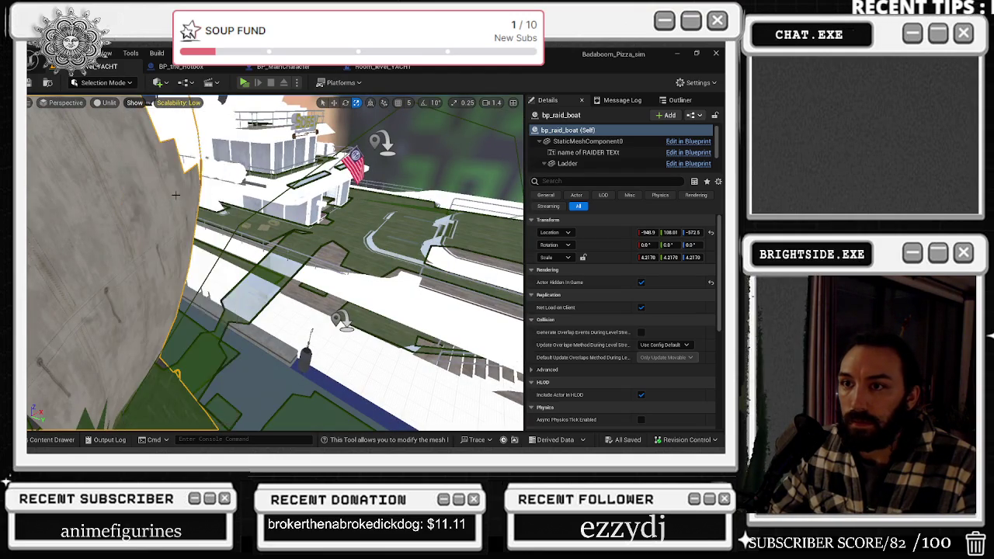
pyautogui.press('p')
pyautogui.press('Down')
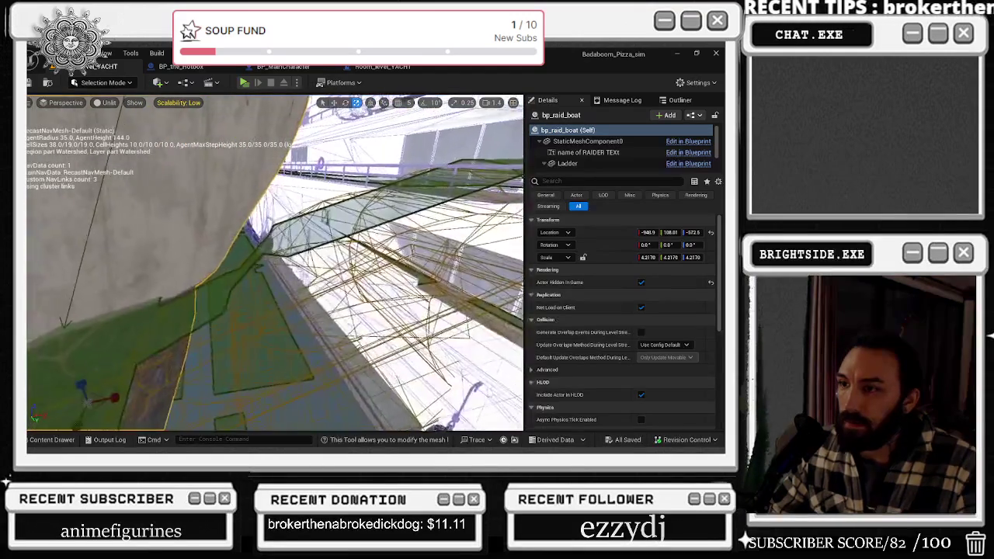
# Orbit over the yacht deck, then open and close the raid boat's blueprint.
pyautogui.moveTo(230, 286); pyautogui.dragTo(231, 286)
pyautogui.moveTo(285, 328)
pyautogui.mouseDown()
pyautogui.moveTo(273, 332)
pyautogui.moveTo(284, 332)
pyautogui.mouseUp()
pyautogui.hotkey('ctrl', 'e')
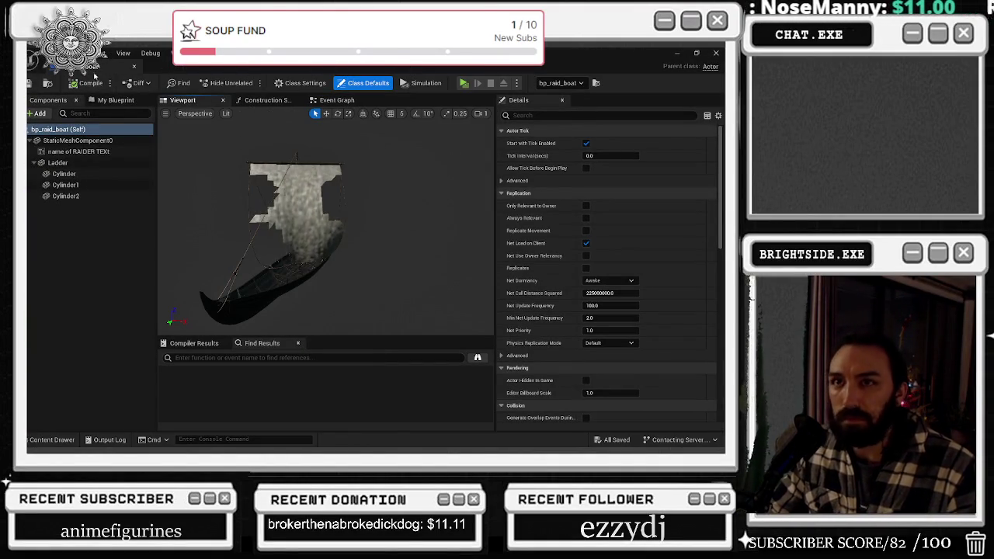
pyautogui.click(135, 68)
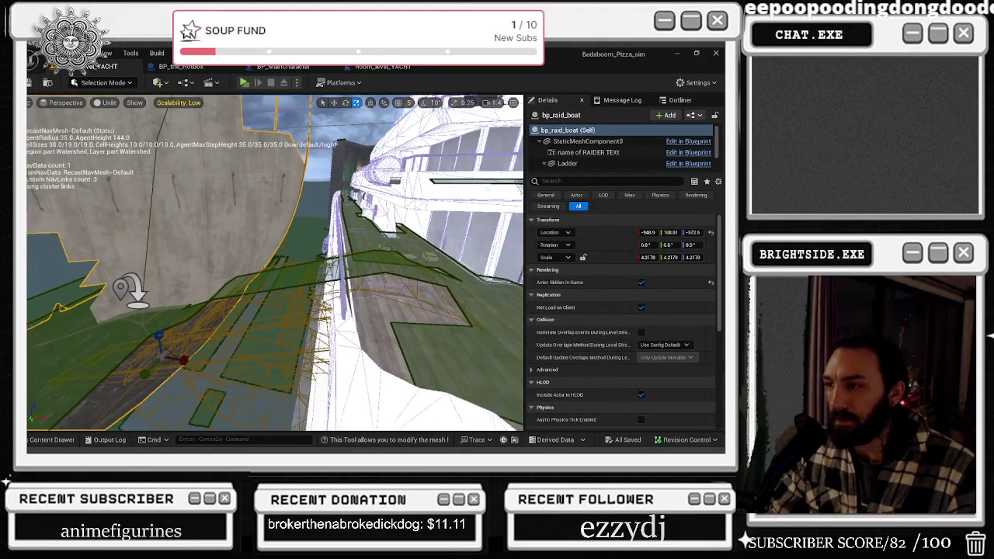
# Fly the view toward the railing and navmesh and save the level.
pyautogui.moveTo(271, 264)
pyautogui.mouseDown()
pyautogui.moveTo(70, 252)
pyautogui.moveTo(116, 233)
pyautogui.moveTo(296, 261)
pyautogui.moveTo(307, 247)
pyautogui.moveTo(372, 227)
pyautogui.mouseUp()
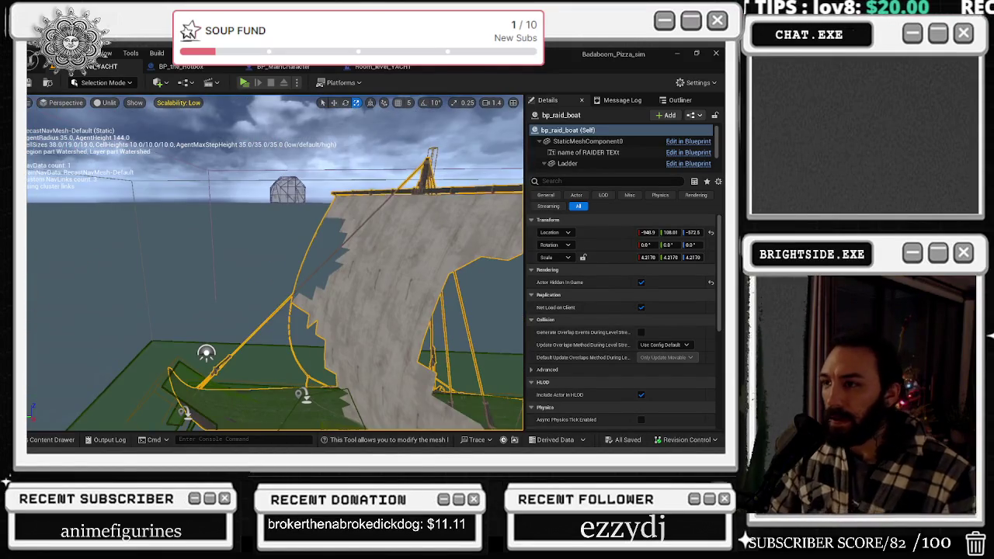
pyautogui.hotkey('ctrl', 's')
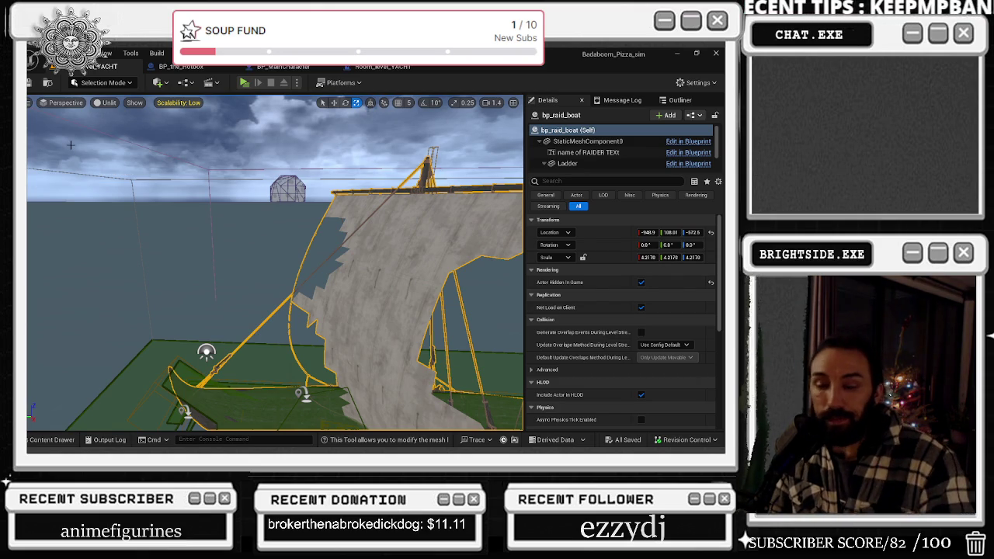
pyautogui.hotkey('alt', 'Tab')
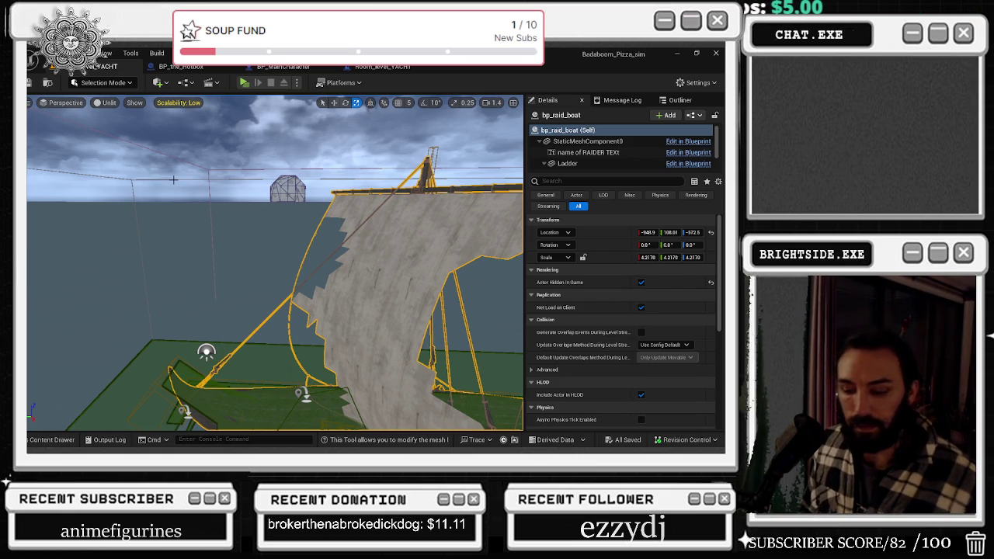
# Close the leftover TwitchWorks Local Login windows.
pyautogui.hotkey('alt', 'Tab')
pyautogui.hotkey('alt', 'Tab')
pyautogui.hotkey('alt', 'Tab')
pyautogui.hotkey('alt', 'Tab')
pyautogui.hotkey('alt', 'Tab')
pyautogui.hotkey('alt', 'Tab')
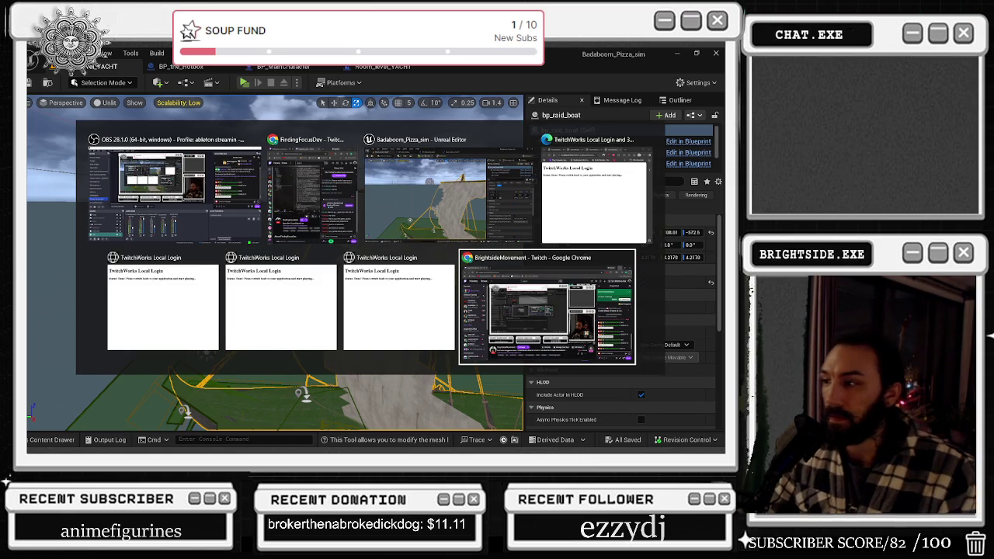
pyautogui.click(449, 257)
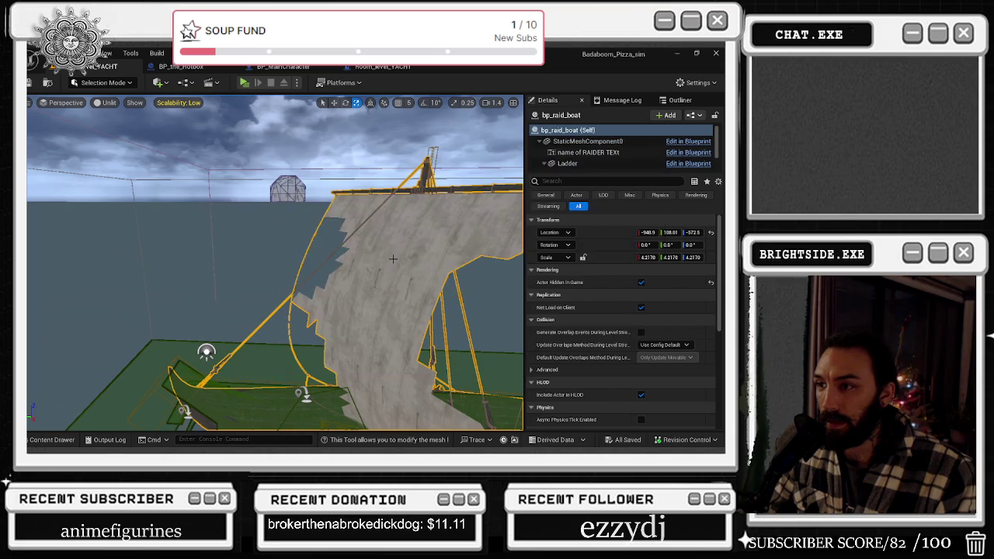
pyautogui.hotkey('alt', 'Tab')
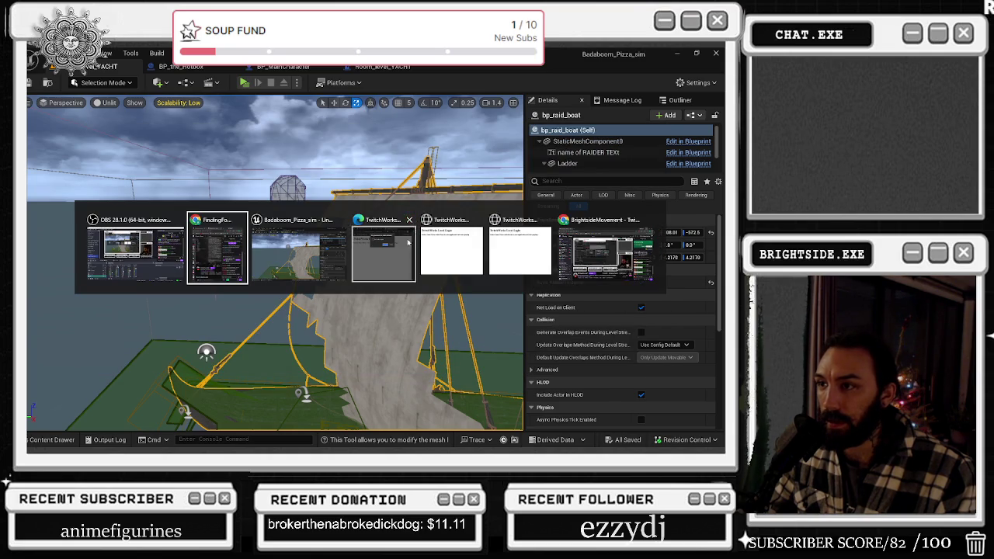
pyautogui.click(402, 251)
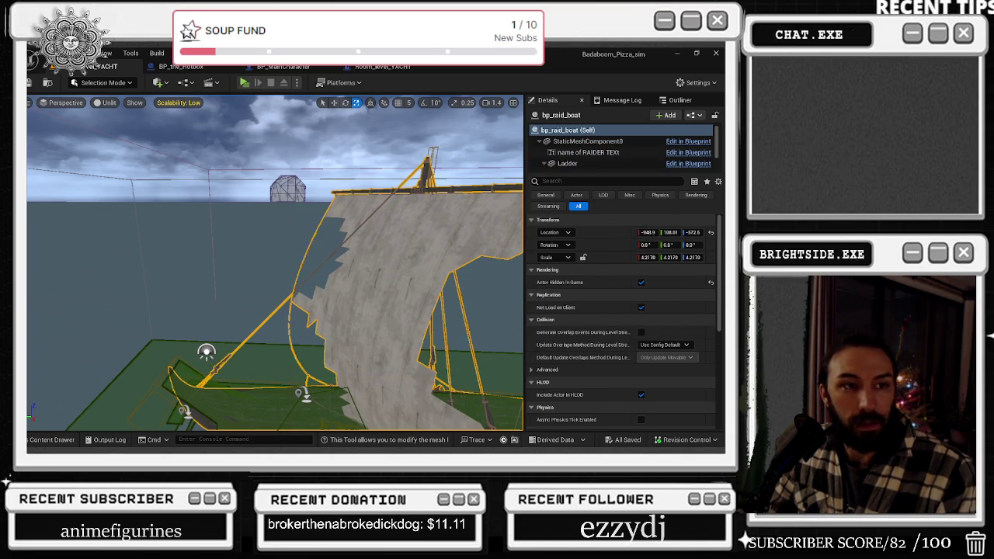
pyautogui.hotkey('alt', 'Tab')
pyautogui.click(456, 266)
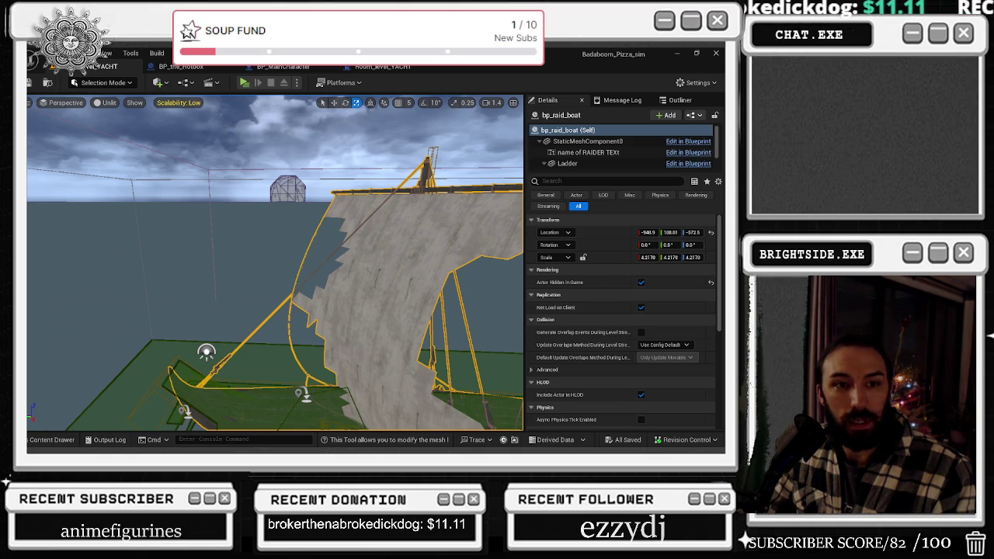
pyautogui.hotkey('alt', 'Tab')
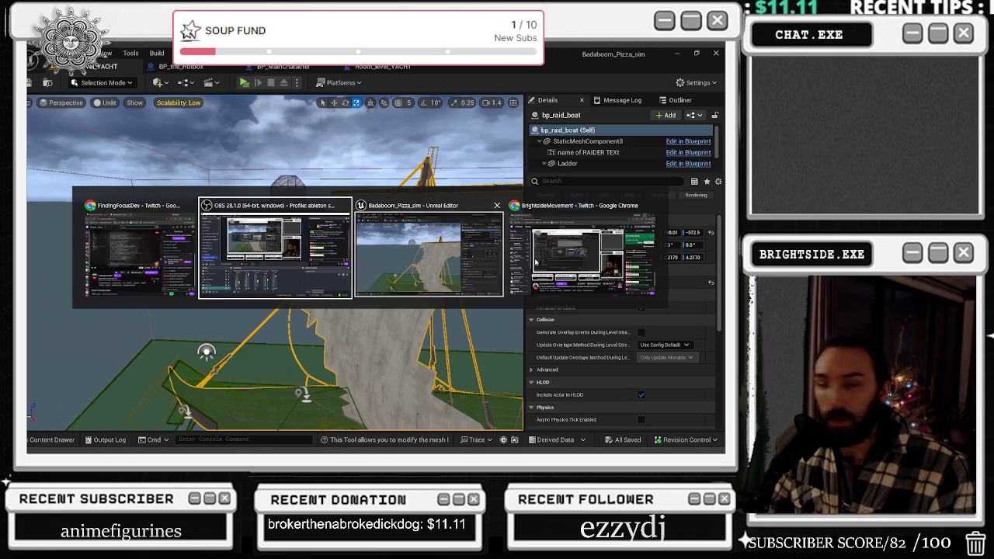
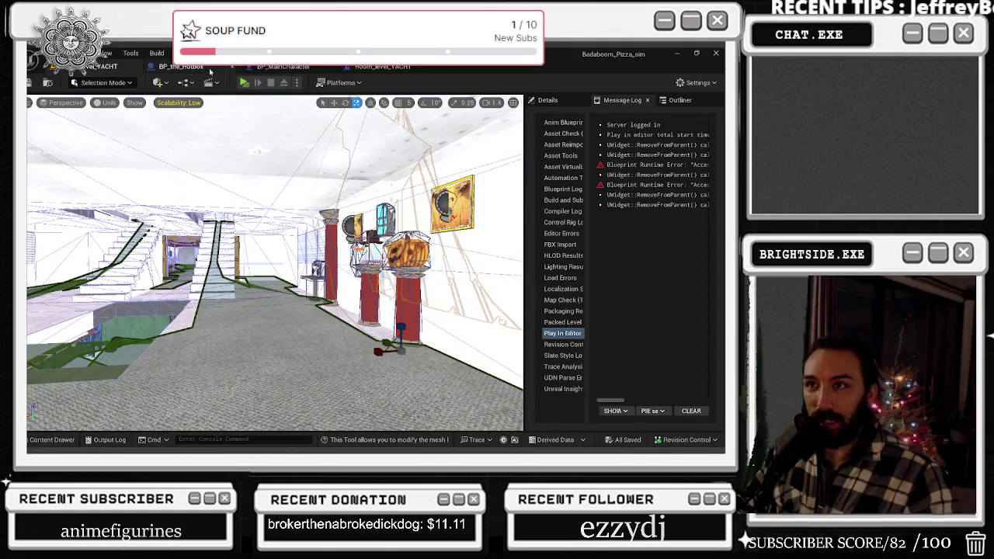
# Play-test the yacht level in Play In Editor, then stop the session.
pyautogui.click(243, 82)
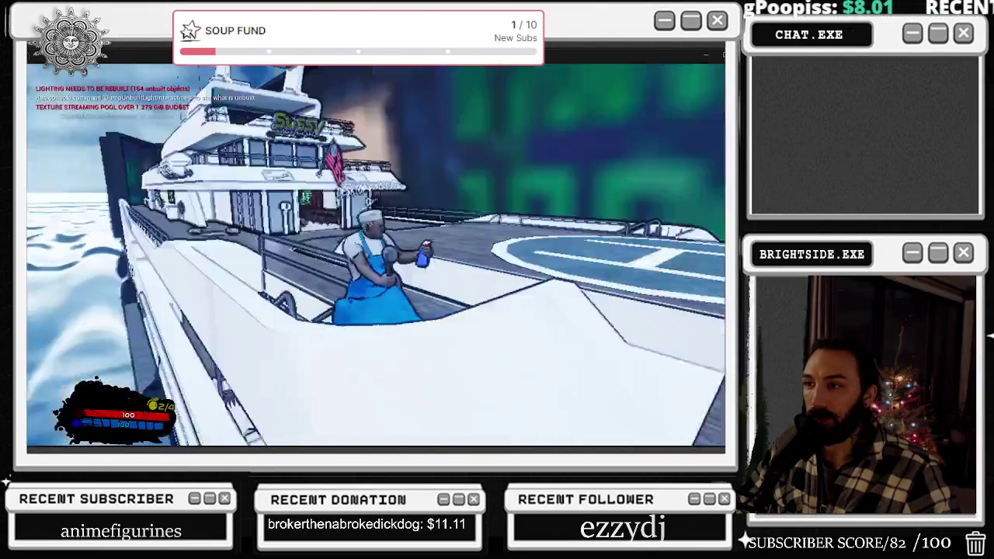
pyautogui.press('Escape')
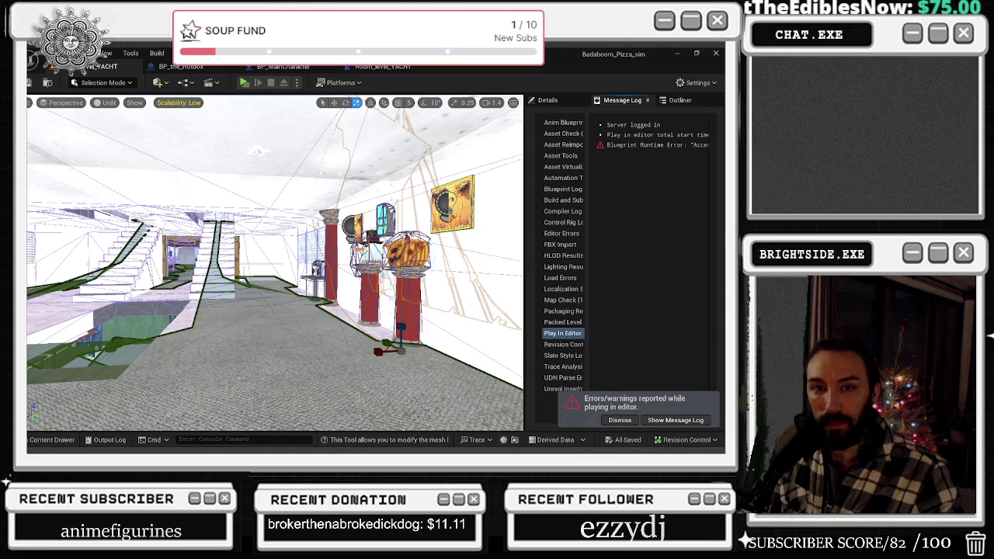
pyautogui.hotkey('alt', 'Tab')
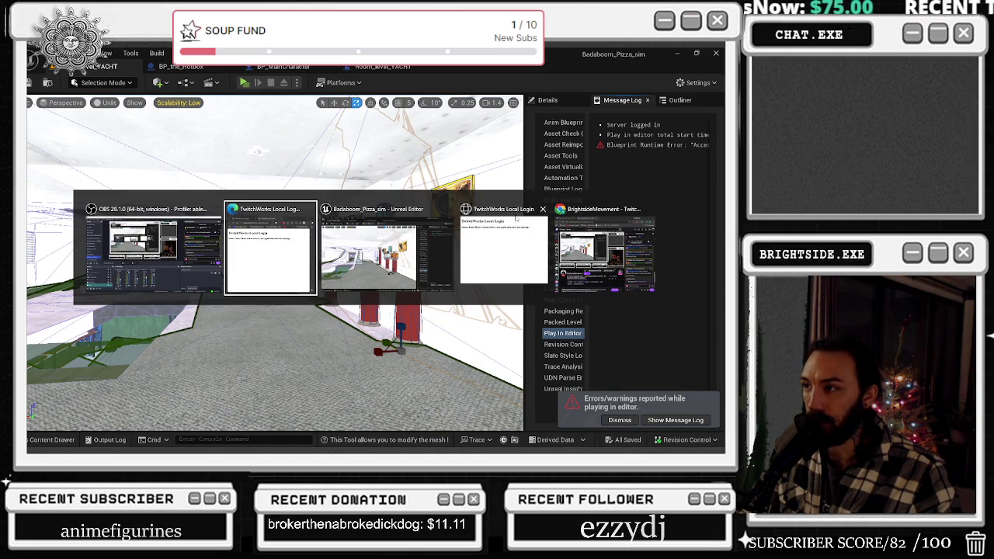
pyautogui.click(525, 226)
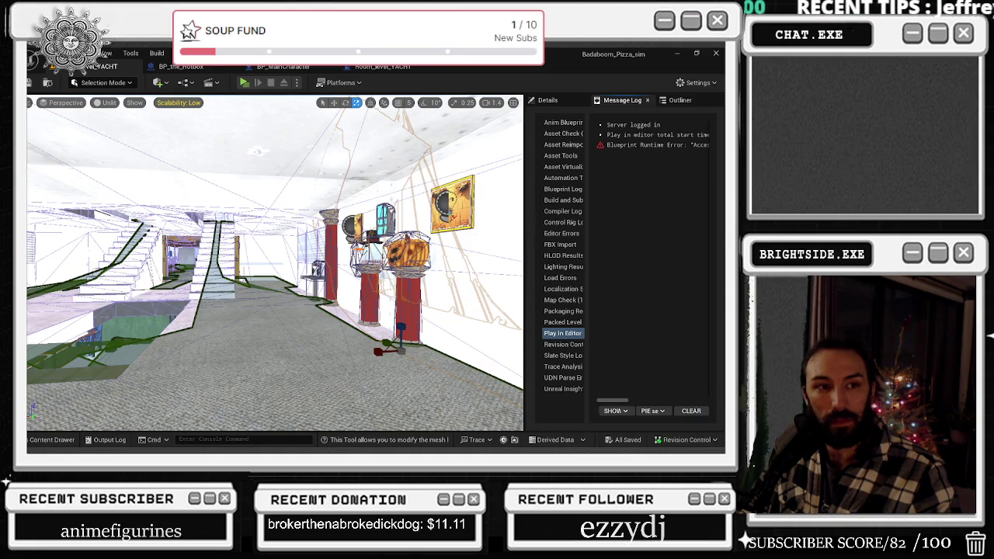
pyautogui.hotkey('alt', 'Tab')
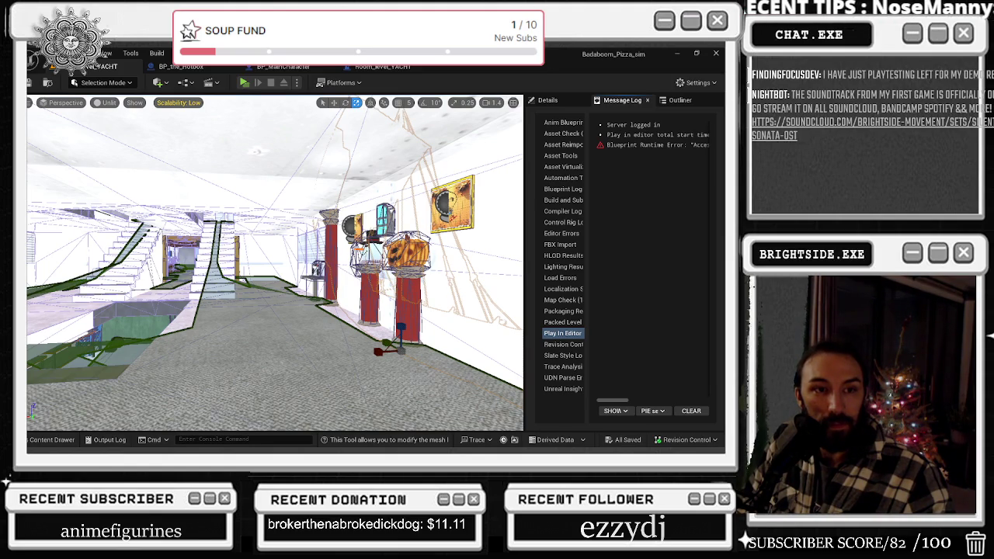
# Start the Mix - Coaley playlist from the YouTube recommendations.
pyautogui.hotkey('alt', 'Tab')
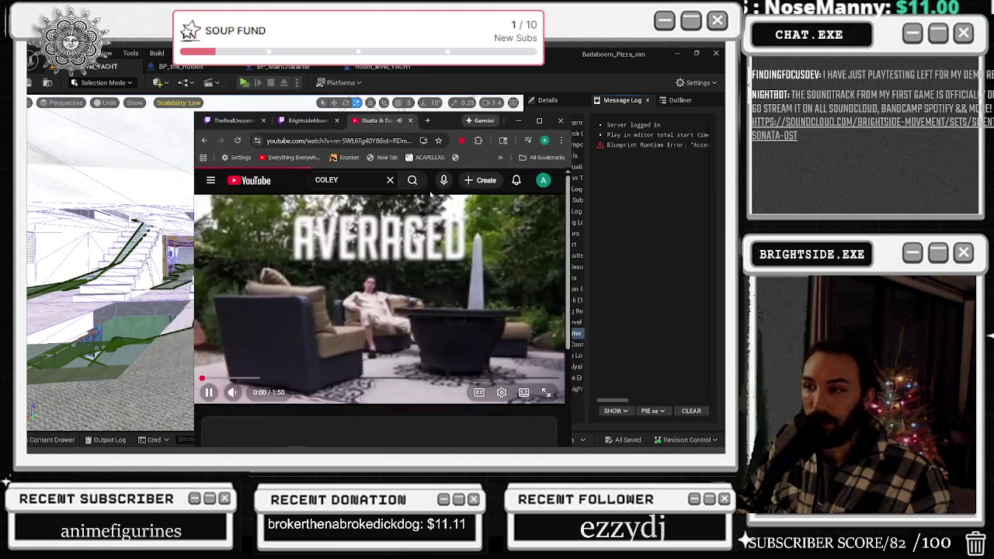
pyautogui.scroll(-6, 396, 218)
pyautogui.scroll(-4, 396, 218)
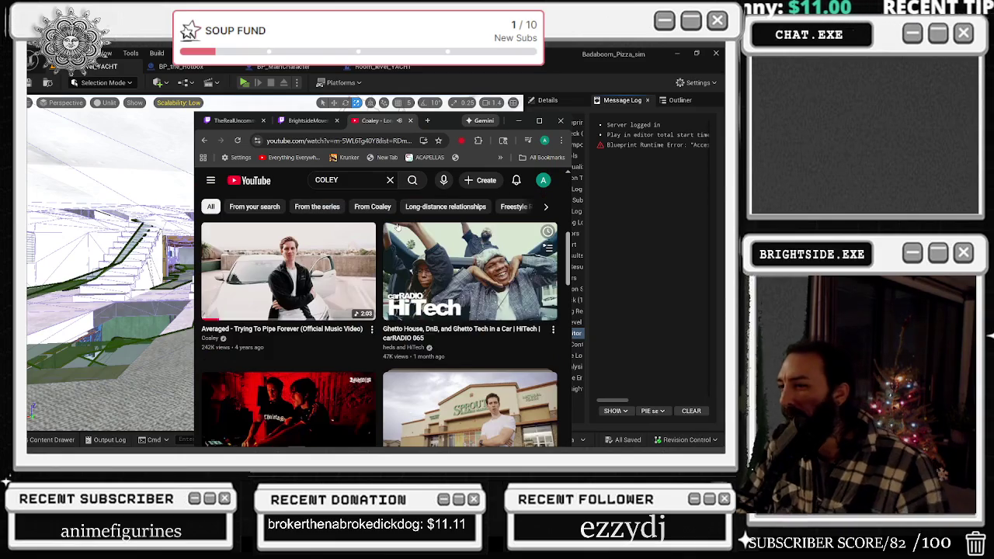
pyautogui.scroll(-3, 480, 244)
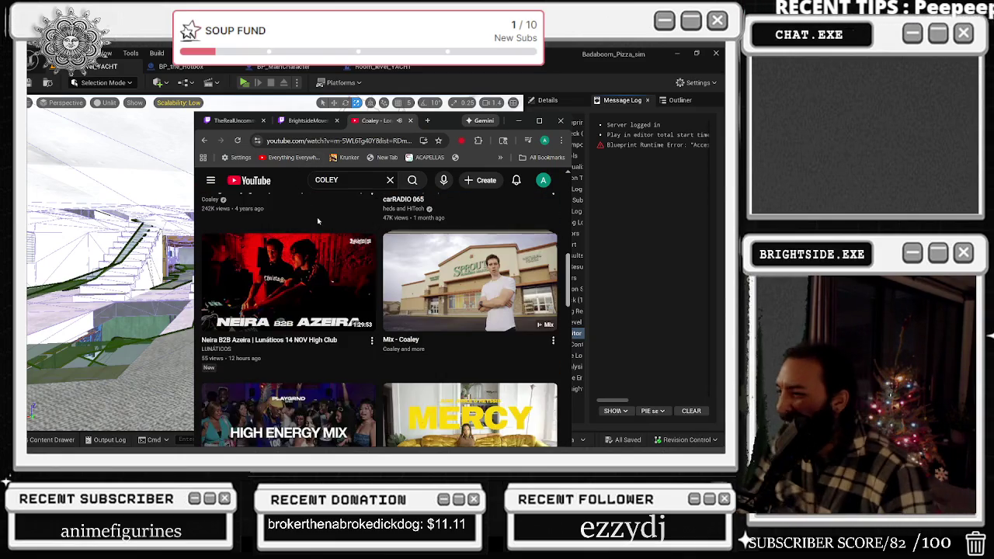
pyautogui.click(479, 244)
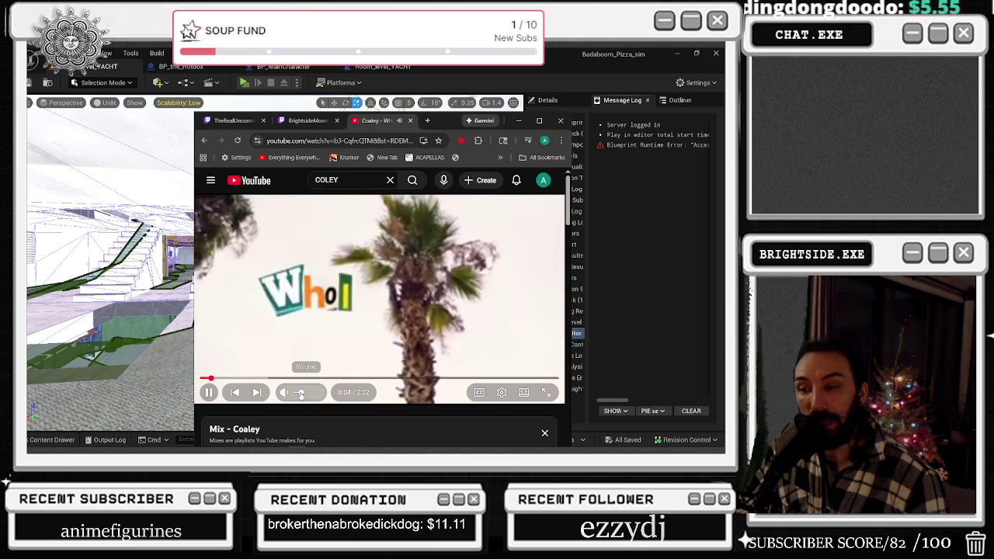
# Hide the browser to bring the Unreal Editor yacht level viewport back.
pyautogui.click(517, 121)
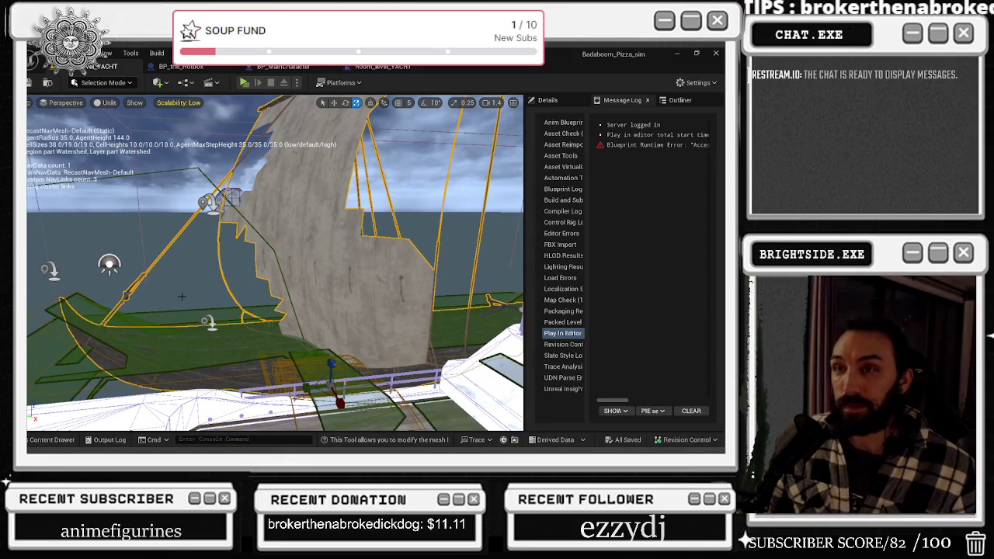
# Inspect the Break TwitchRaidEvent nodes in the Room_level_YACHT Event Graph and save all.
pyautogui.click(374, 67)
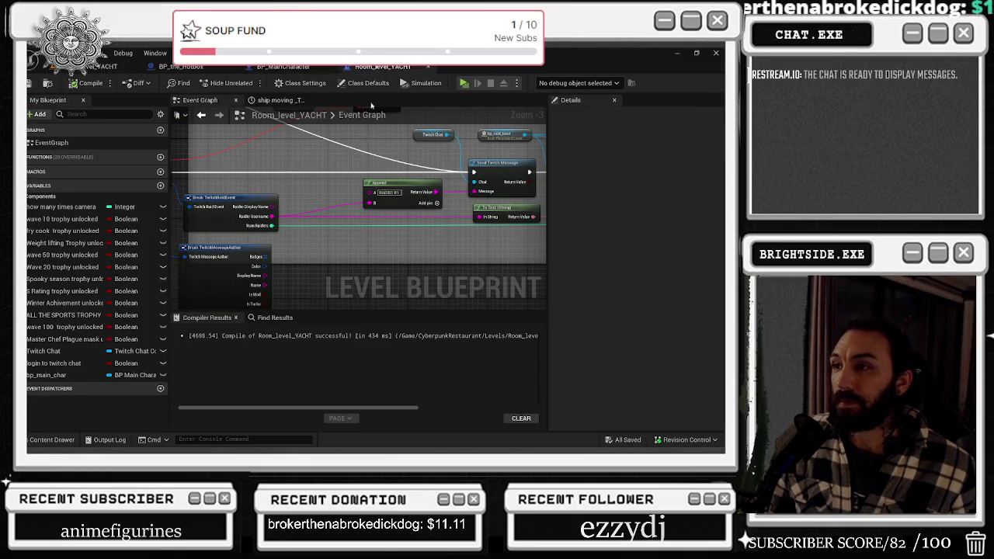
pyautogui.moveTo(249, 201); pyautogui.dragTo(244, 197)
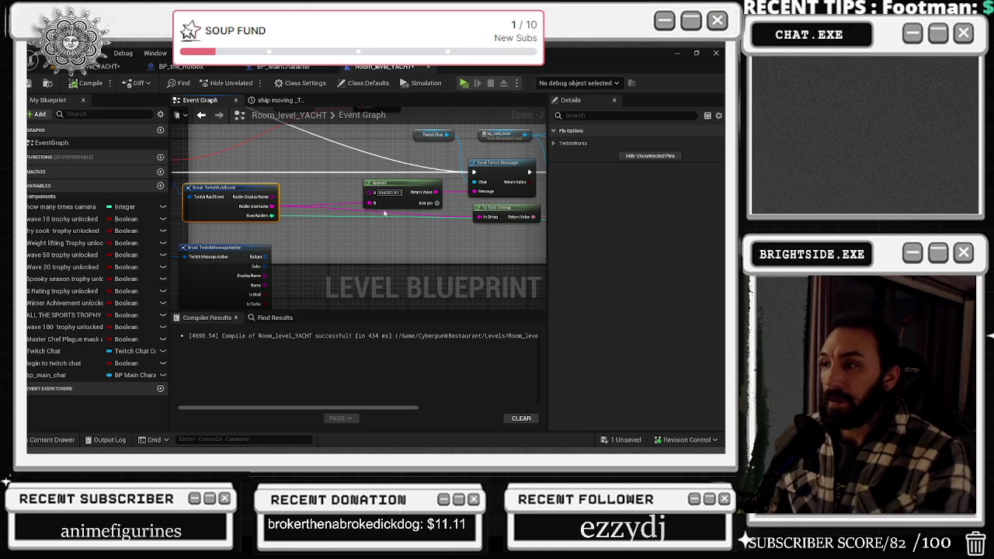
pyautogui.scroll(-2, 342, 225)
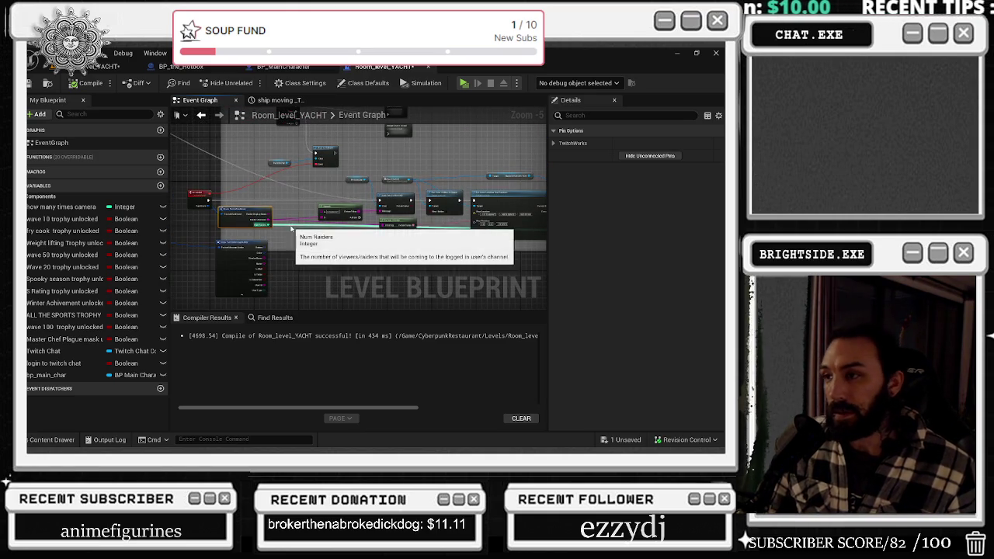
pyautogui.moveTo(292, 229); pyautogui.dragTo(160, 270)
pyautogui.moveTo(402, 191); pyautogui.dragTo(241, 169)
pyautogui.moveTo(308, 170)
pyautogui.mouseDown()
pyautogui.moveTo(359, 184)
pyautogui.moveTo(529, 161)
pyautogui.mouseUp()
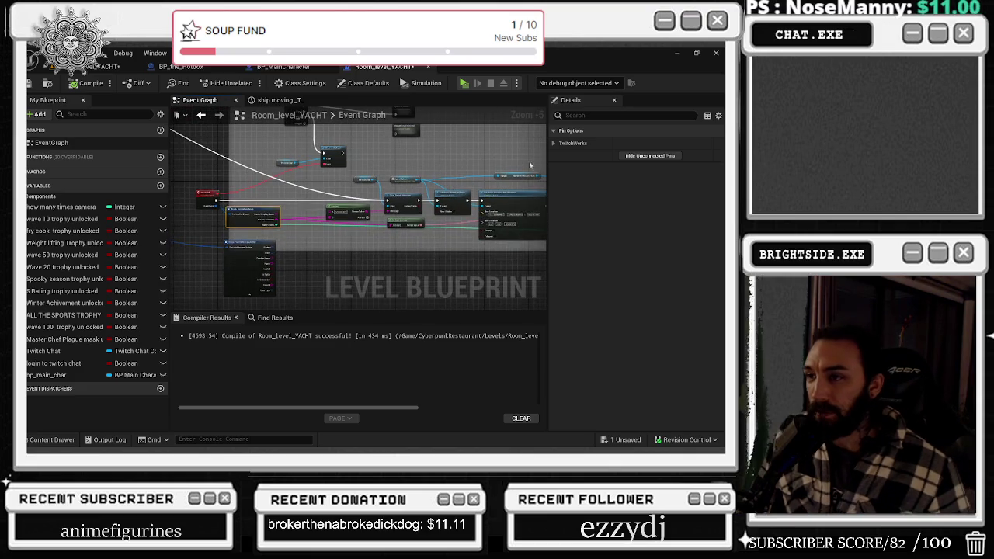
pyautogui.scroll(2, 382, 225)
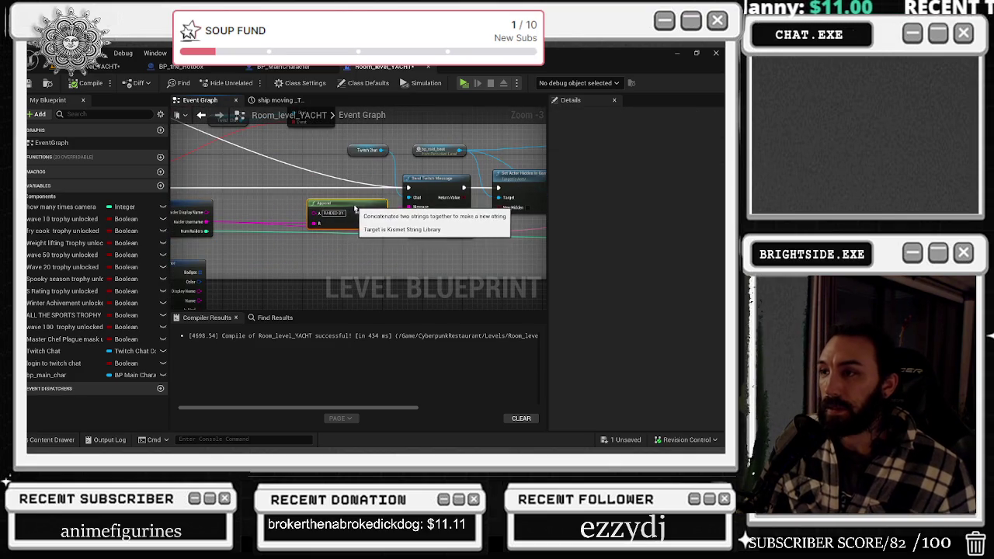
pyautogui.moveTo(360, 189); pyautogui.dragTo(410, 219)
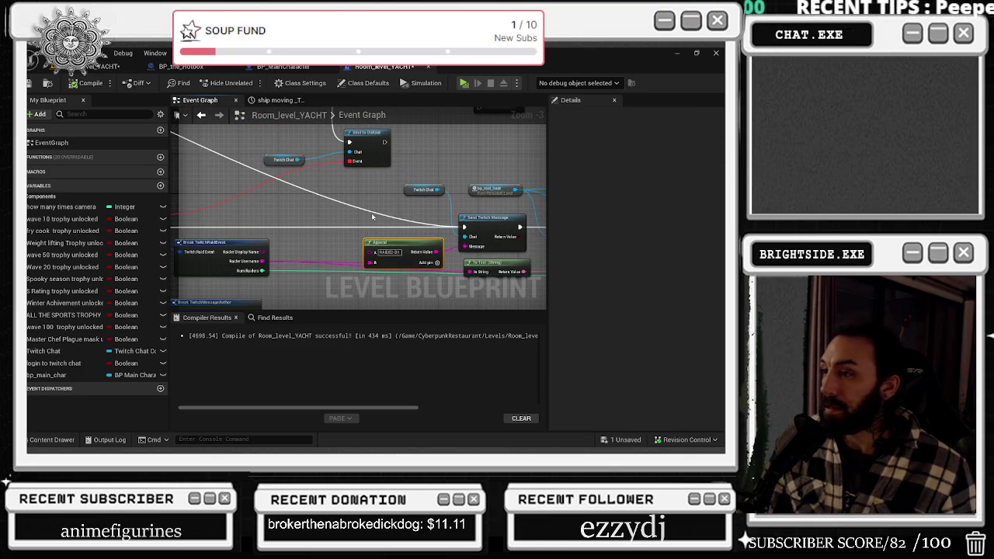
pyautogui.hotkey('ctrl', 's')
# Check the yacht viewport and briefly open then close the bp_raid_boat blueprint.
pyautogui.click(101, 67)
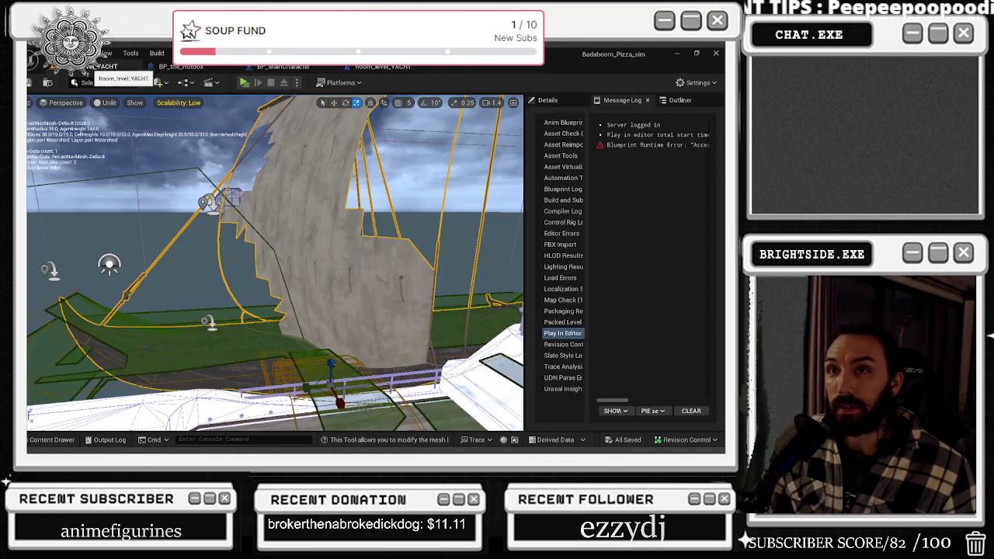
pyautogui.moveTo(142, 159); pyautogui.dragTo(141, 159)
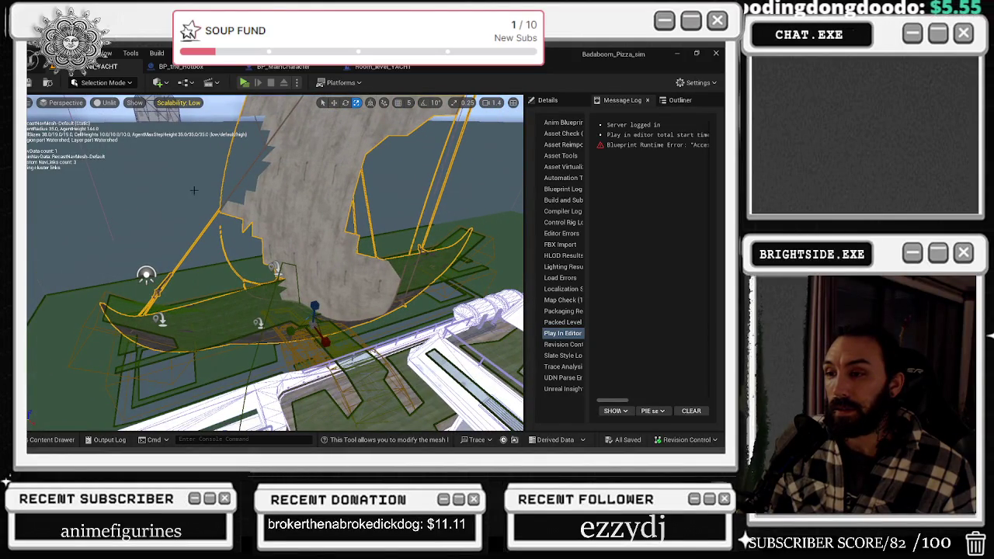
pyautogui.doubleClick(331, 234)
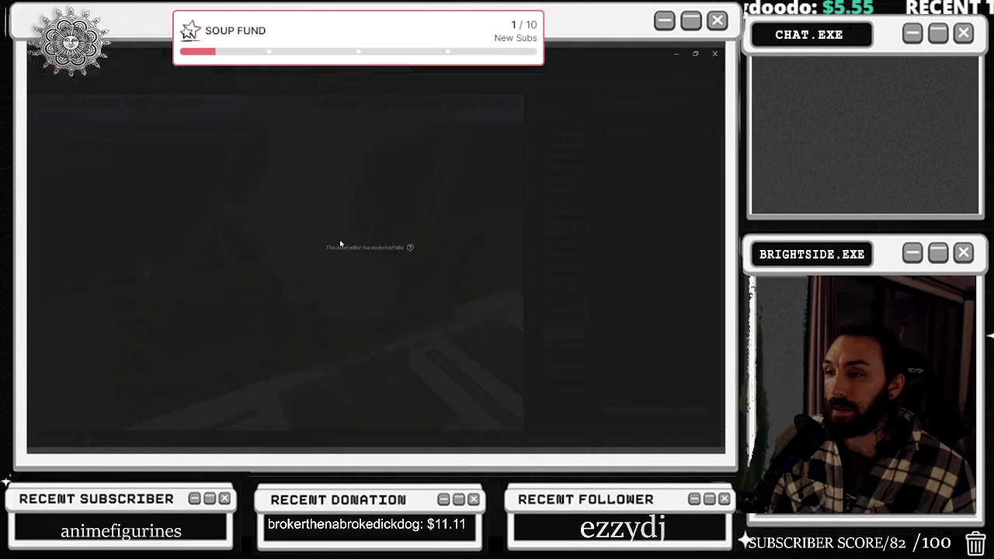
pyautogui.click(133, 62)
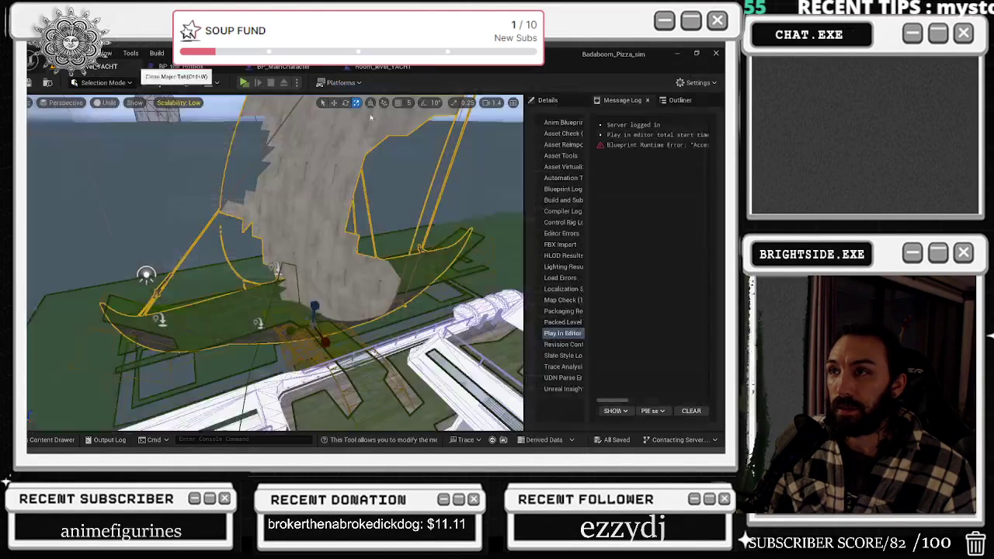
pyautogui.hotkey('alt', 'Tab')
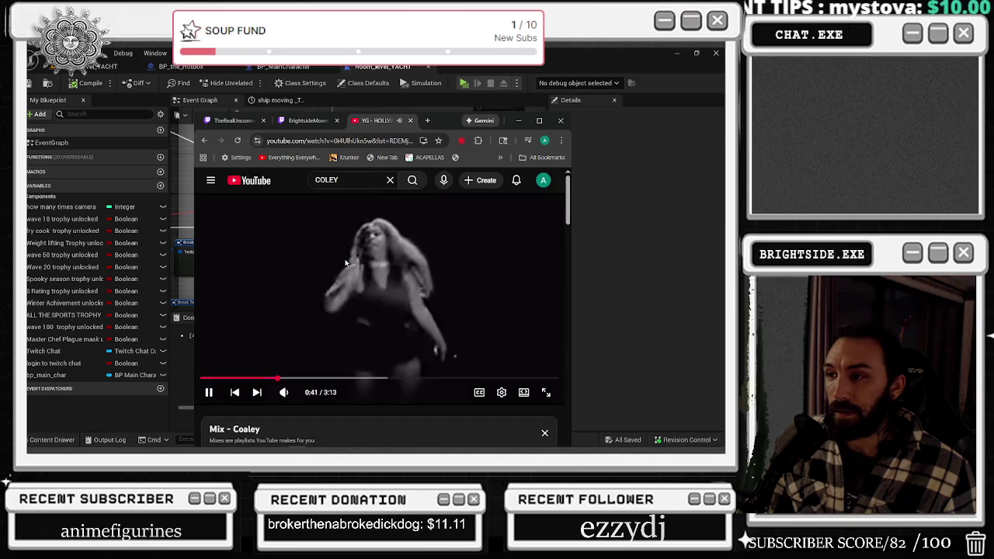
# Maximize YouTube, play 21 Savage's a lot from the Mix playlist, and show the Twitch tab.
pyautogui.click(539, 122)
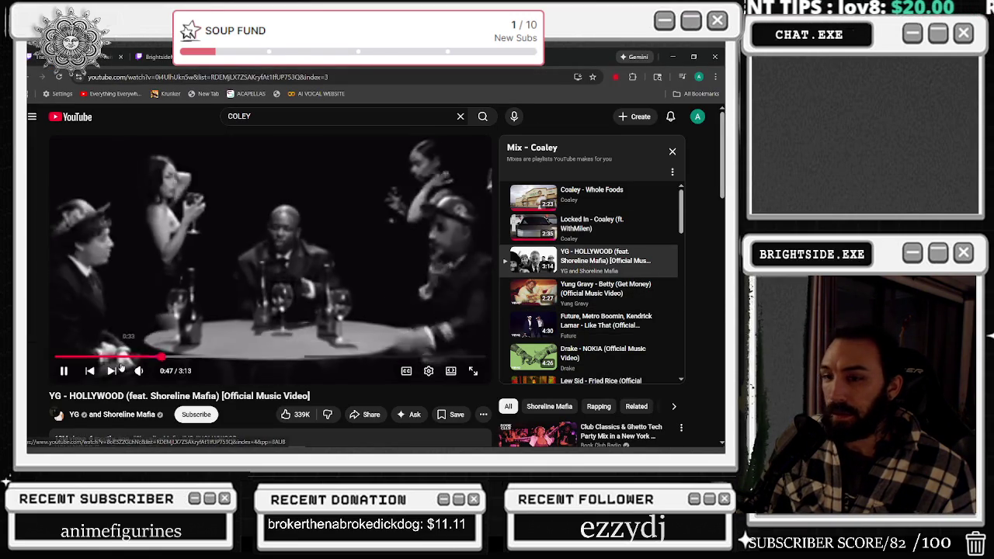
pyautogui.click(56, 356)
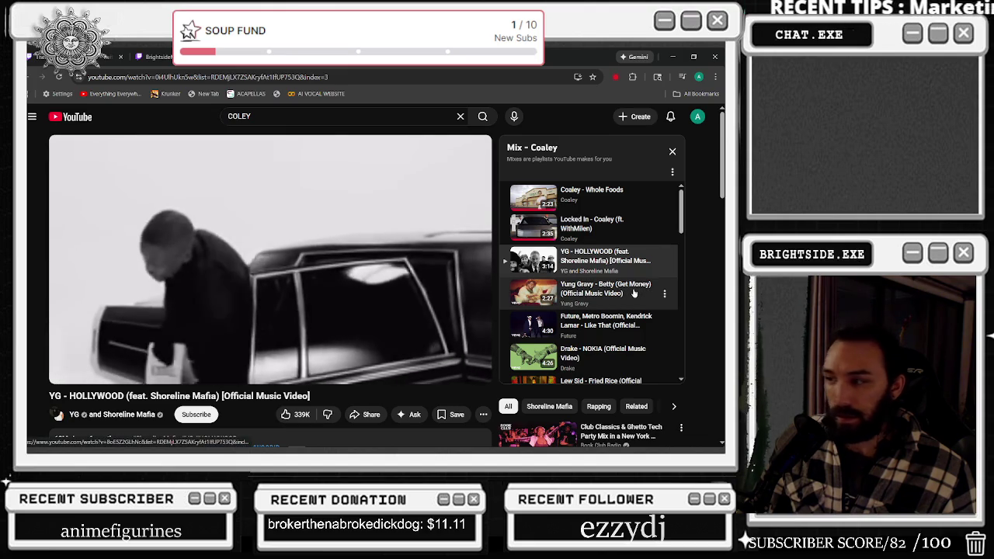
pyautogui.scroll(-2, 632, 296)
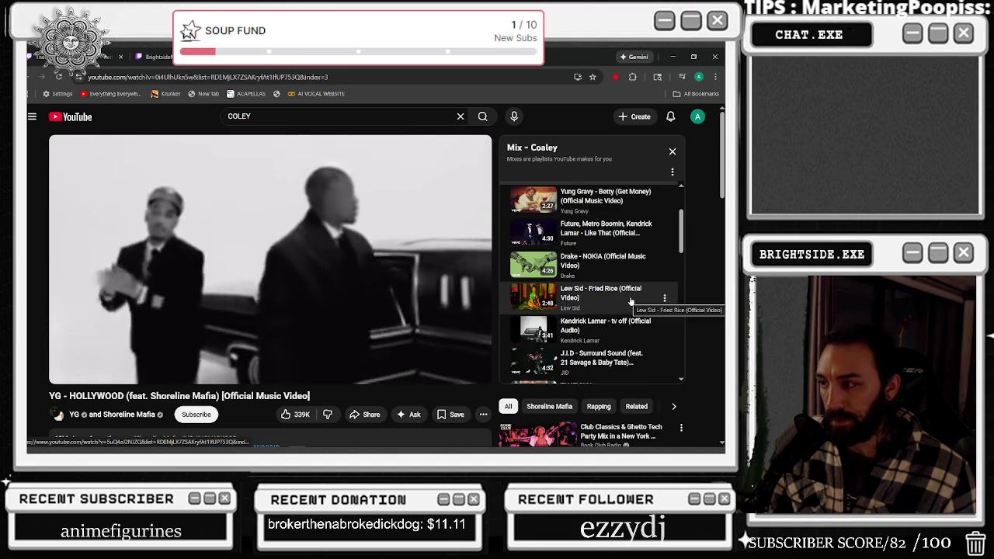
pyautogui.scroll(-3, 630, 301)
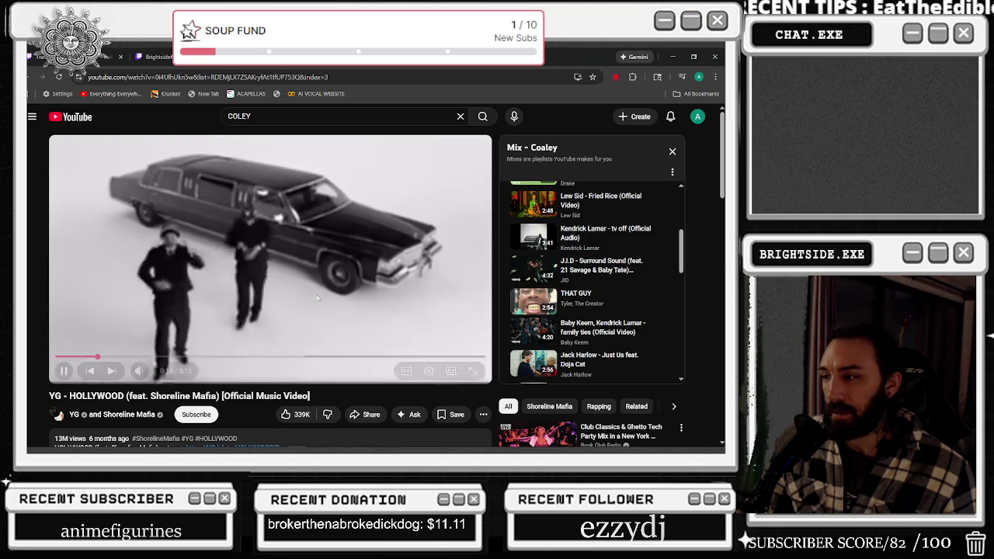
pyautogui.scroll(-2, 609, 277)
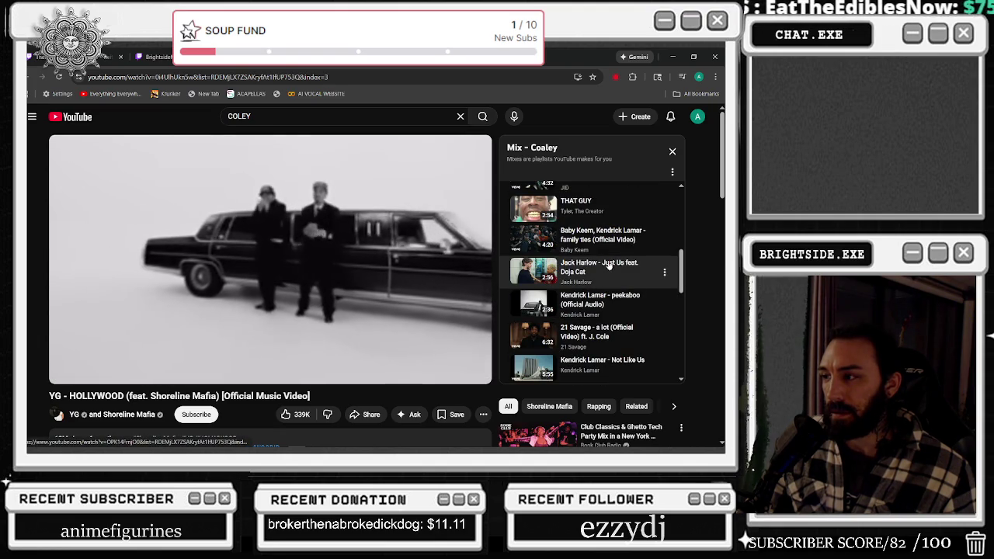
pyautogui.click(605, 331)
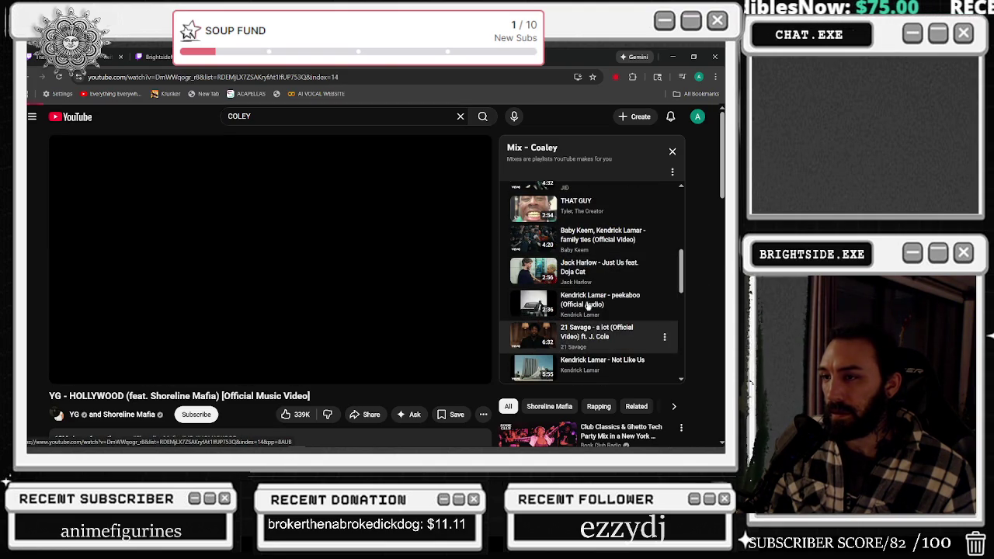
pyautogui.click(674, 57)
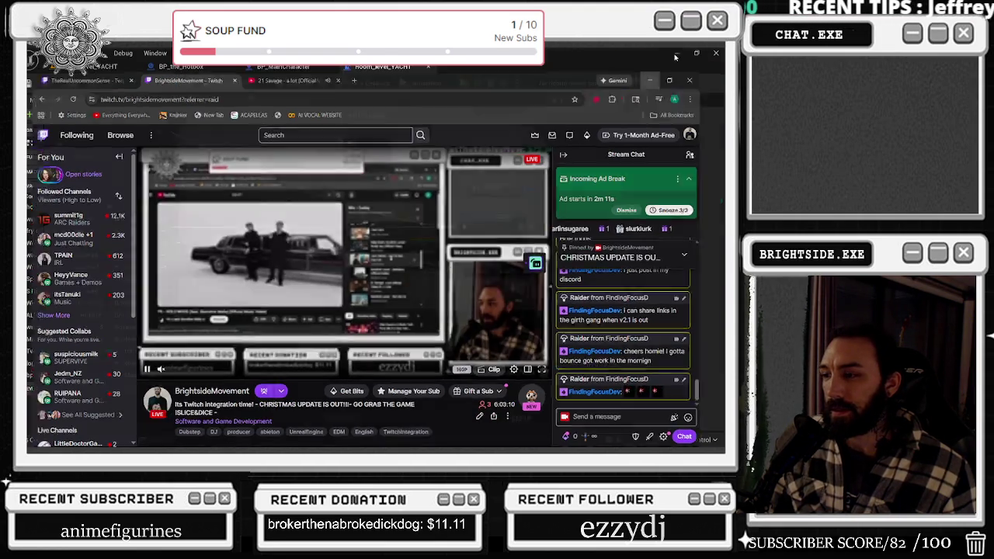
# Put the Twitch browser away and bring Unreal Editor to the front.
pyautogui.click(675, 57)
pyautogui.hotkey('alt', 'Tab')
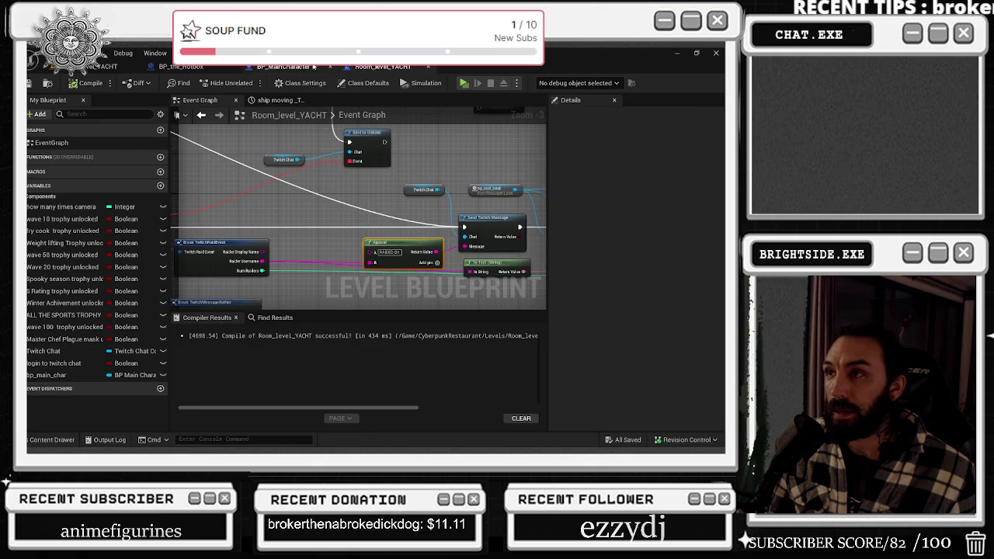
# Bring the raid event nodes and bellies comment group into view in Room_level_YACHT.
pyautogui.click(313, 66)
pyautogui.click(383, 67)
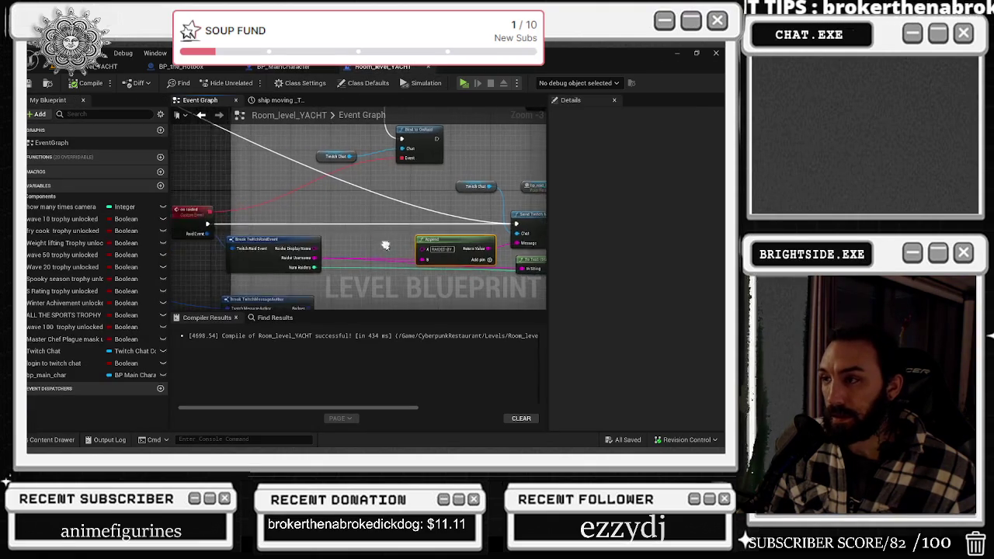
pyautogui.moveTo(419, 247)
pyautogui.mouseDown()
pyautogui.moveTo(356, 175)
pyautogui.moveTo(350, 153)
pyautogui.mouseUp()
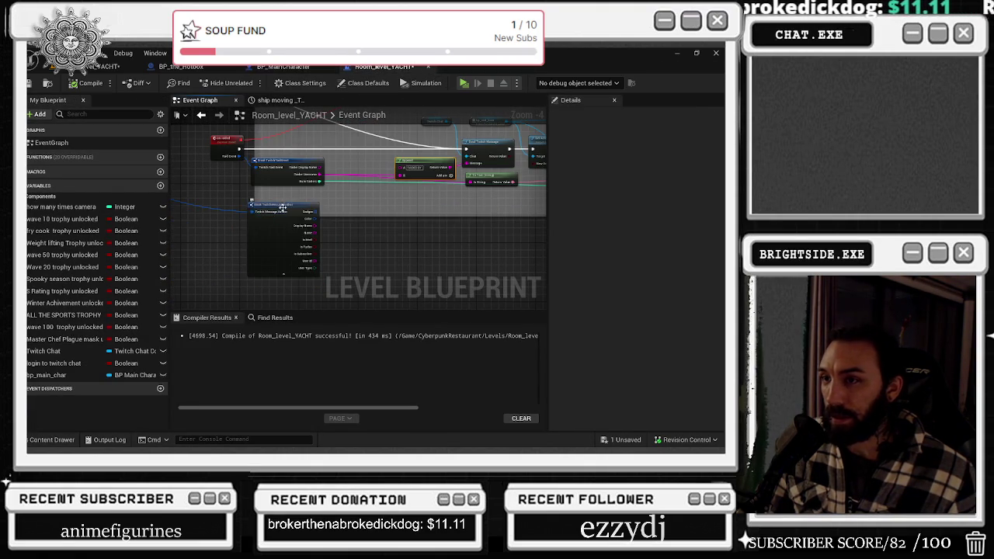
pyautogui.scroll(-3, 264, 225)
pyautogui.moveTo(265, 225)
pyautogui.mouseDown()
pyautogui.moveTo(416, 237)
pyautogui.moveTo(405, 242)
pyautogui.mouseUp()
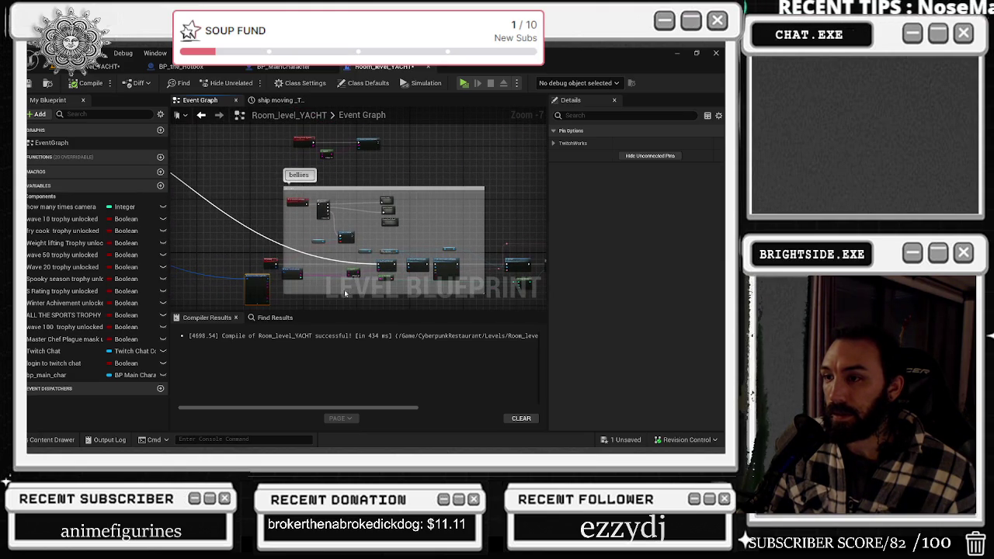
# Shrink the bellies comment, move the raid bind node out, and shift neighbouring nodes left.
pyautogui.moveTo(337, 294); pyautogui.dragTo(348, 244)
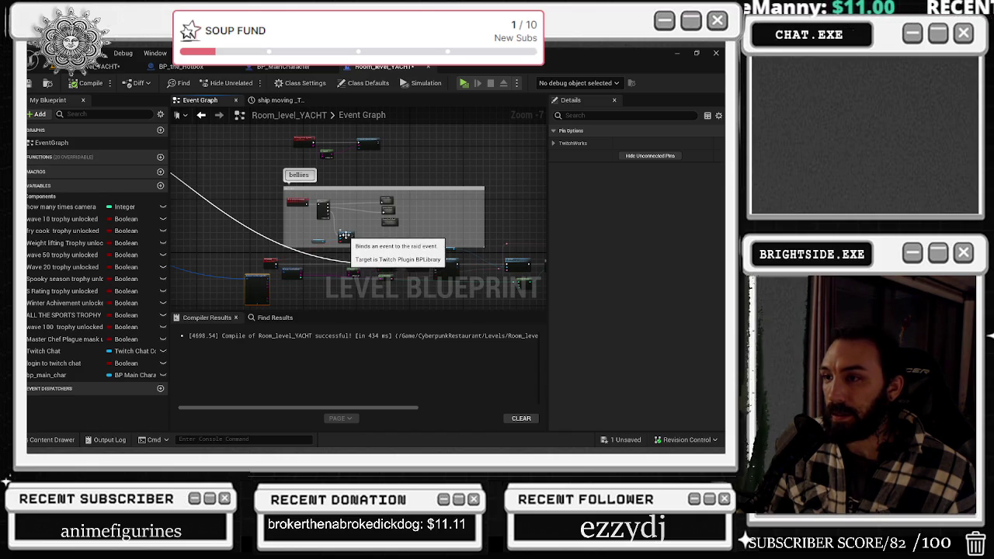
pyautogui.moveTo(345, 239)
pyautogui.mouseDown()
pyautogui.moveTo(307, 254)
pyautogui.moveTo(332, 256)
pyautogui.mouseUp()
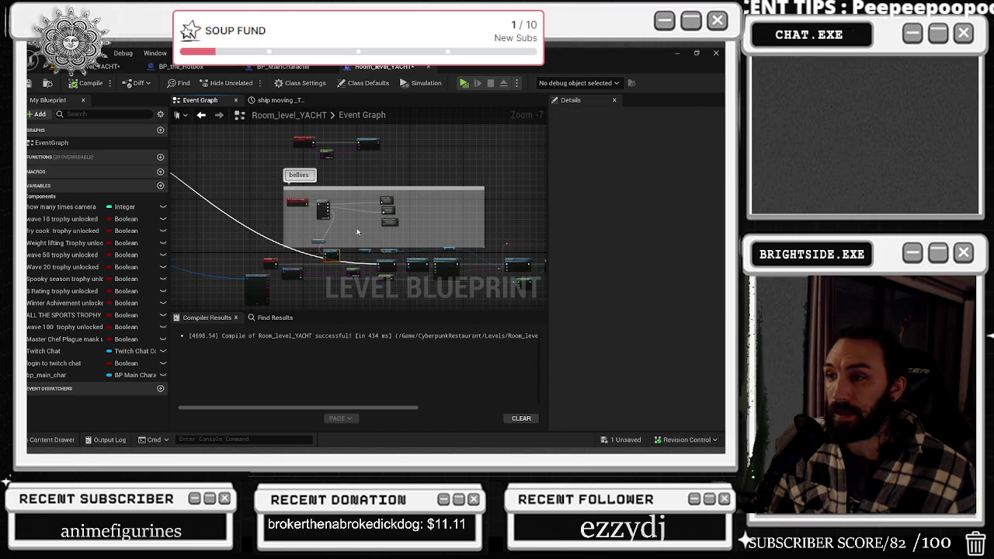
pyautogui.moveTo(352, 189); pyautogui.dragTo(284, 183)
pyautogui.moveTo(371, 146); pyautogui.dragTo(304, 145)
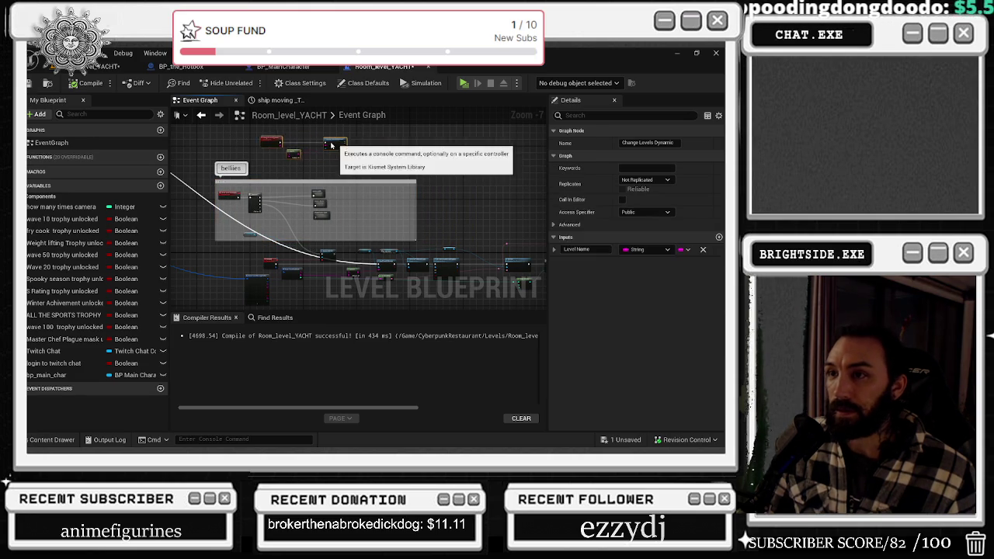
pyautogui.scroll(3, 377, 214)
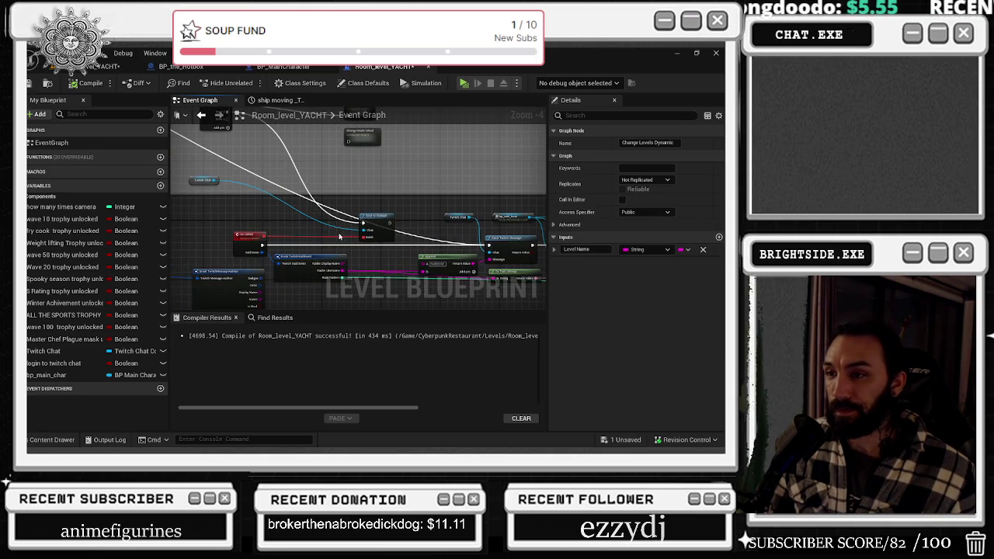
pyautogui.moveTo(377, 215); pyautogui.dragTo(388, 222)
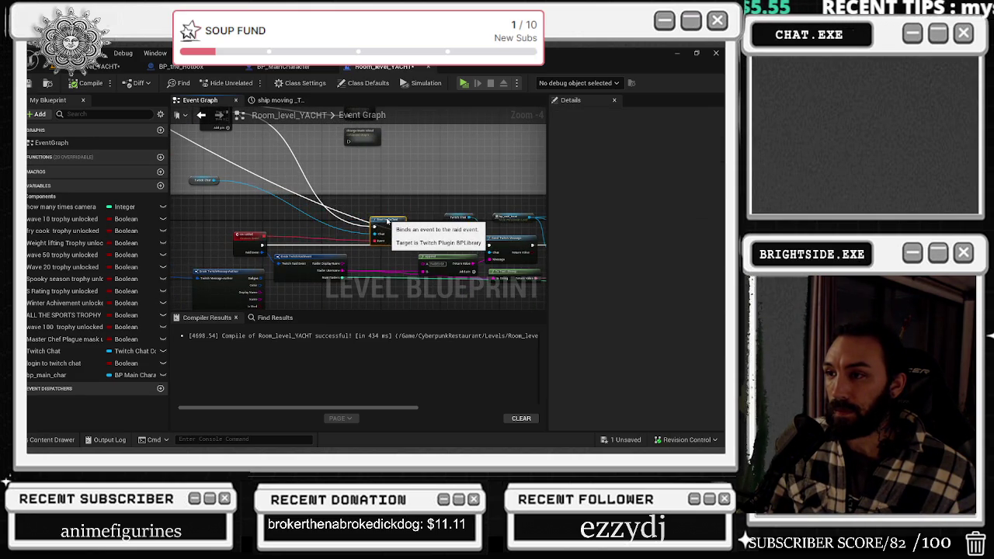
# Box-select all the raid event nodes together.
pyautogui.scroll(-2, 388, 222)
pyautogui.moveTo(290, 214)
pyautogui.mouseDown()
pyautogui.moveTo(594, 296)
pyautogui.moveTo(429, 296)
pyautogui.mouseUp()
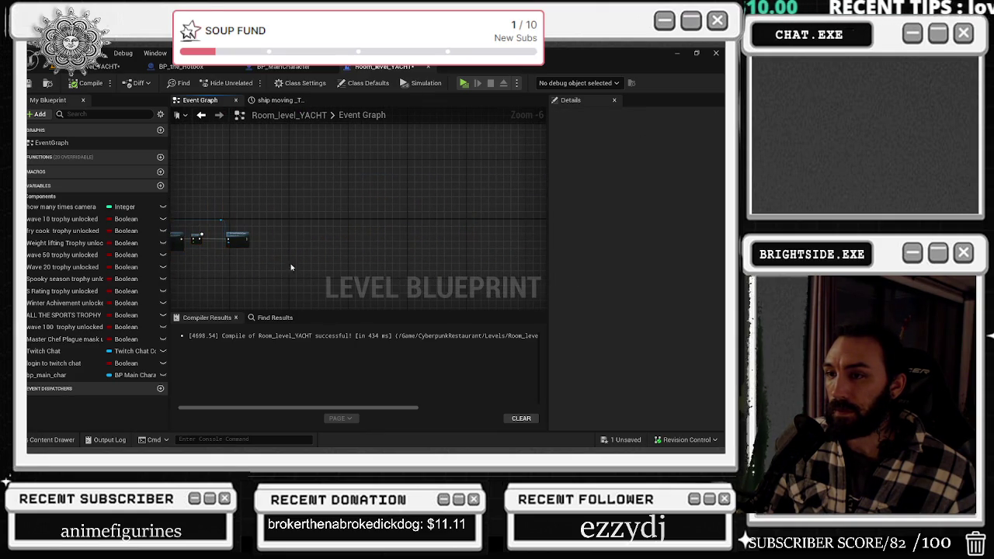
pyautogui.scroll(-4, 290, 267)
pyautogui.moveTo(238, 231)
pyautogui.mouseDown()
pyautogui.moveTo(528, 272)
pyautogui.moveTo(423, 276)
pyautogui.mouseUp()
# Comment the selected raid nodes, and wrap the small node beside them in a SPAWNING ENEMIES comment.
pyautogui.press('c')
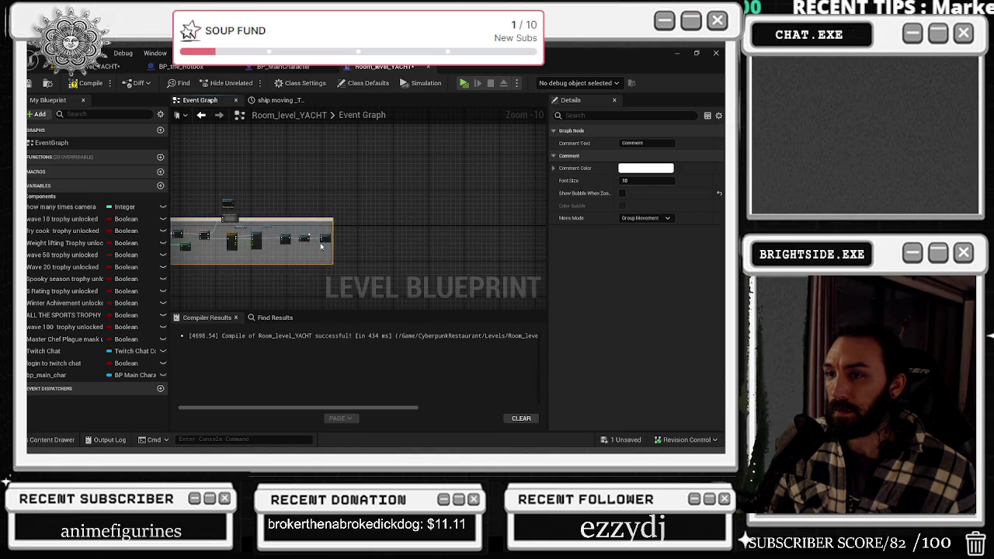
pyautogui.moveTo(321, 247); pyautogui.dragTo(498, 265)
pyautogui.moveTo(370, 237); pyautogui.dragTo(363, 248)
pyautogui.moveTo(444, 232); pyautogui.dragTo(445, 244)
pyautogui.press('c')
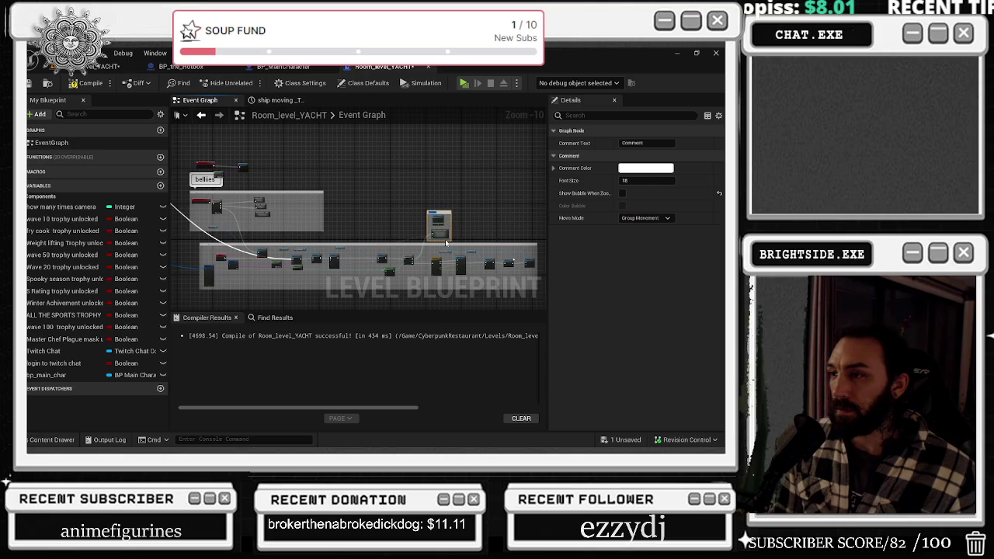
pyautogui.write('SPAWNING ENEMIES')
pyautogui.press('Return')
# Title the raid comment RAID EVENT, enable Show Bubble, and colour it red.
pyautogui.click(373, 243)
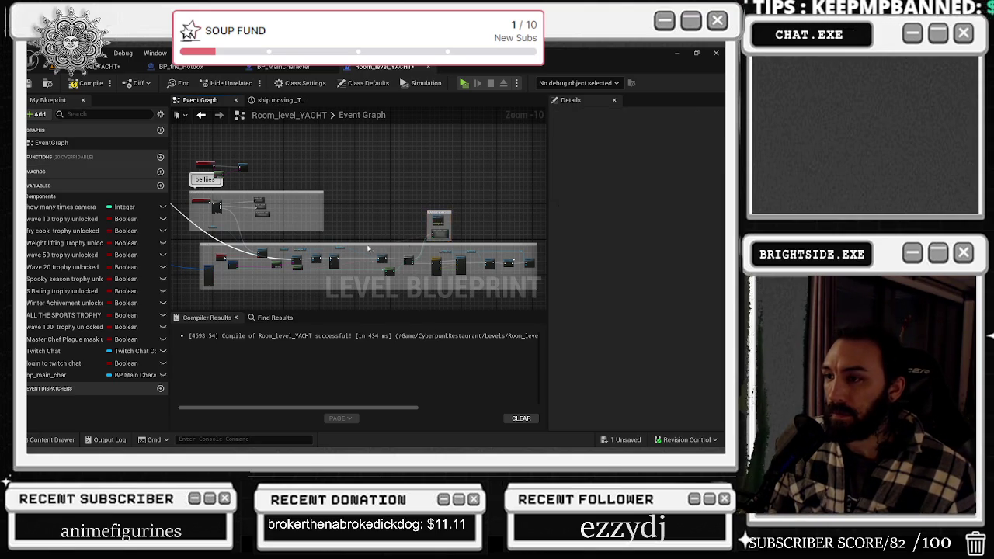
pyautogui.scroll(7, 376, 211)
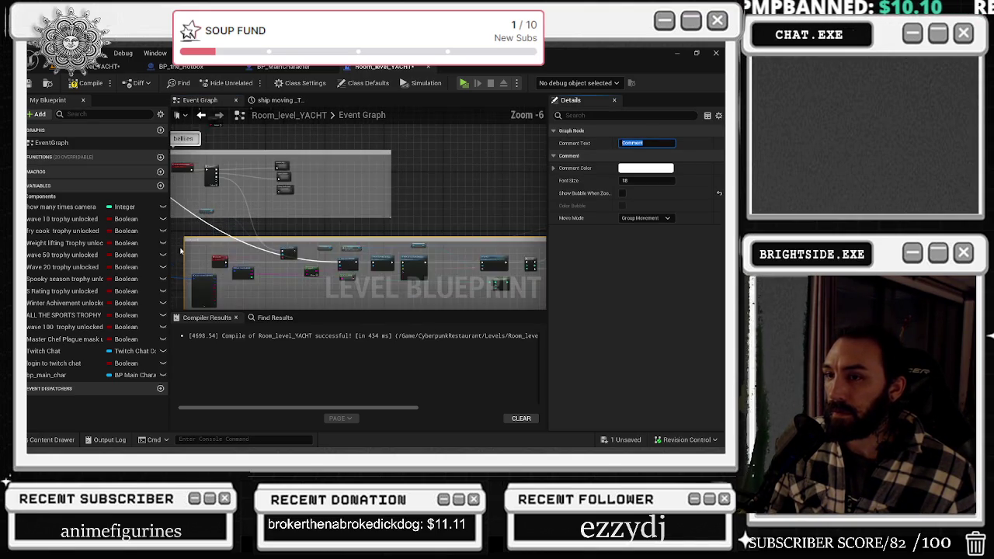
pyautogui.write('RAID E')
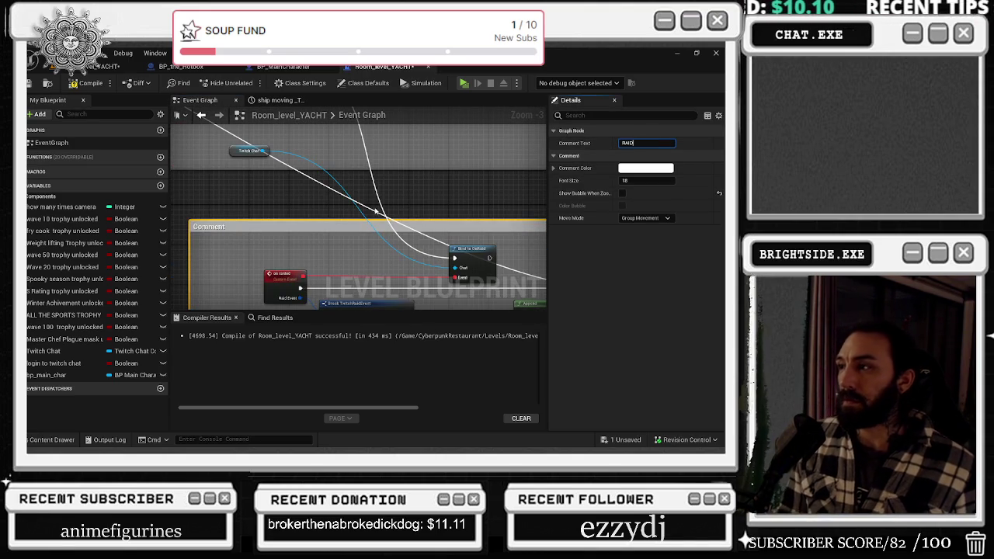
pyautogui.write('VENT')
pyautogui.press('Return')
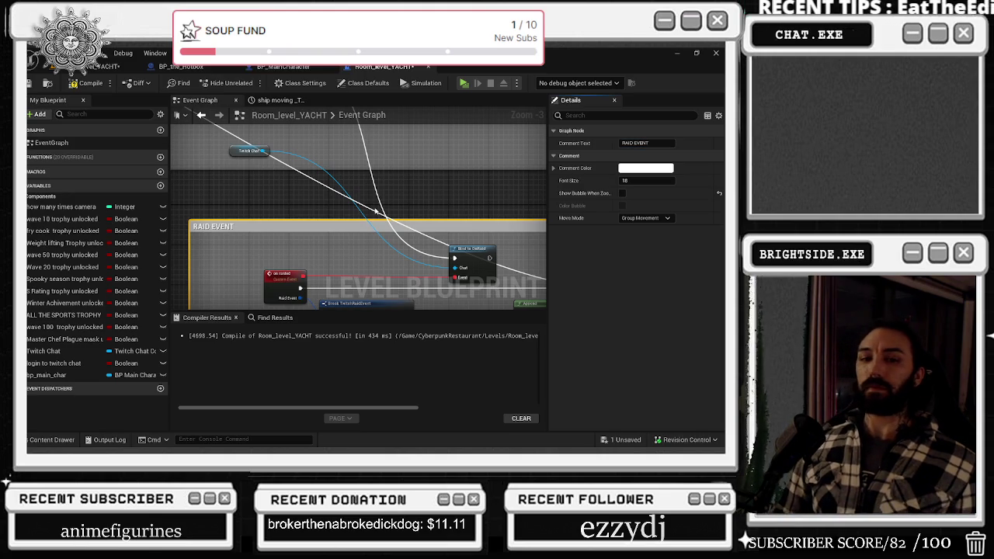
pyautogui.click(622, 193)
pyautogui.click(646, 168)
pyautogui.click(529, 233)
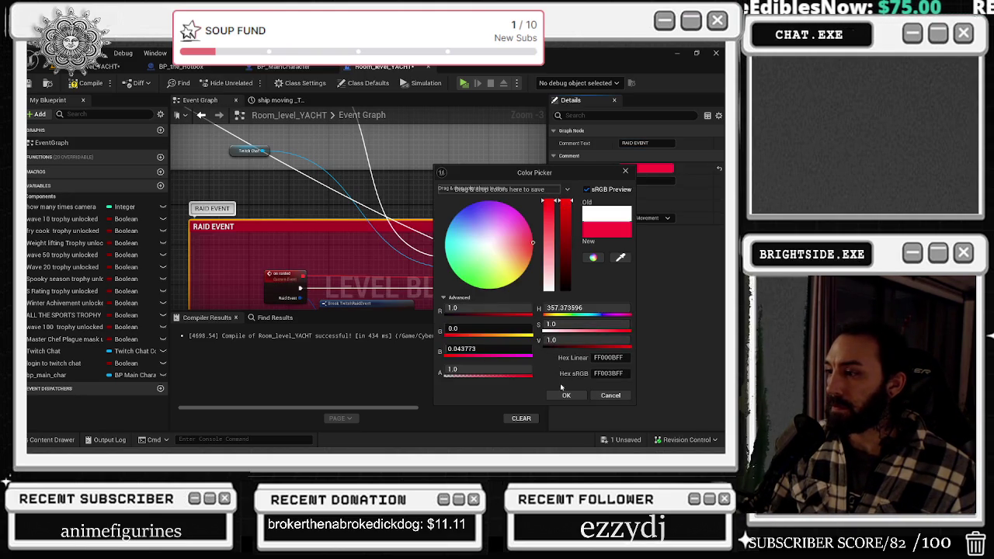
pyautogui.click(567, 398)
# Nudge the grey bellies comment right, re-centre the graph, then compile and save the level blueprint.
pyautogui.scroll(-1, 353, 202)
pyautogui.scroll(-6, 353, 202)
pyautogui.moveTo(335, 178); pyautogui.dragTo(345, 179)
pyautogui.click(336, 153)
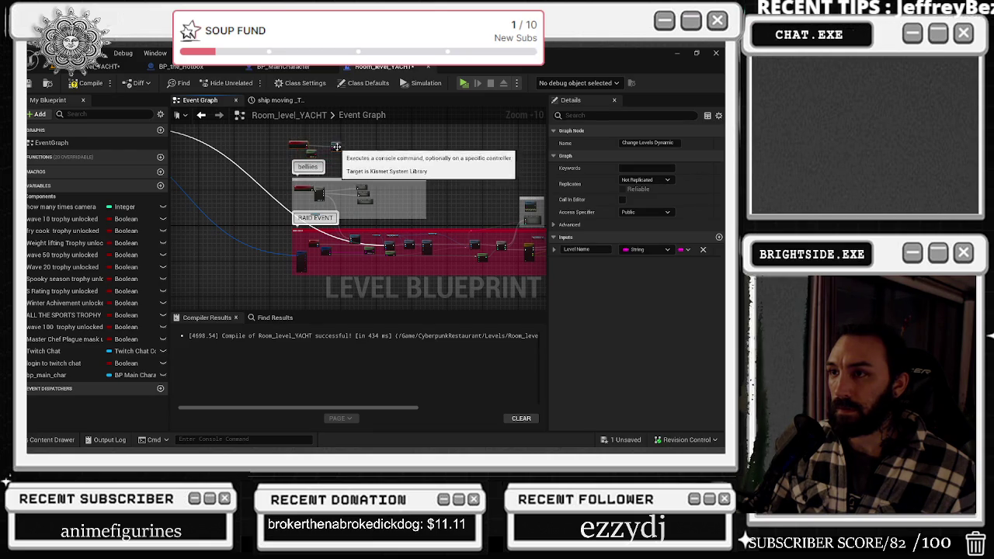
pyautogui.click(375, 135)
pyautogui.moveTo(455, 142); pyautogui.dragTo(342, 131)
pyautogui.scroll(5, 378, 162)
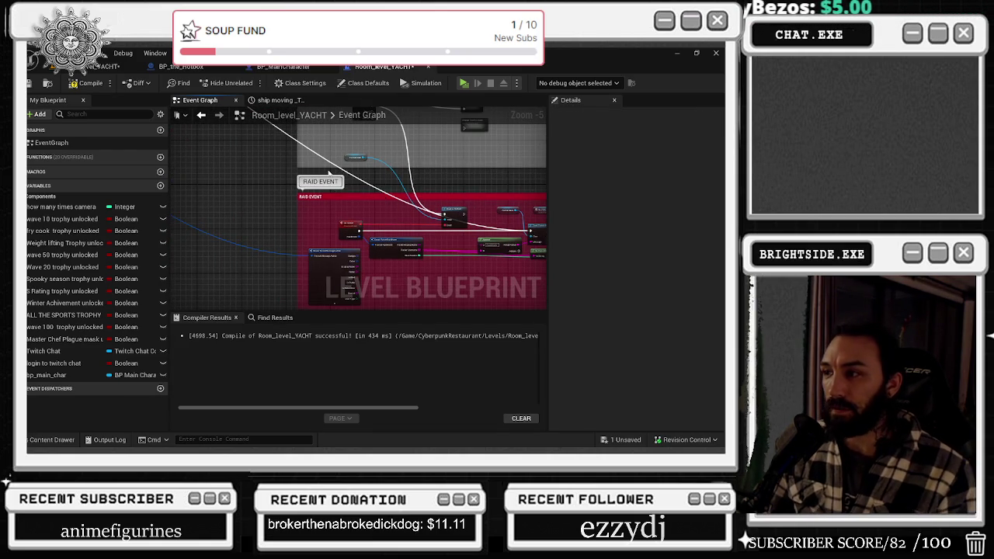
pyautogui.scroll(3, 373, 256)
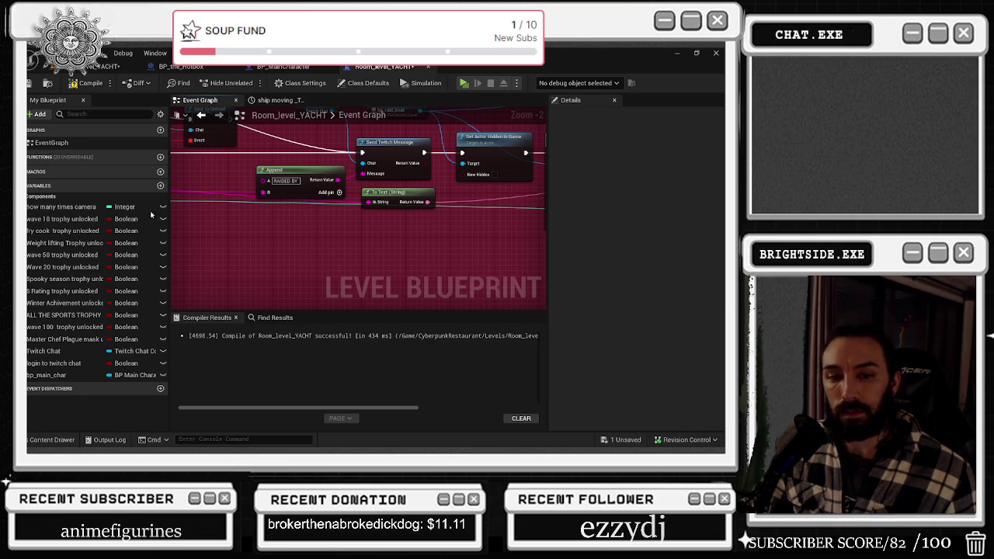
pyautogui.moveTo(528, 225); pyautogui.dragTo(305, 238)
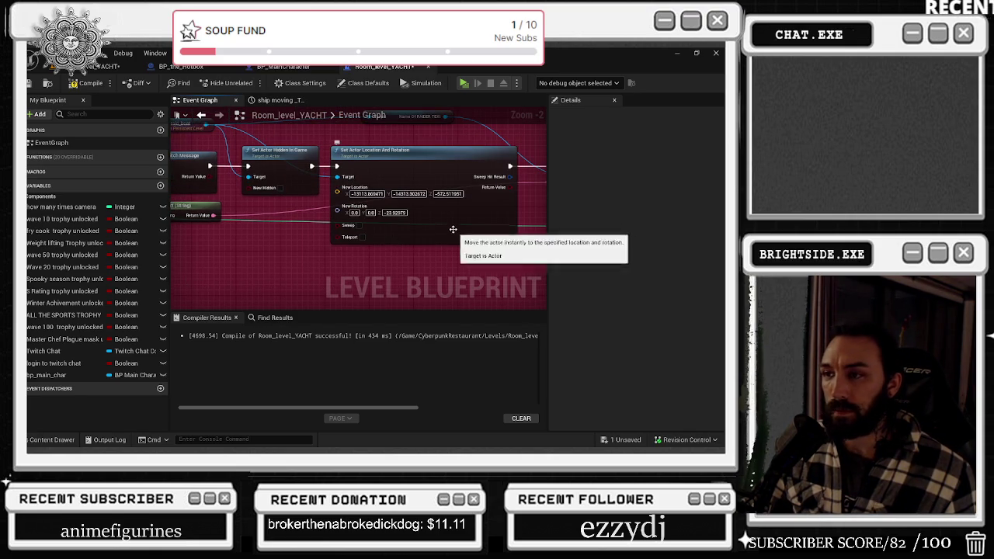
pyautogui.click(90, 83)
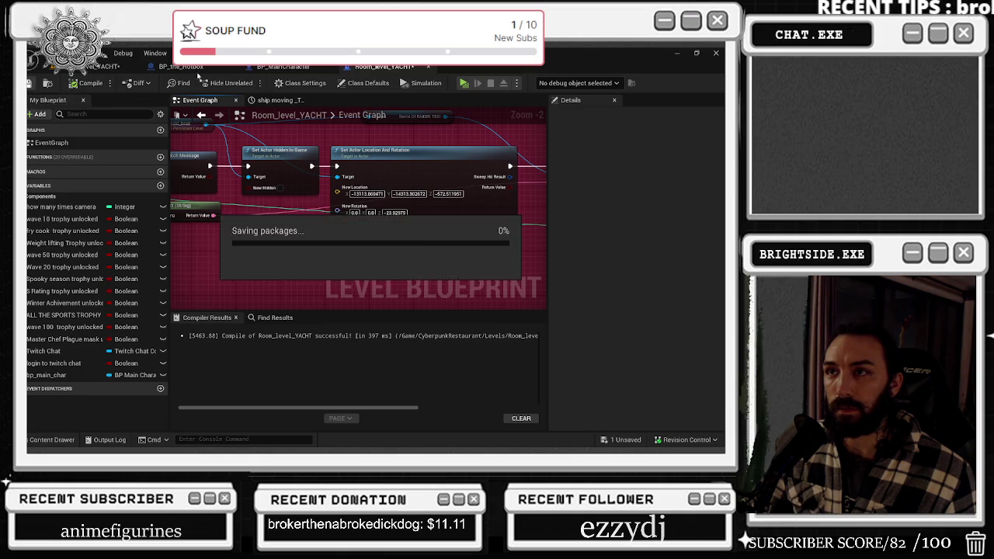
pyautogui.click(283, 66)
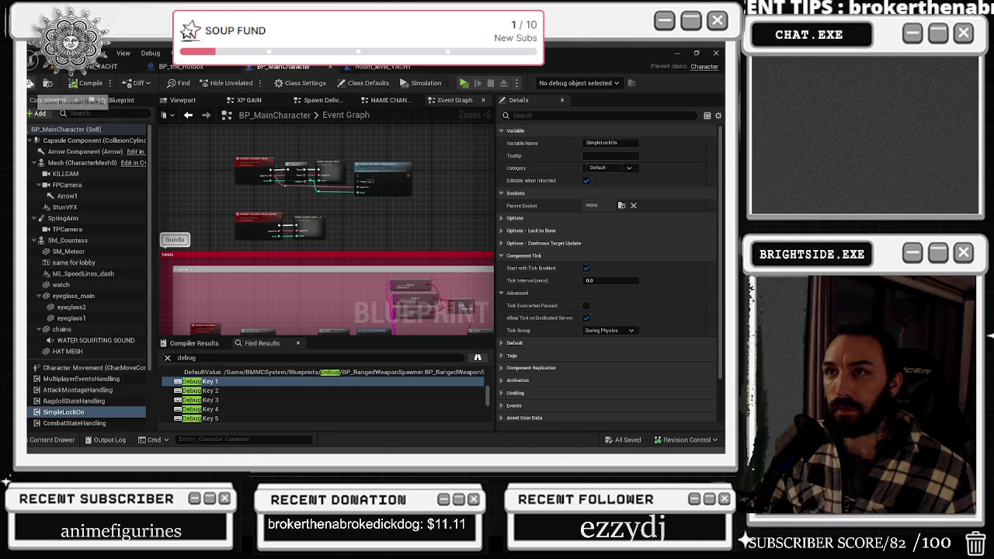
# Save all, then nudge the bp_raid_boat reference node up in the level blueprint.
pyautogui.hotkey('ctrl', 's')
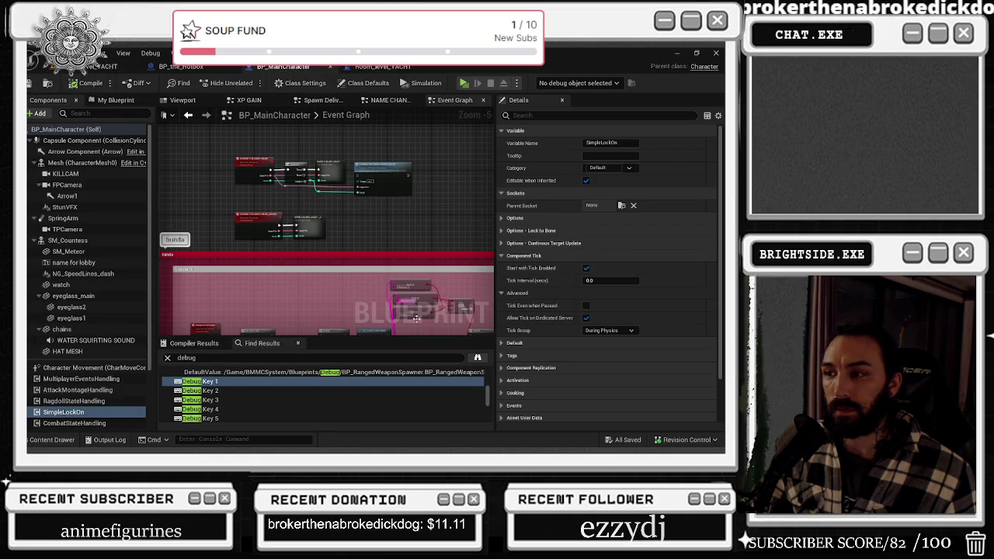
pyautogui.scroll(3, 416, 319)
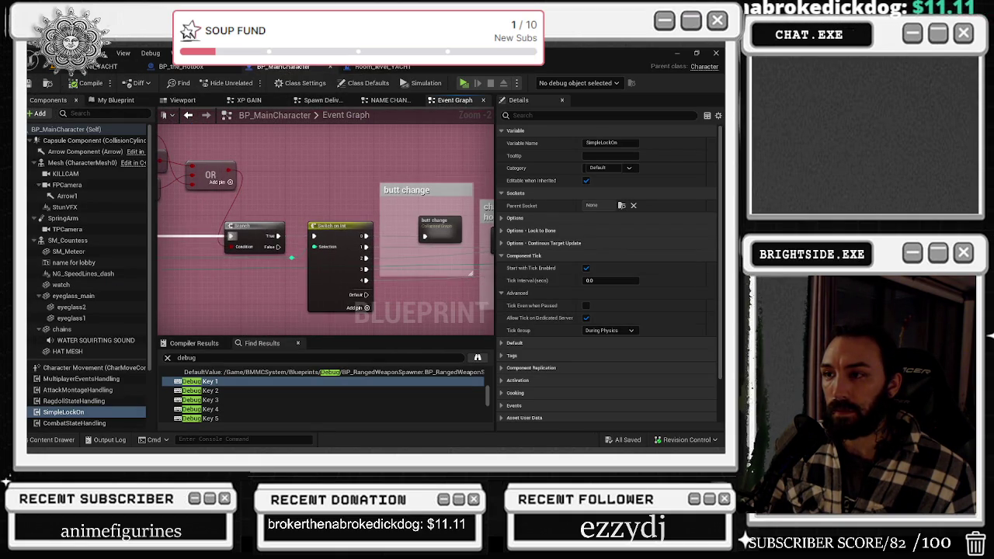
pyautogui.moveTo(163, 217); pyautogui.dragTo(257, 252)
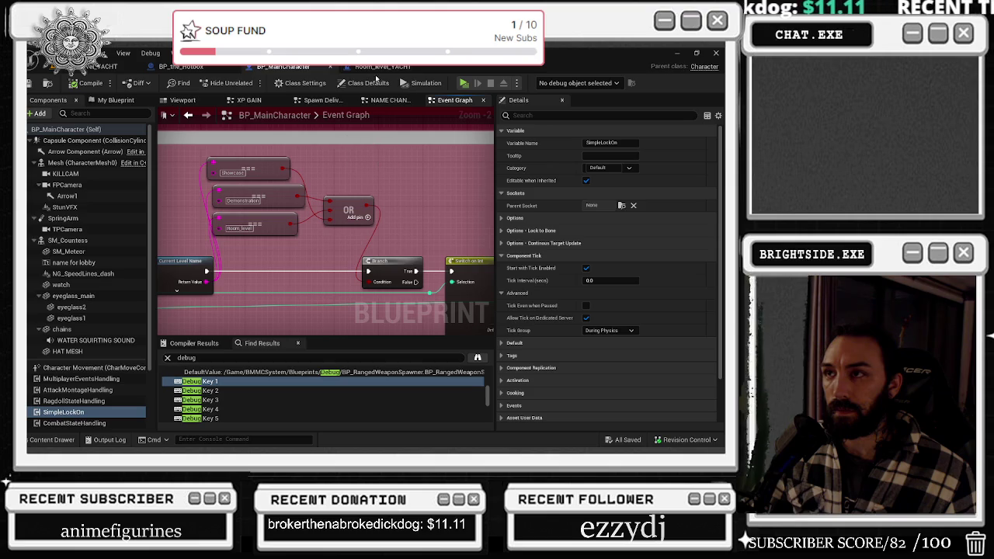
pyautogui.click(379, 68)
pyautogui.moveTo(382, 179); pyautogui.dragTo(424, 218)
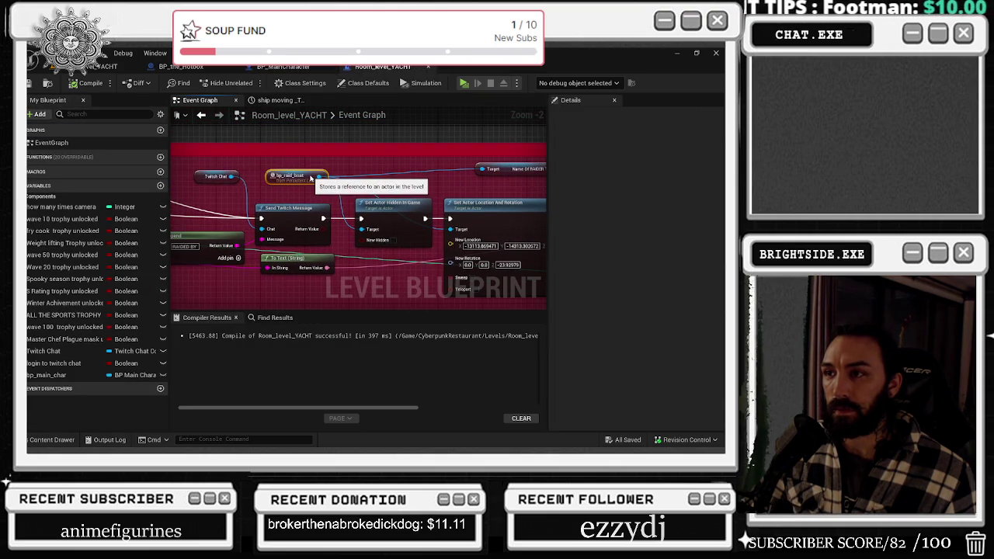
pyautogui.click(310, 178)
pyautogui.moveTo(311, 177); pyautogui.dragTo(311, 170)
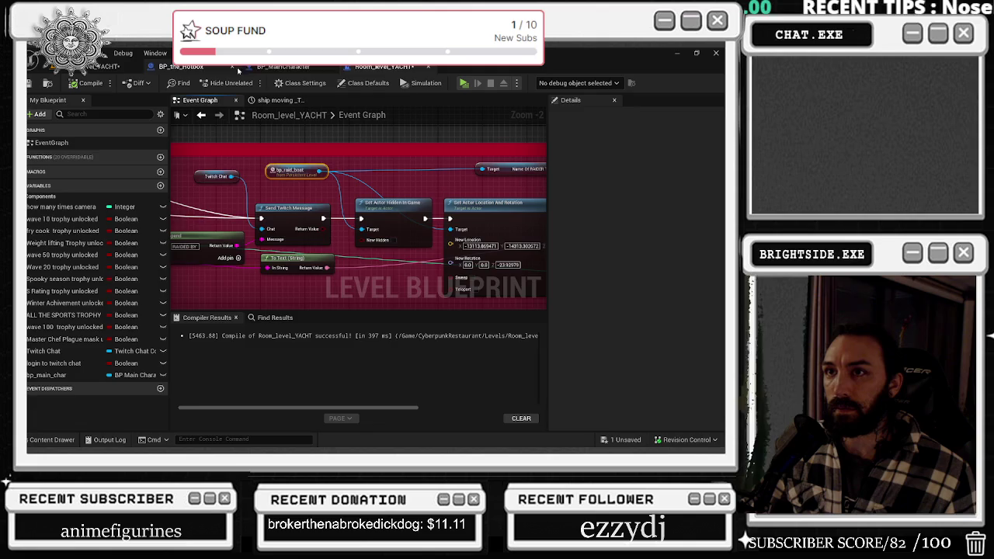
# Duplicate the Room_level == comparison node in BP_MainCharacter as a fourth comparison.
pyautogui.click(309, 68)
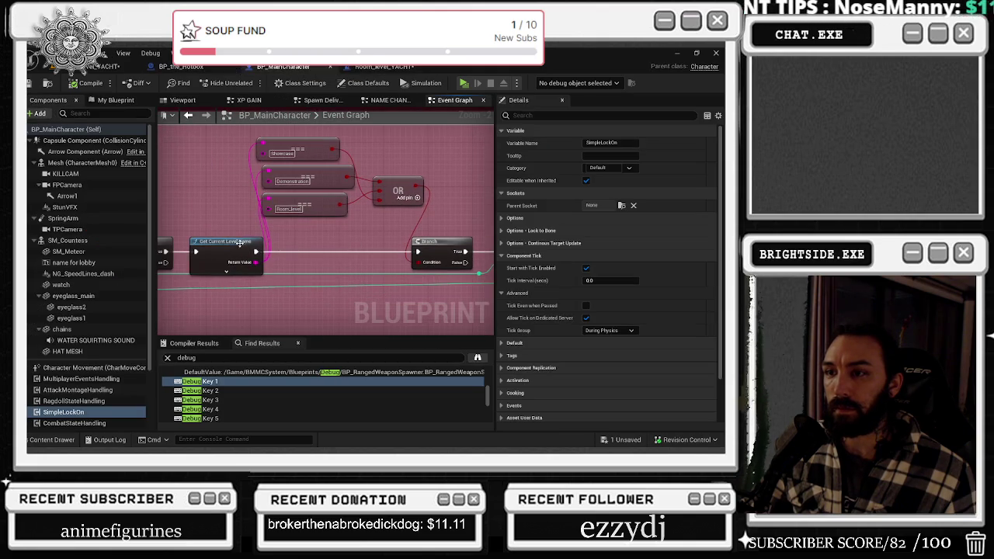
pyautogui.click(282, 259)
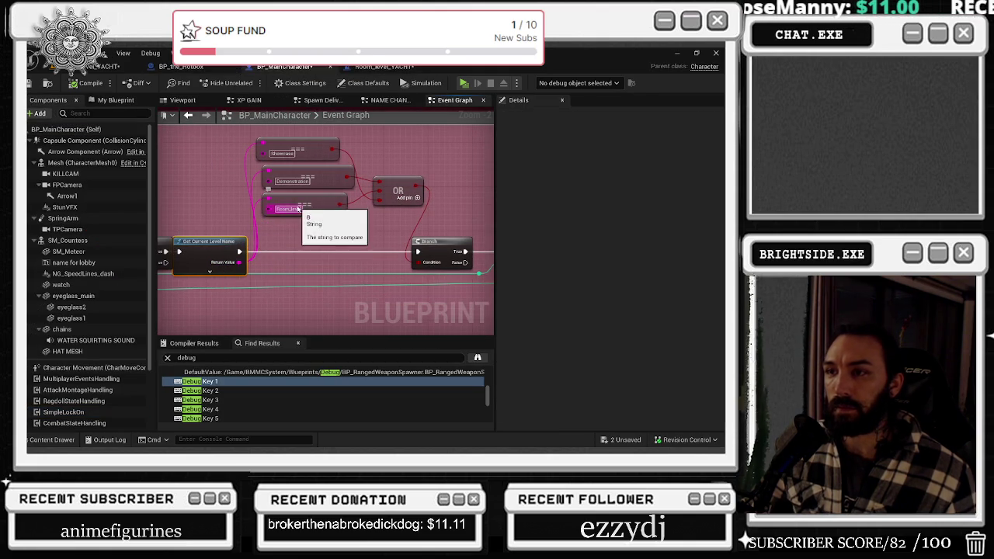
pyautogui.click(272, 211)
pyautogui.click(271, 223)
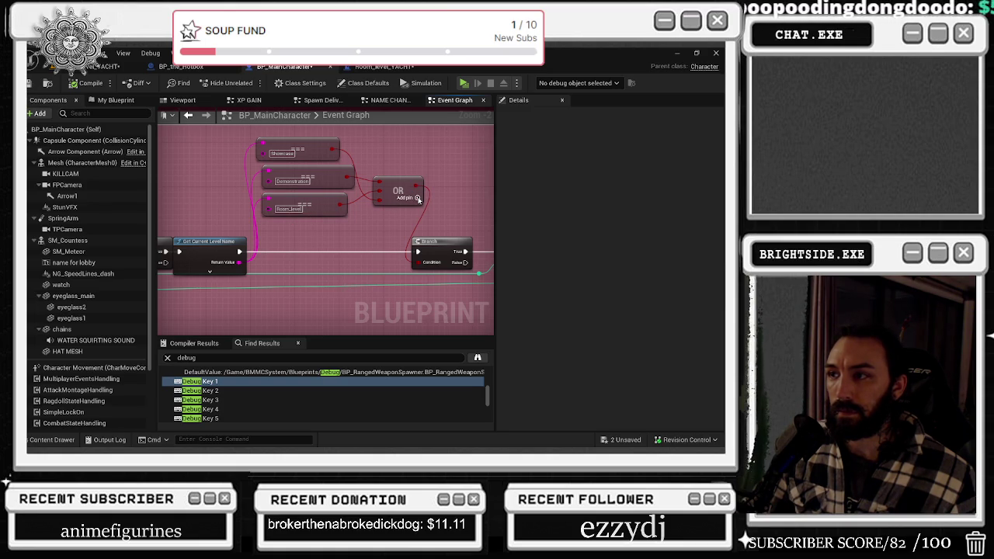
pyautogui.scroll(-1, 417, 198)
pyautogui.hotkey('ctrl', 'v')
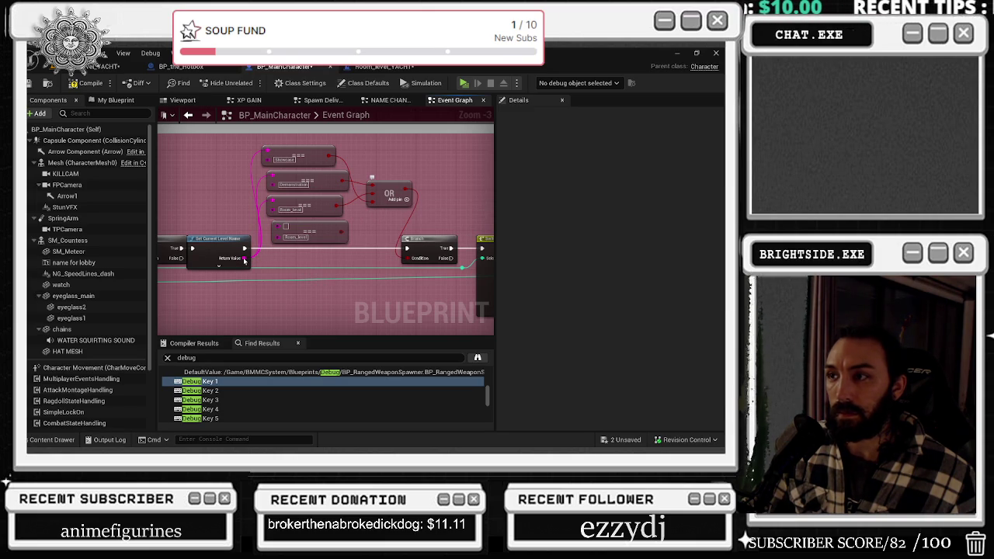
# Wire Get Current Level Name into the fourth == node and its result into the OR.
pyautogui.scroll(2, 244, 261)
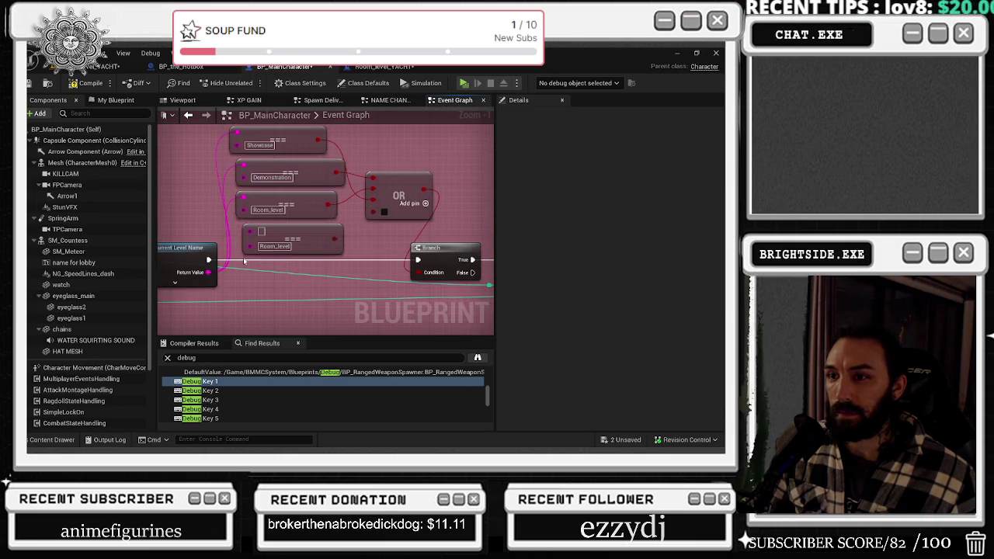
pyautogui.moveTo(208, 272); pyautogui.dragTo(248, 231)
pyautogui.moveTo(340, 237); pyautogui.dragTo(374, 211)
pyautogui.click(396, 191)
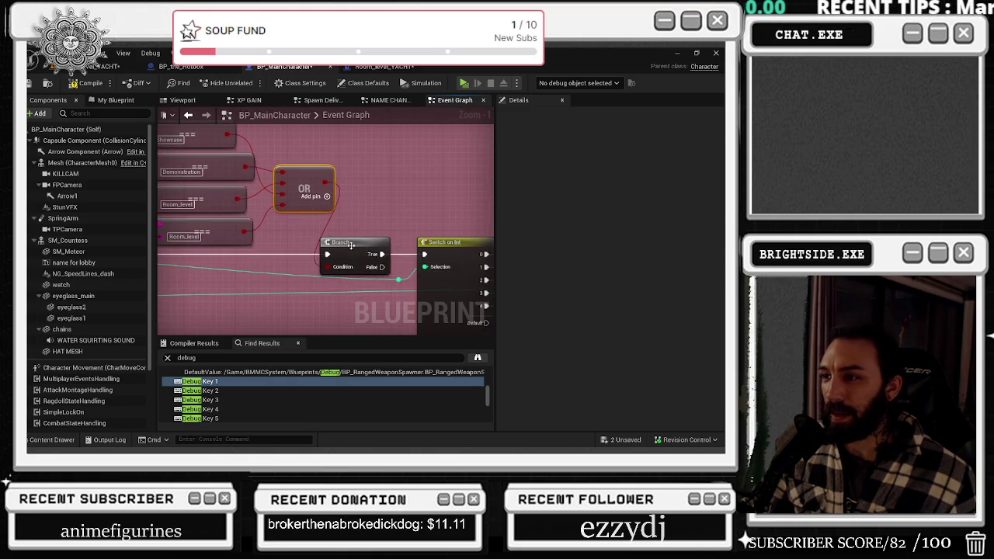
pyautogui.click(351, 245)
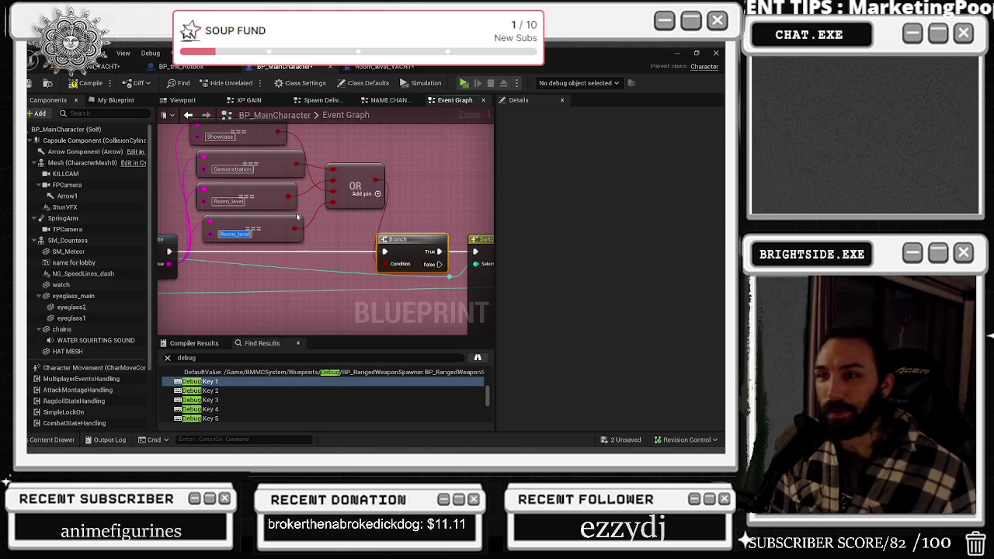
# Set the fourth comparison's level name to Room_level_YACHT and compile BP_MainCharacter.
pyautogui.press('BackSpace')
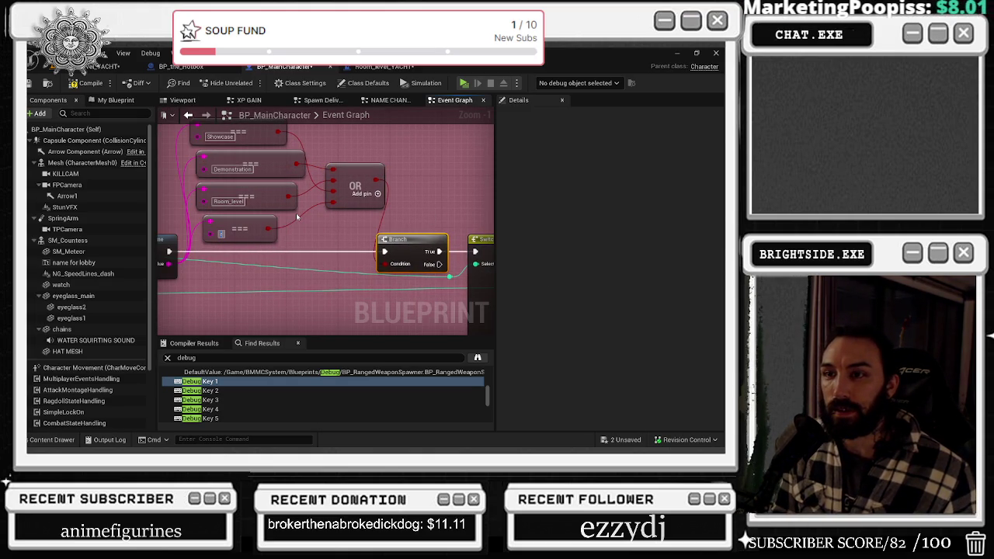
pyautogui.write('oo')
pyautogui.doubleClick(228, 201)
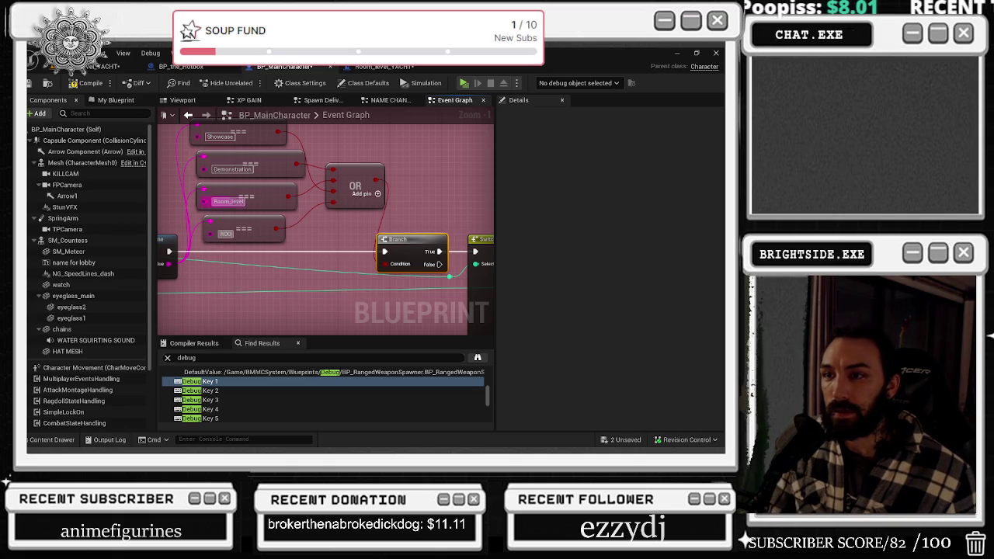
pyautogui.hotkey('ctrl', 'c')
pyautogui.doubleClick(224, 234)
pyautogui.hotkey('ctrl', 'v')
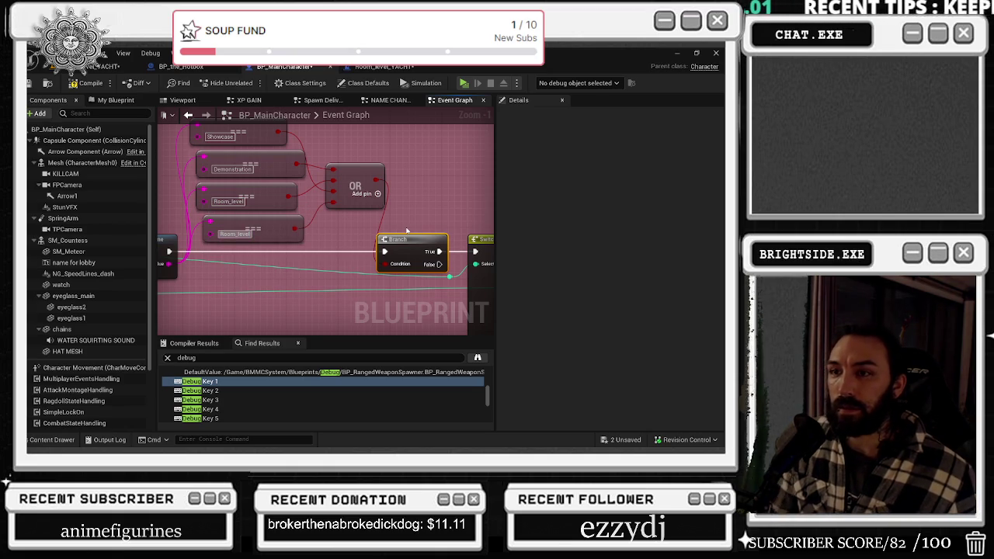
pyautogui.write('_YACHT')
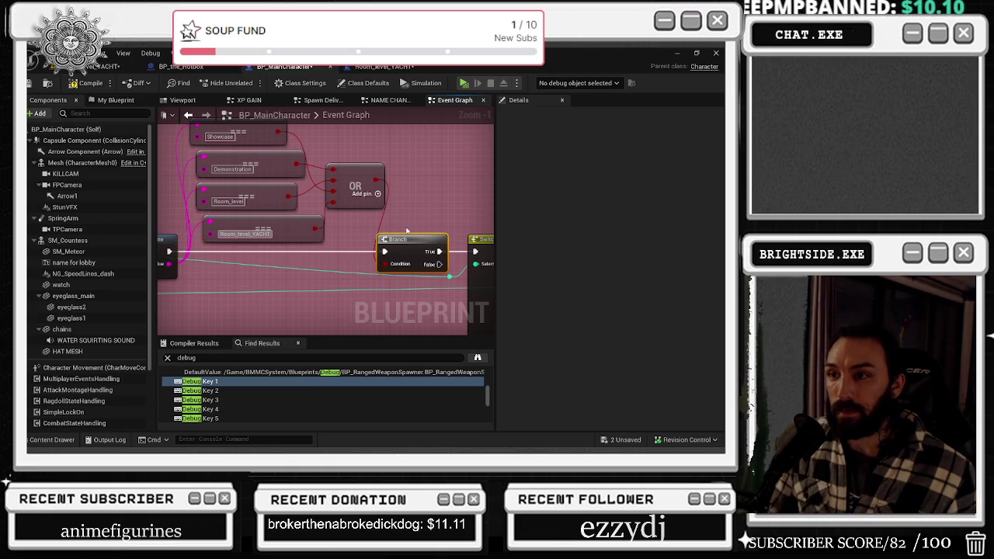
pyautogui.click(325, 266)
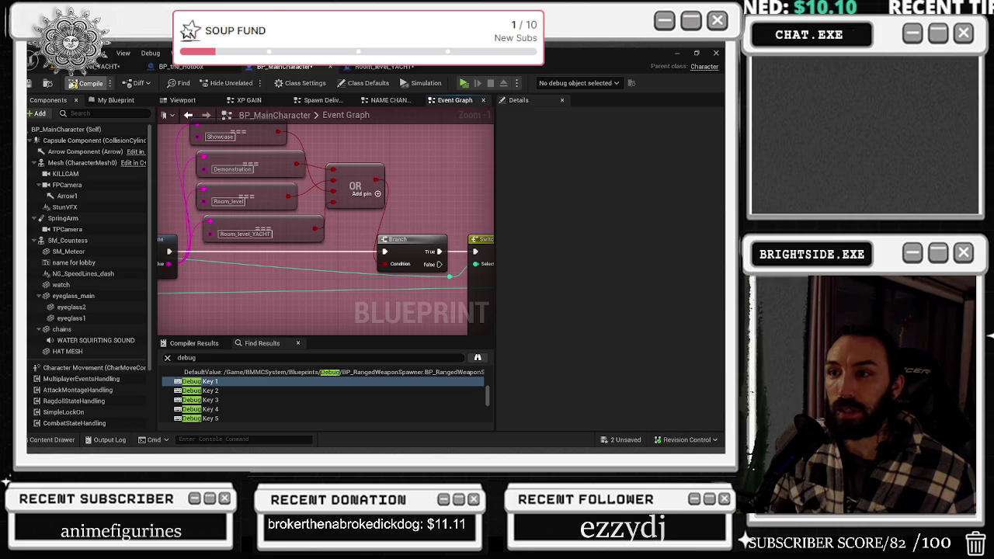
pyautogui.press('F7')
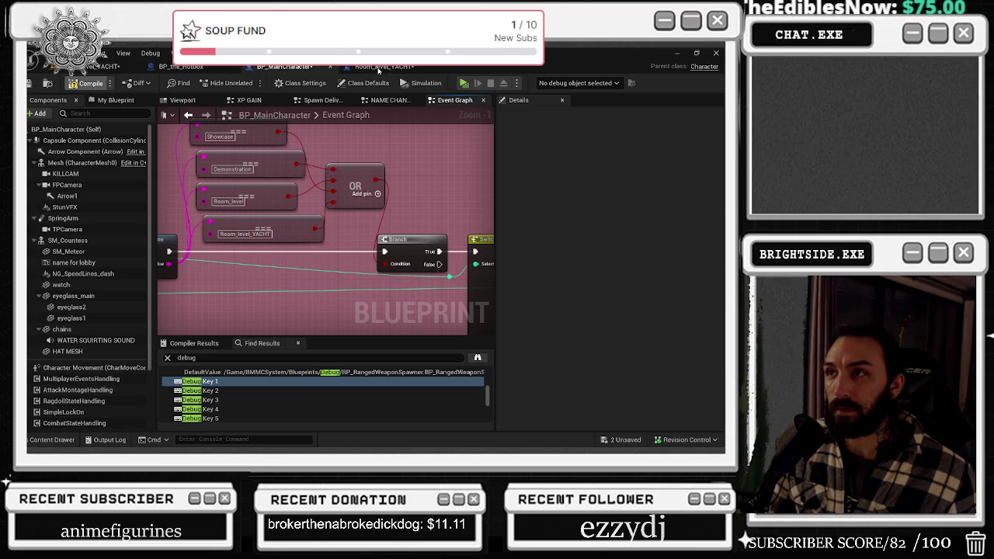
pyautogui.click(379, 69)
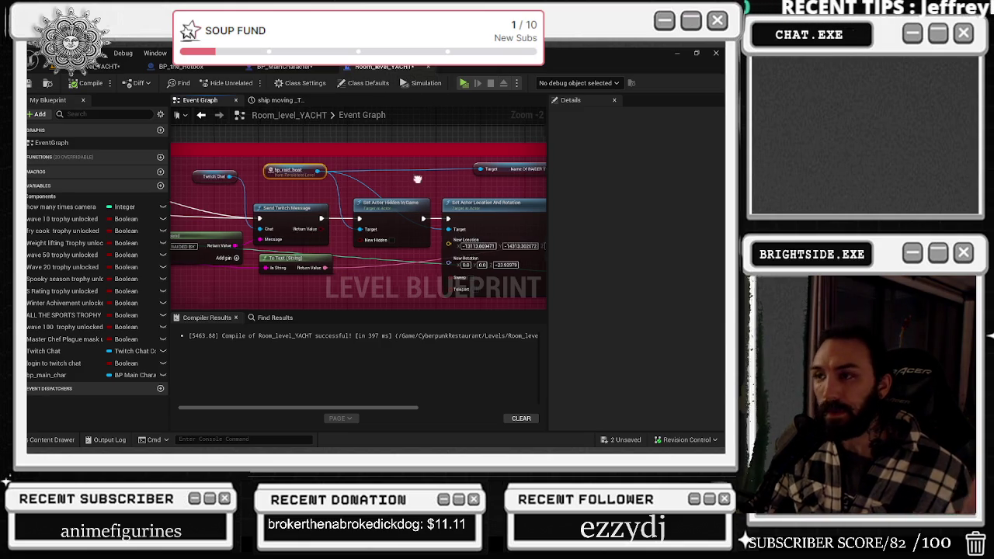
# Replace the old Delay with a 60-second Retriggerable Delay wired into Set Actor Hidden in Game.
pyautogui.scroll(-2, 373, 190)
pyautogui.scroll(3, 352, 210)
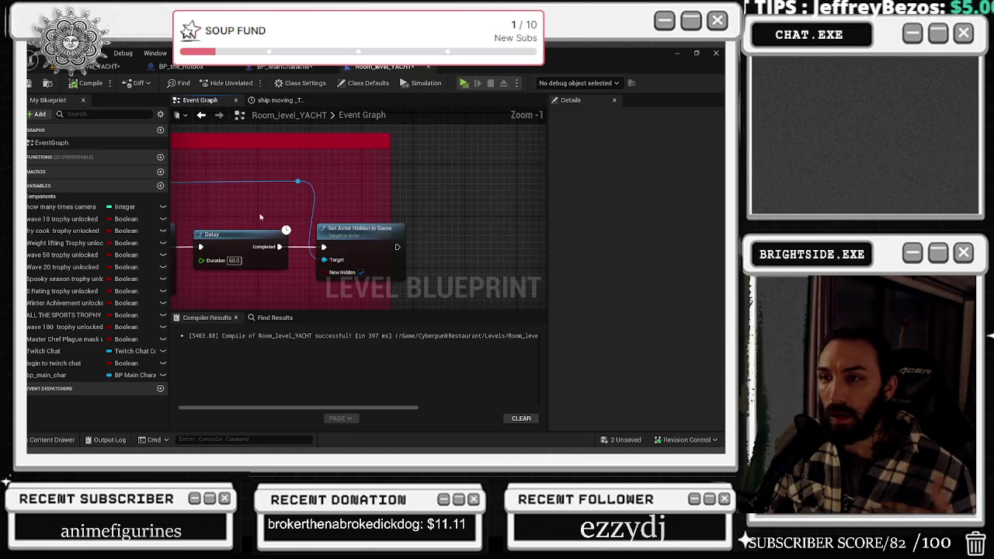
pyautogui.moveTo(246, 238); pyautogui.dragTo(274, 209)
pyautogui.write('RETRI')
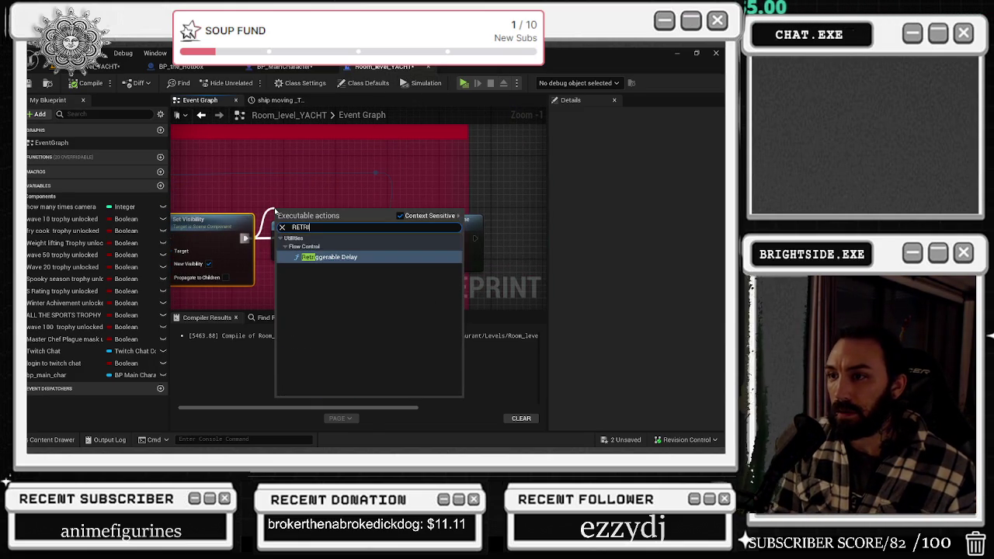
pyautogui.press('Return')
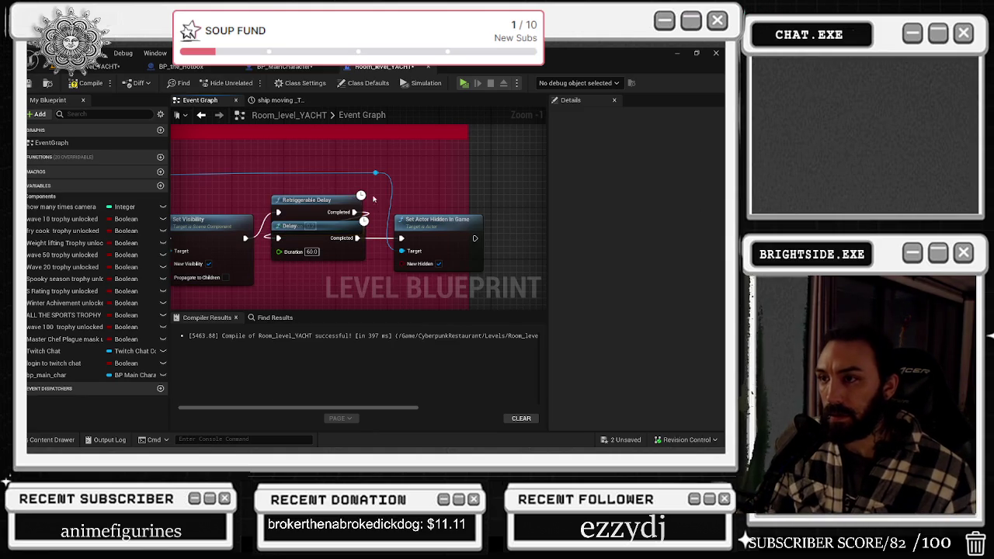
pyautogui.moveTo(396, 229); pyautogui.dragTo(401, 238)
pyautogui.moveTo(292, 226); pyautogui.dragTo(298, 246)
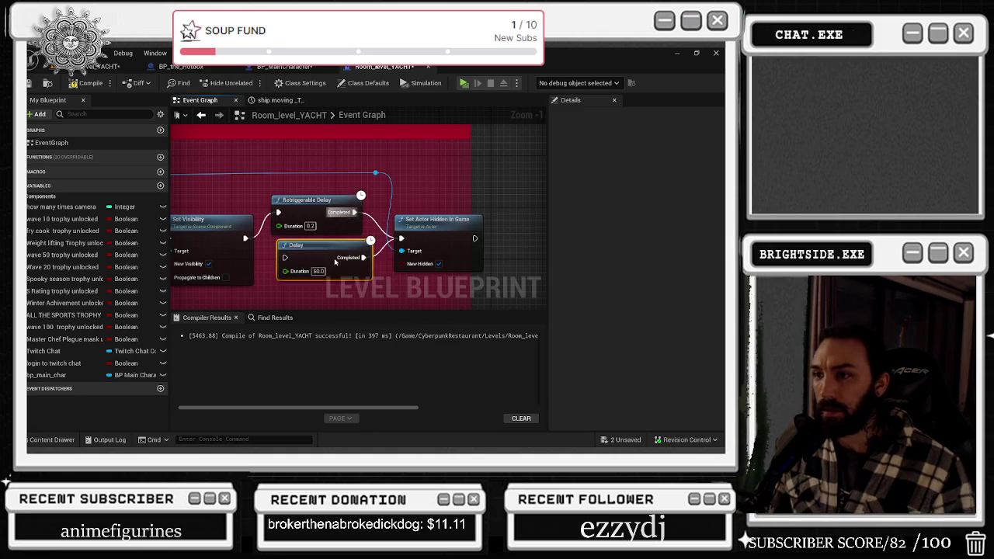
pyautogui.write('60')
pyautogui.press('Return')
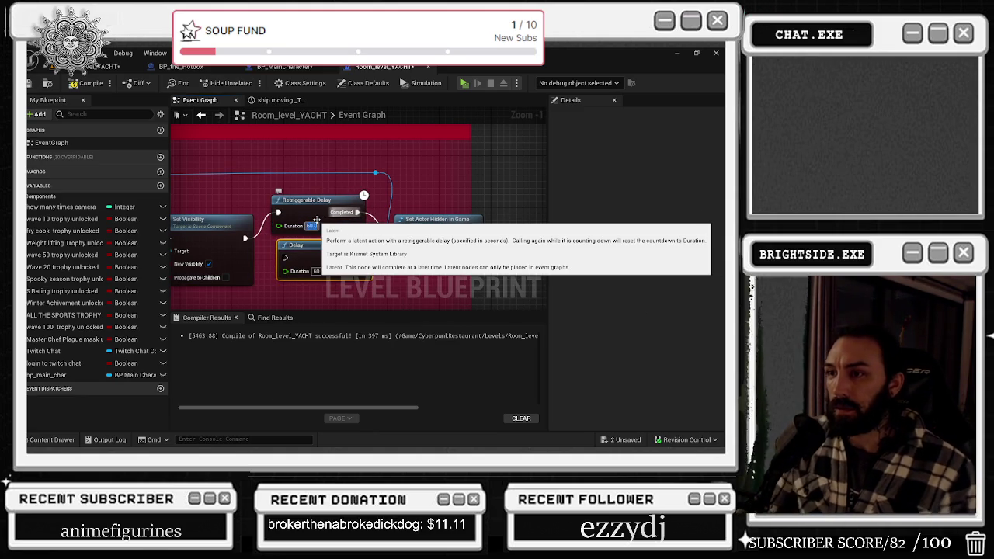
pyautogui.press('Delete')
pyautogui.moveTo(311, 200)
pyautogui.mouseDown()
pyautogui.moveTo(326, 227)
pyautogui.moveTo(461, 222)
pyautogui.mouseUp()
pyautogui.scroll(1, 462, 222)
# Rename the new Level Sequence asset in the Content Drawer to LS_INCOMING_RAID.
pyautogui.hotkey('ctrl', 'space')
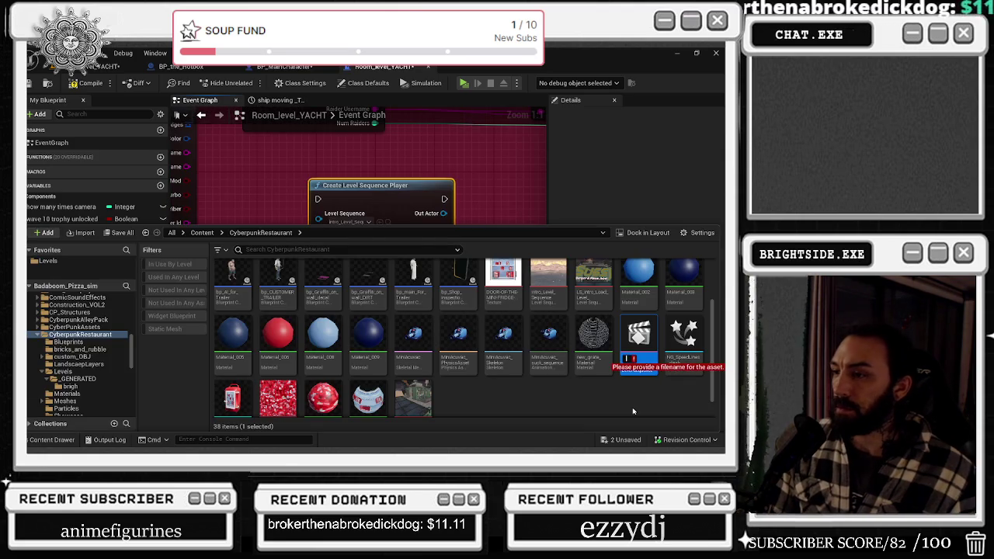
pyautogui.write('f')
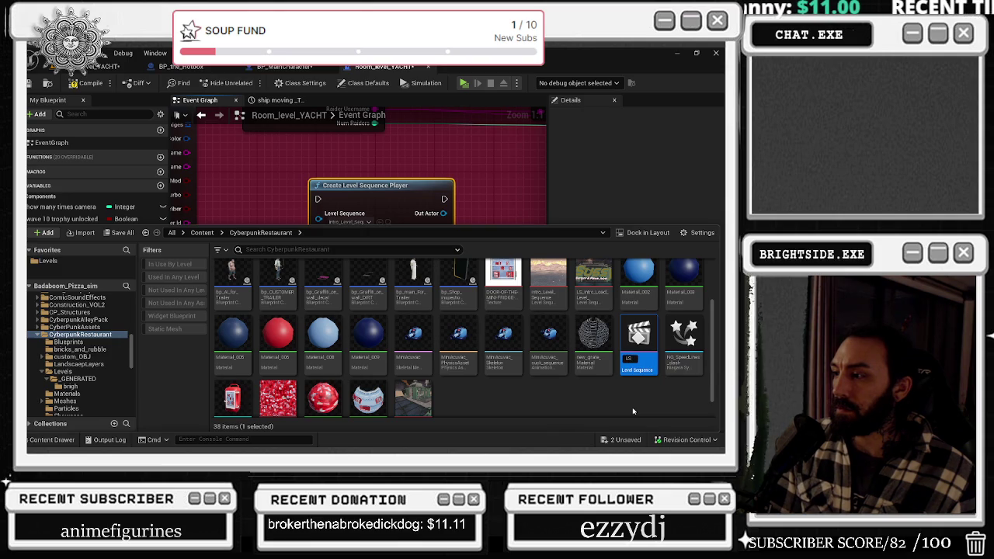
pyautogui.write('AID')
pyautogui.press('Return')
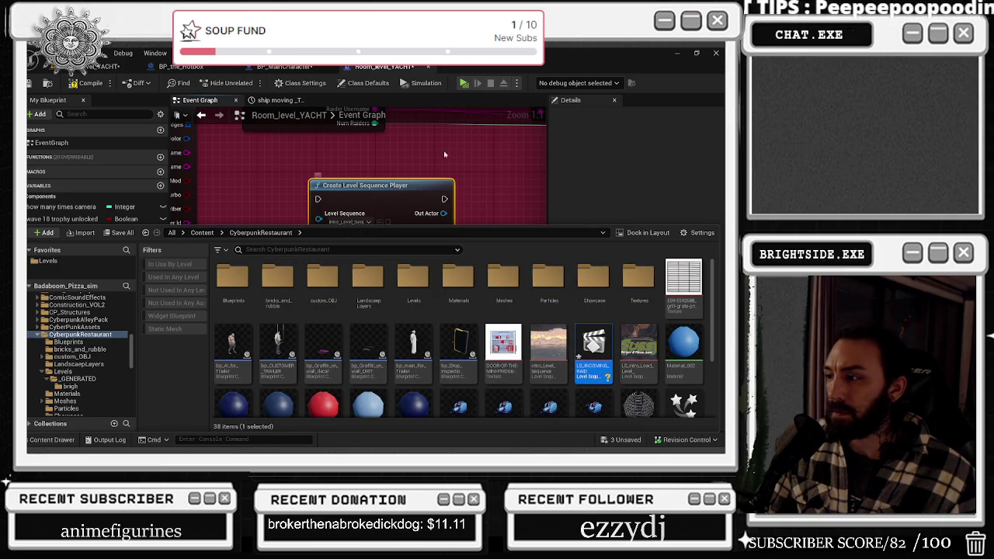
# Nudge the Create Level Sequence Player node left, then open LS_INCOMING_RAID in Sequencer.
pyautogui.click(472, 165)
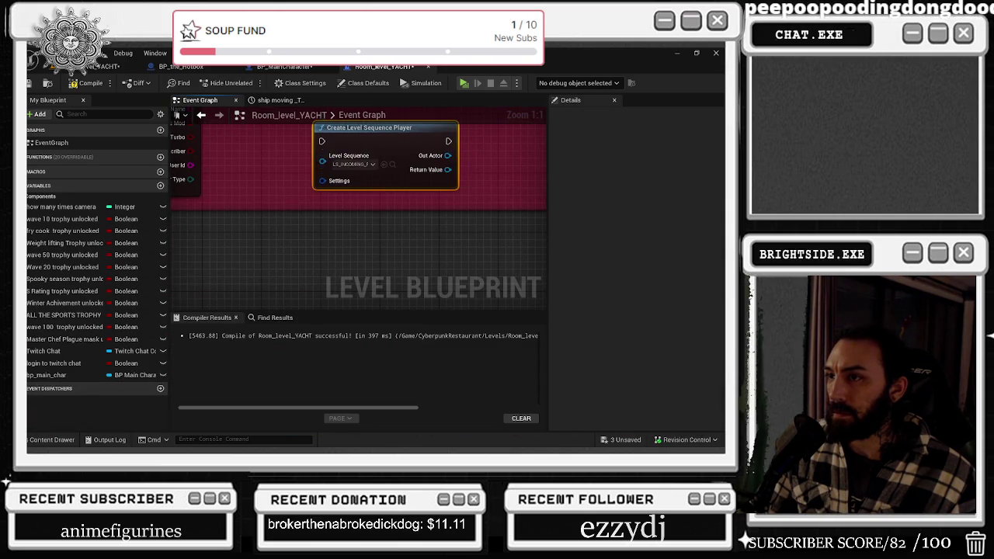
pyautogui.moveTo(356, 205); pyautogui.dragTo(334, 205)
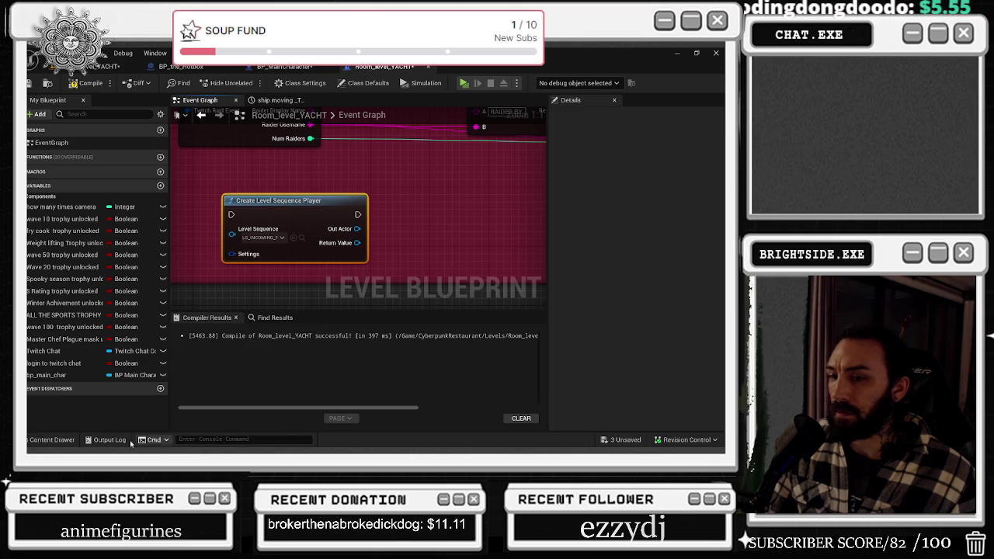
pyautogui.click(52, 439)
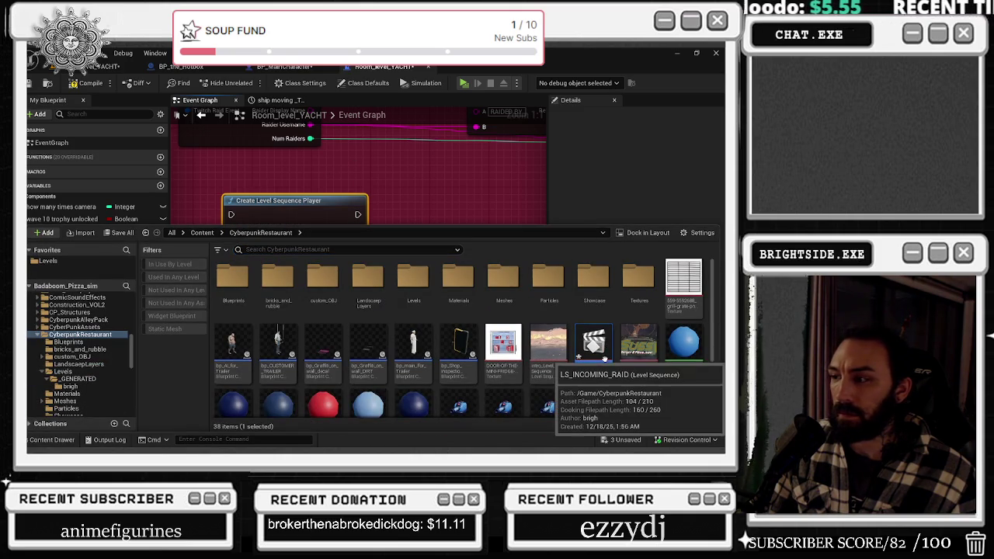
pyautogui.doubleClick(604, 365)
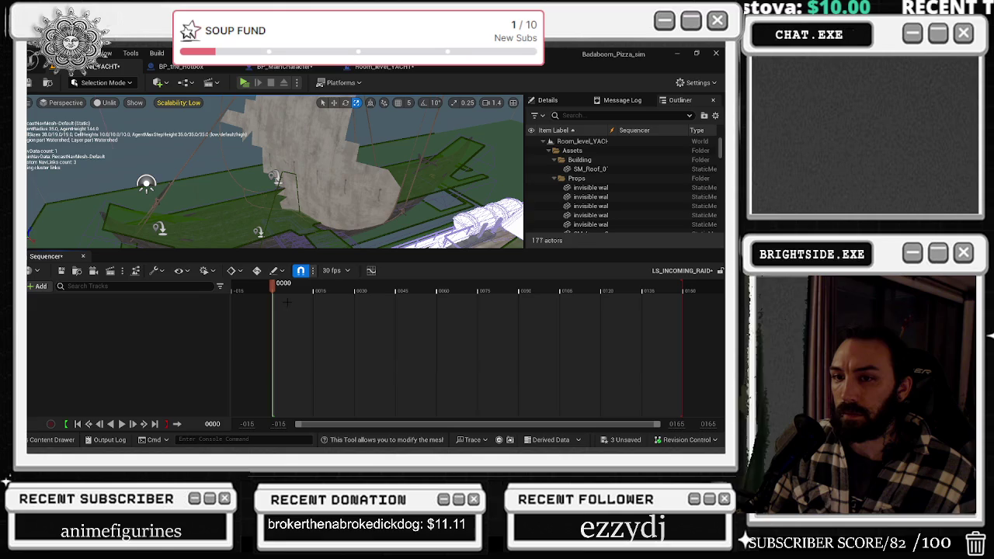
# Bind the level's CameraActor to LS_INCOMING_RAID by searching 'CAM', then aim its view.
pyautogui.click(35, 287)
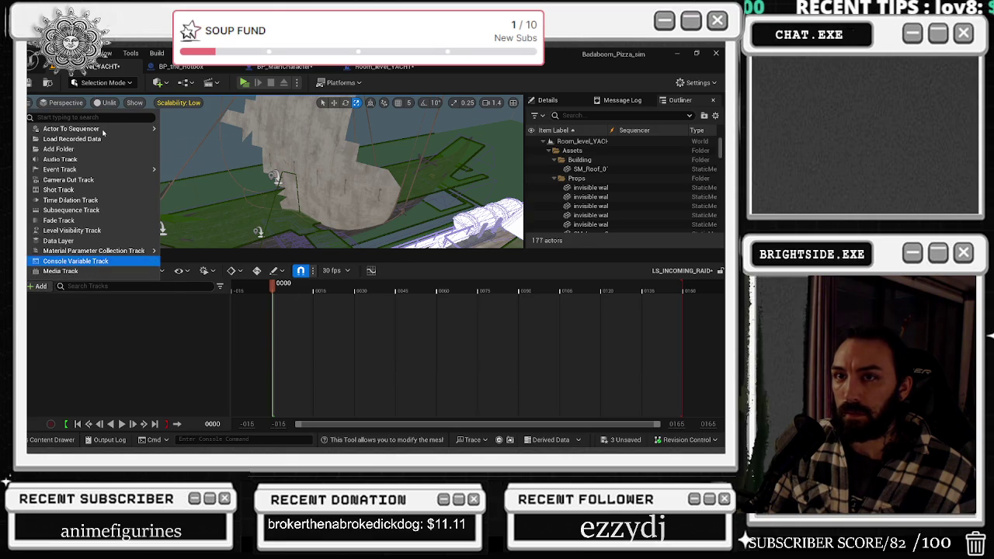
pyautogui.moveTo(114, 133)
pyautogui.write('CAM')
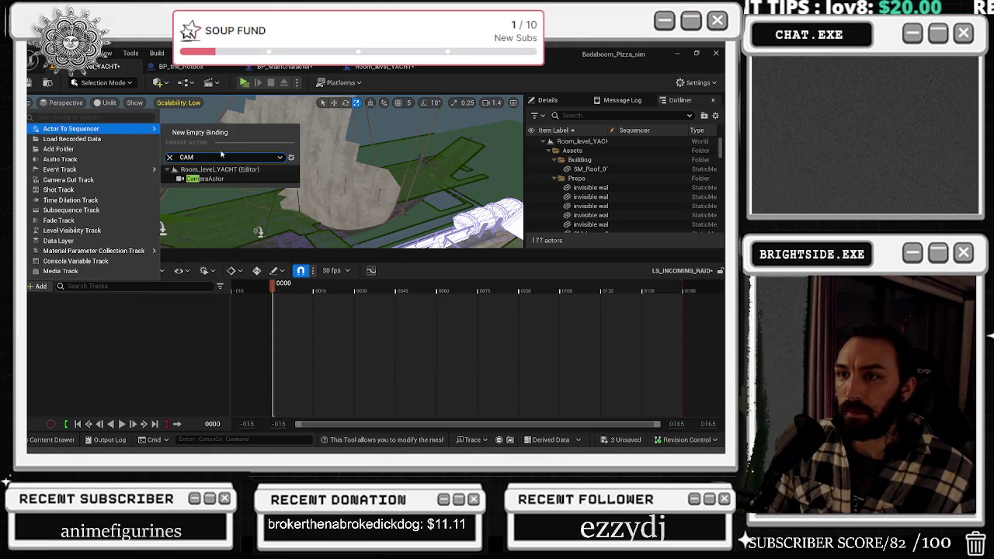
pyautogui.click(228, 178)
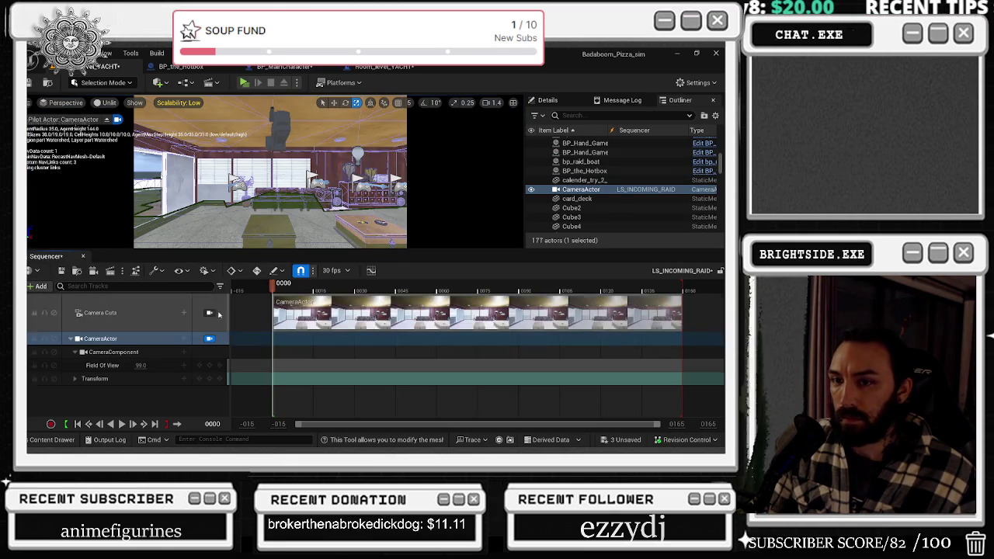
pyautogui.moveTo(264, 218); pyautogui.dragTo(311, 208)
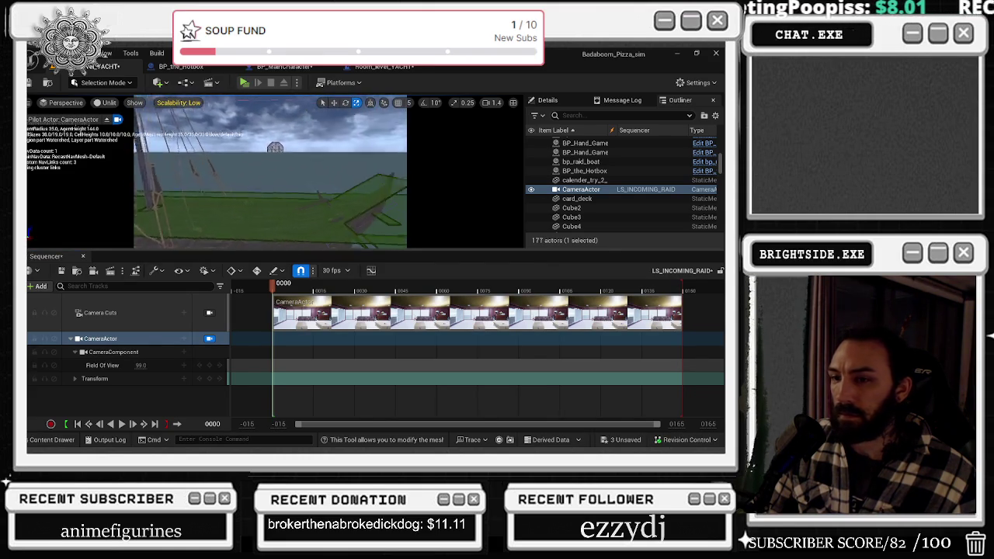
# Browse the CameraActor and CameraComponent track lists, searching 'tra' and 'ACT', without adding anything.
pyautogui.click(184, 340)
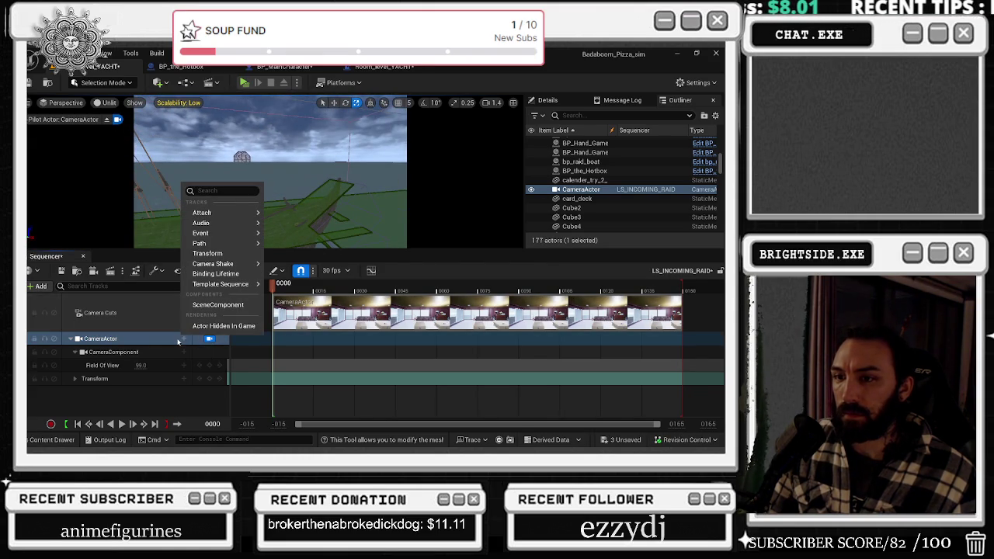
pyautogui.press('Escape')
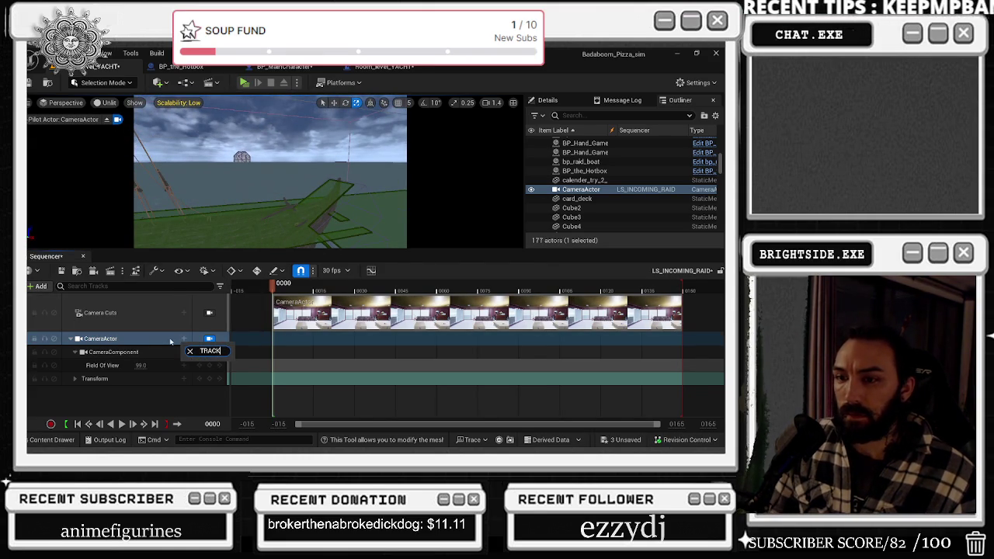
pyautogui.click(156, 339)
pyautogui.click(155, 351)
pyautogui.rightClick(163, 352)
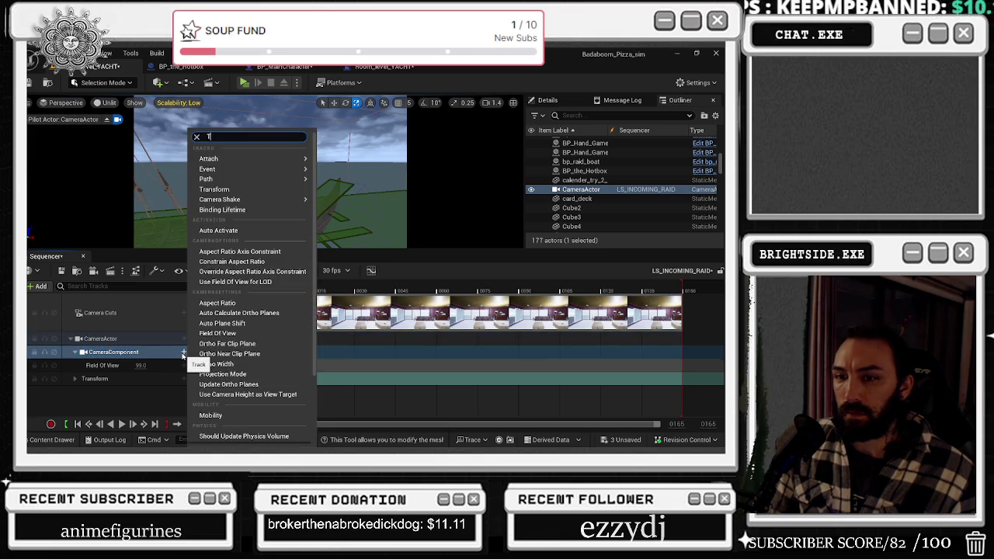
pyautogui.click(184, 354)
pyautogui.write('tra')
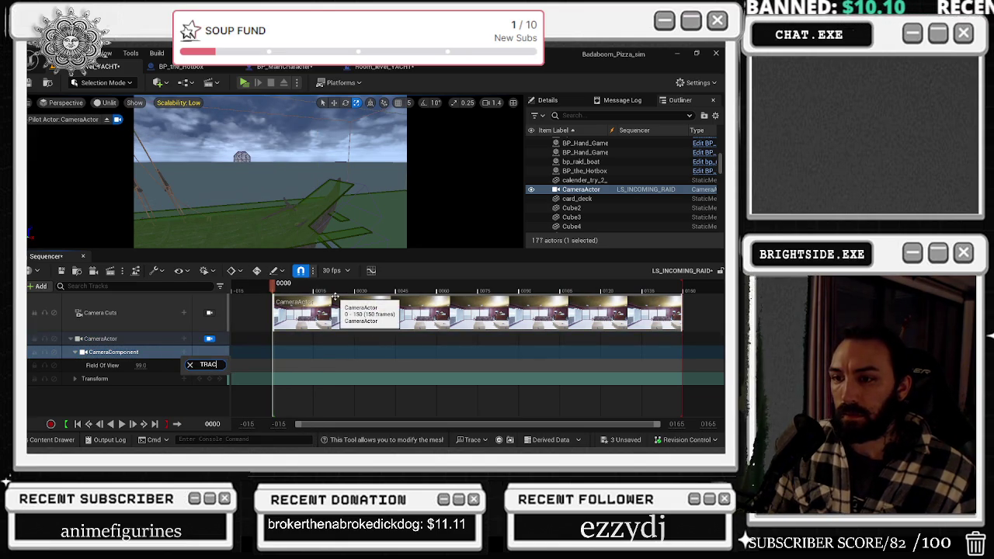
pyautogui.press('BackSpace')
pyautogui.press('BackSpace')
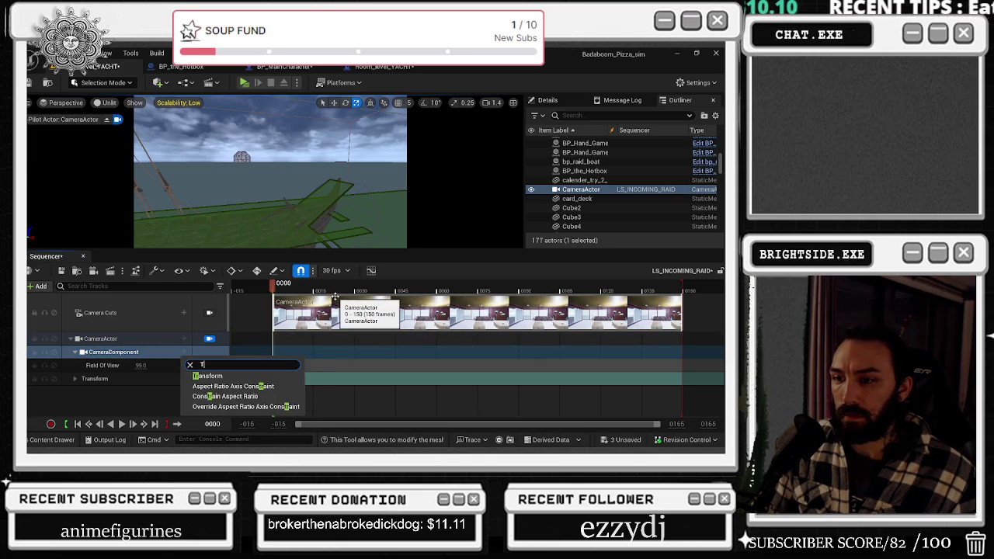
pyautogui.press('BackSpace')
pyautogui.write('ACT')
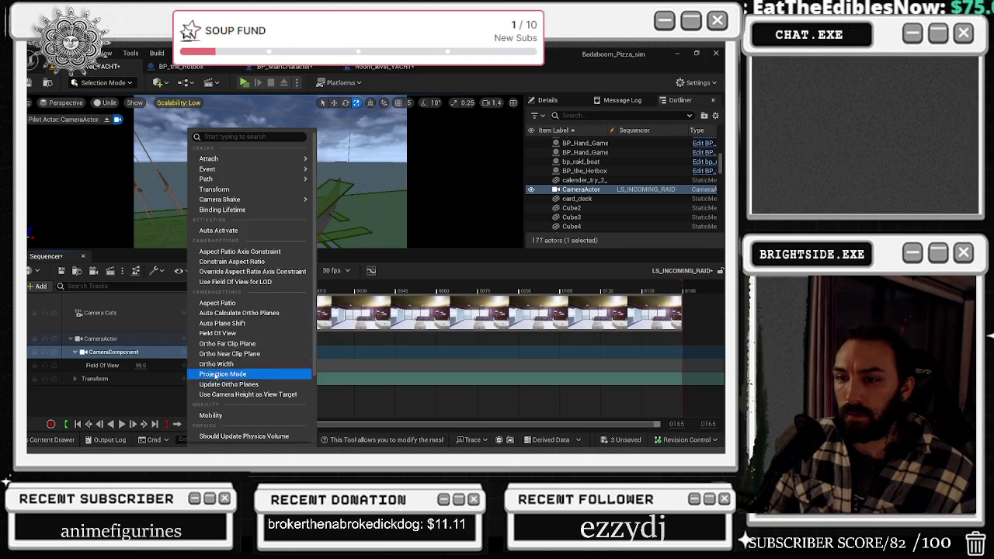
pyautogui.press('Escape')
# Add a BP_Camera_Shake_Hard camera shake track to the CameraActor and preview playback.
pyautogui.click(132, 339)
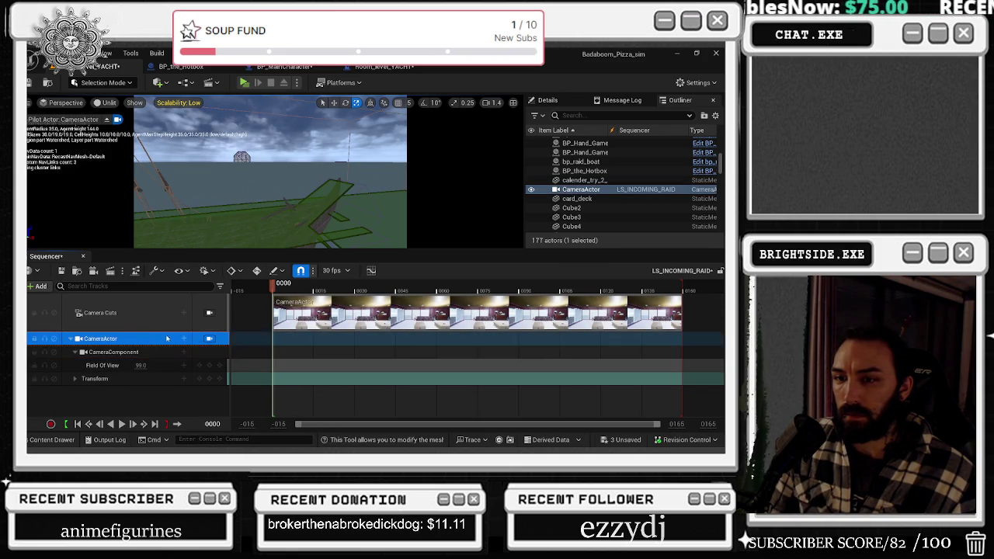
pyautogui.click(184, 340)
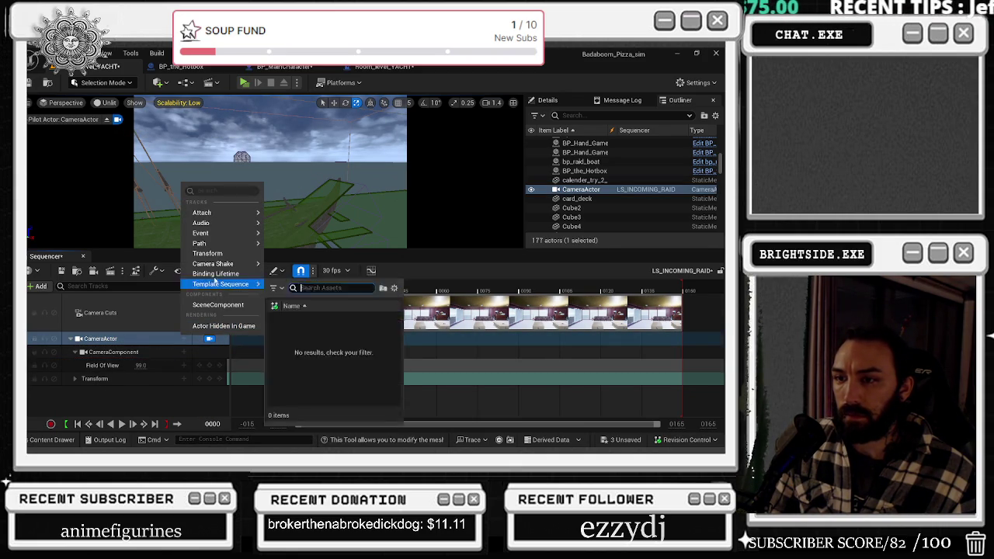
pyautogui.moveTo(214, 264)
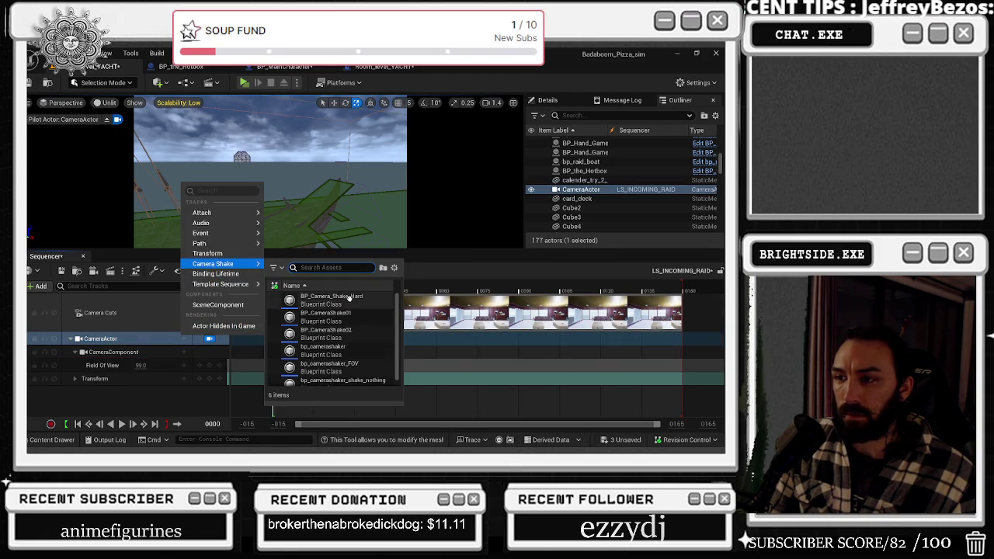
pyautogui.click(331, 300)
pyautogui.press('space')
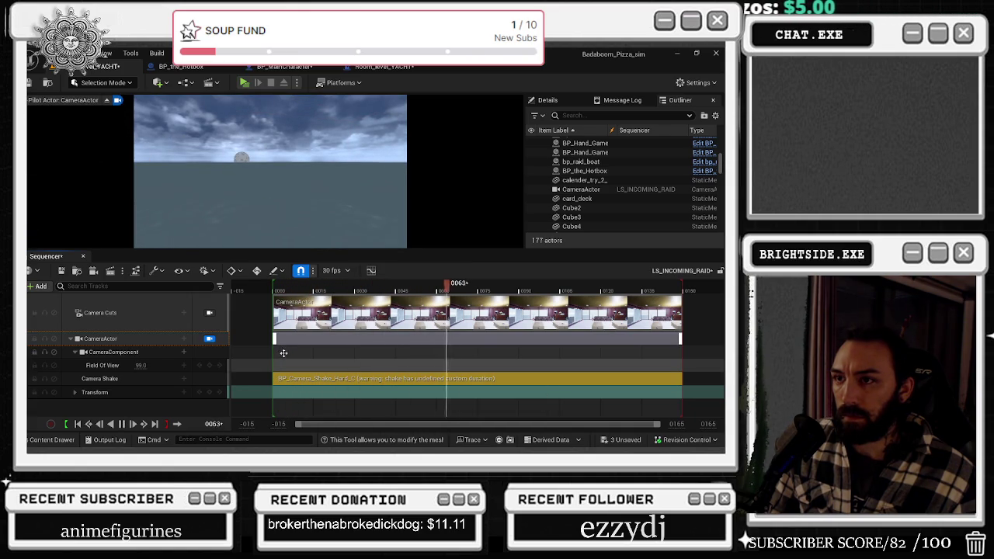
pyautogui.press('space')
# Raise the Camera Shake section's Play Scale from 1.0 to about 15.
pyautogui.rightClick(323, 378)
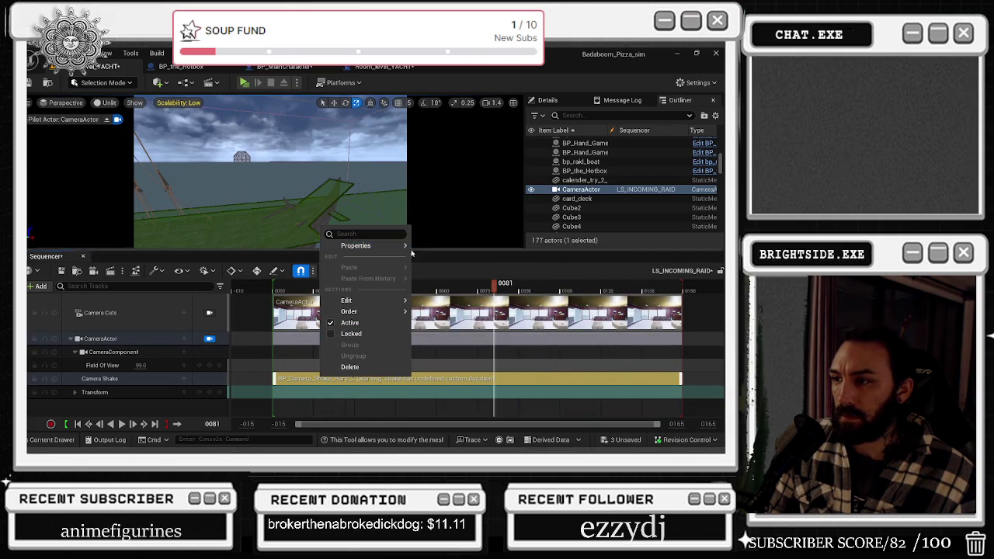
pyautogui.moveTo(391, 248)
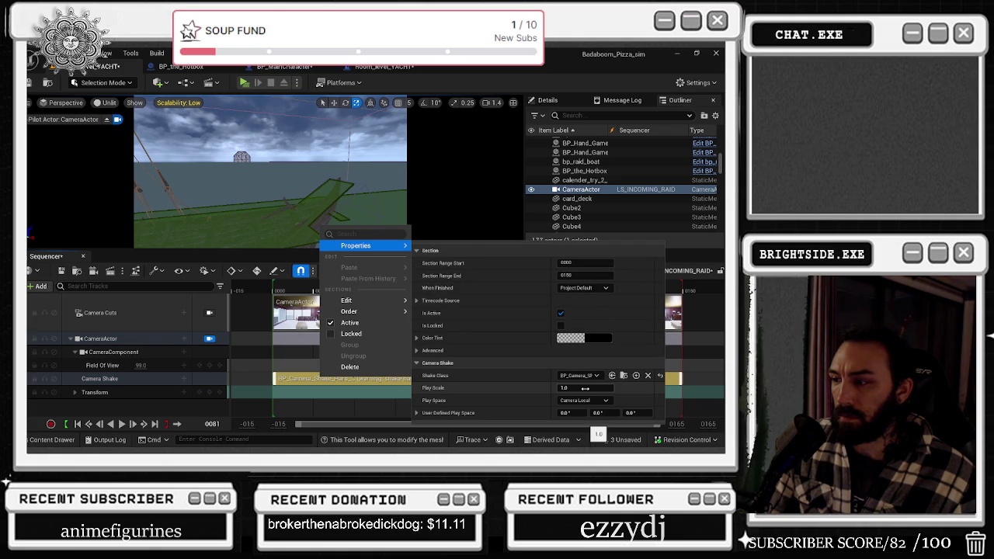
pyautogui.moveTo(584, 387); pyautogui.dragTo(621, 388)
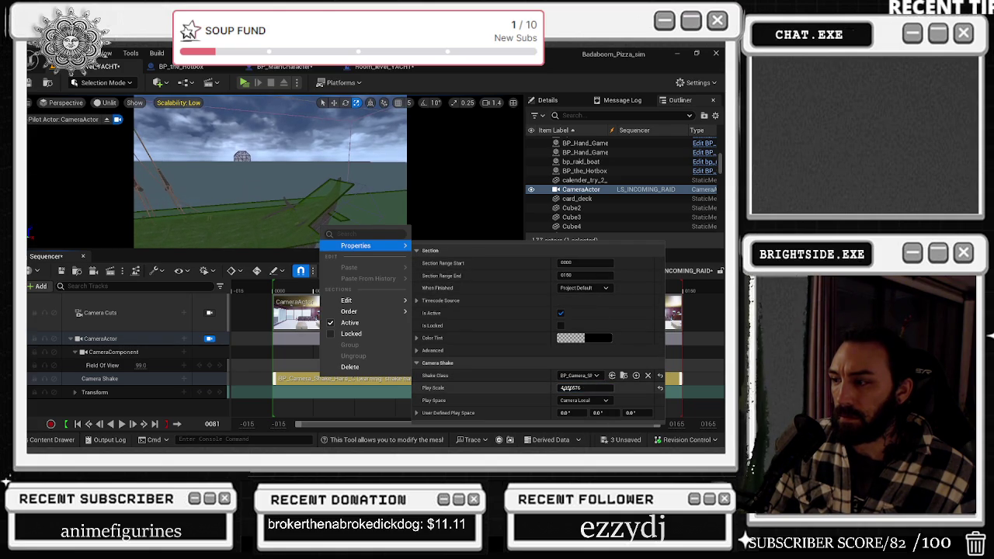
# Preview the stronger shake from near the start, then widen the field of view to 105.65.
pyautogui.click(292, 292)
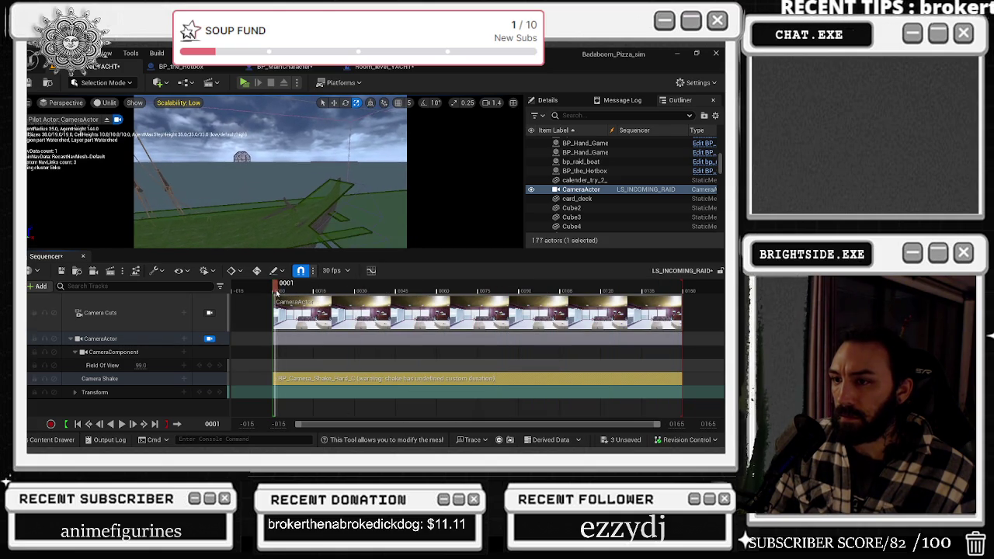
pyautogui.press('space')
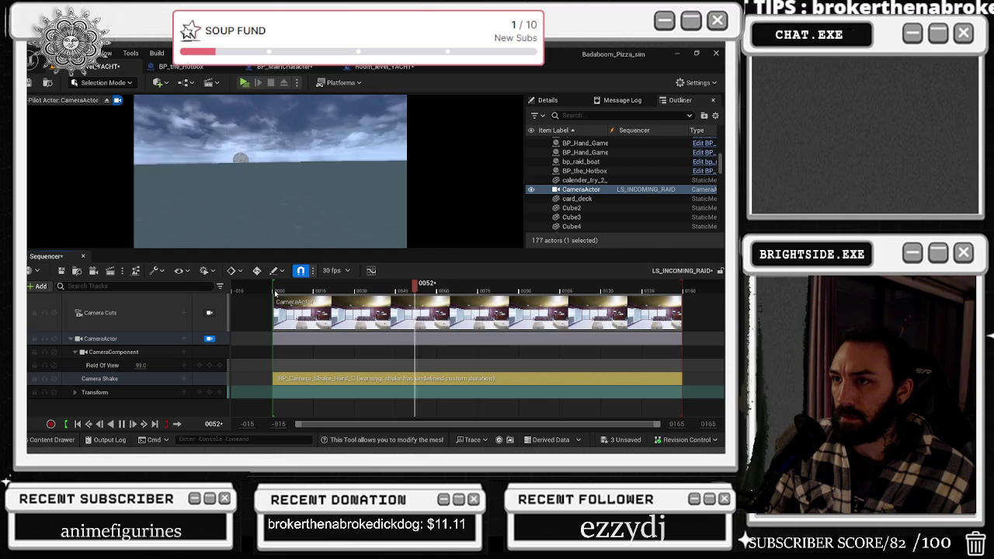
pyautogui.moveTo(284, 290); pyautogui.dragTo(318, 291)
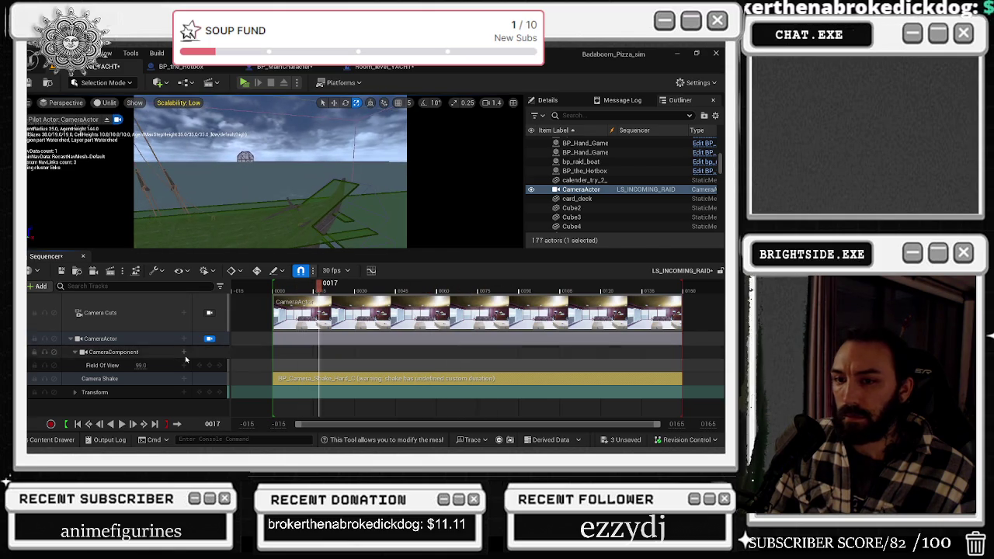
pyautogui.moveTo(151, 367); pyautogui.dragTo(172, 367)
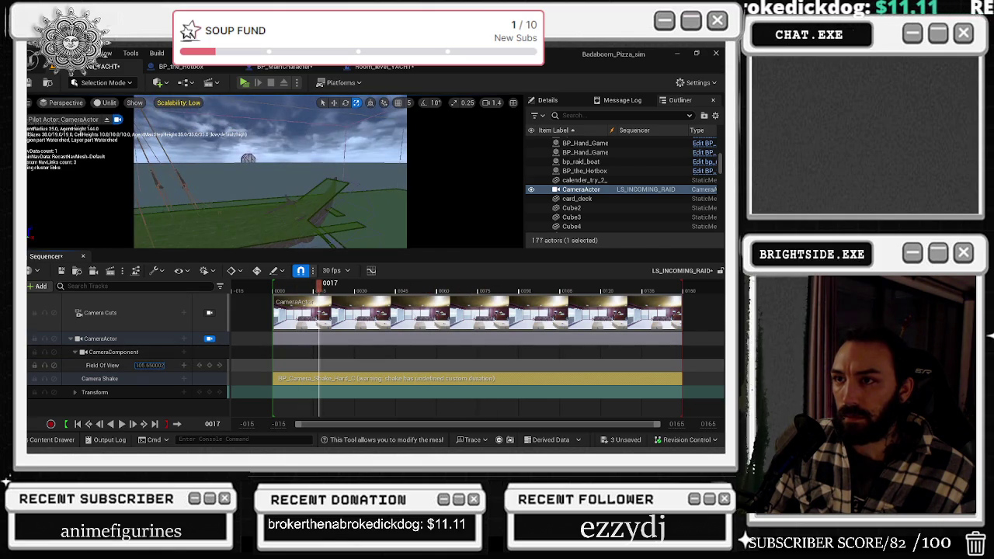
# Look through the CameraComponent's available tracks, then dismiss the list and show the Message Log.
pyautogui.click(182, 352)
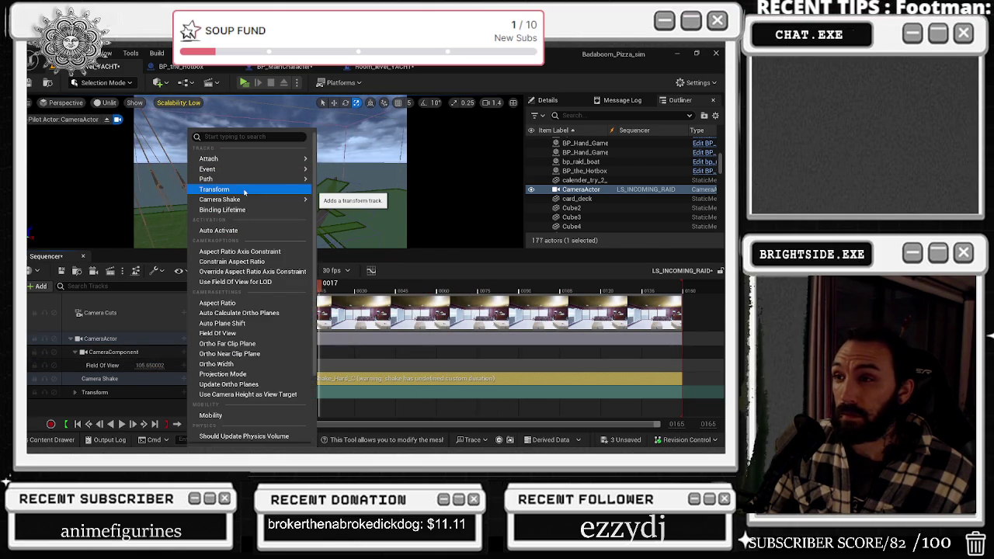
pyautogui.moveTo(235, 160)
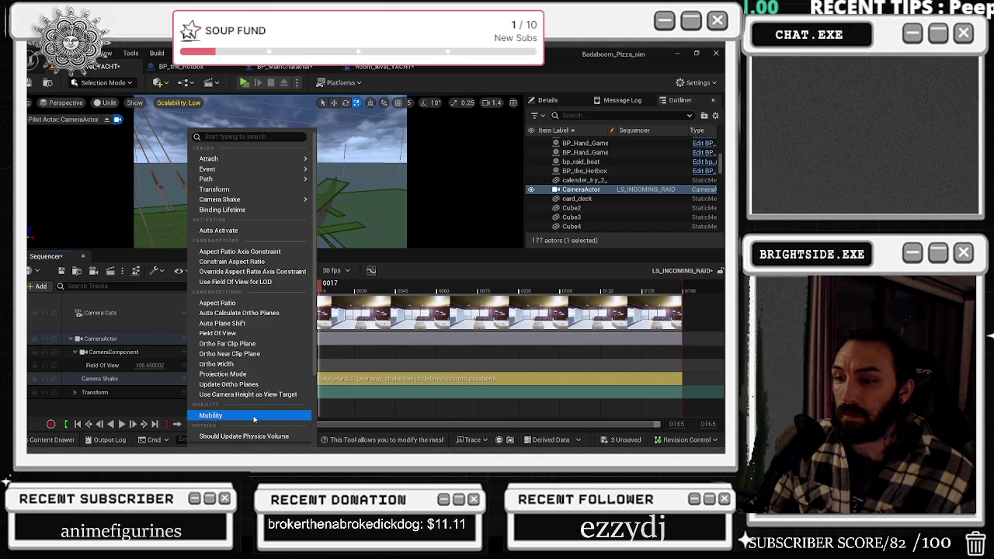
pyautogui.scroll(-3, 254, 419)
pyautogui.moveTo(233, 376)
pyautogui.moveTo(365, 179)
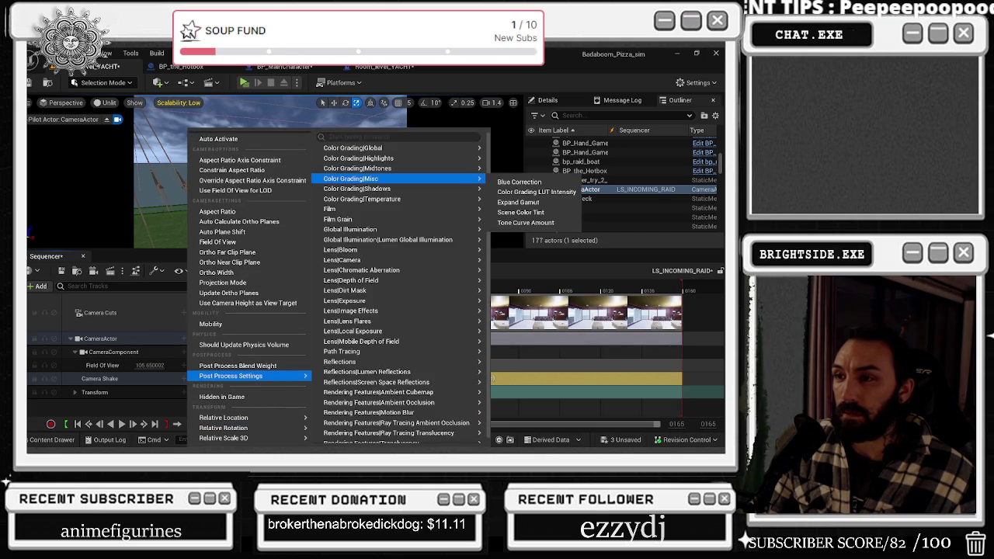
pyautogui.click(603, 193)
pyautogui.click(611, 101)
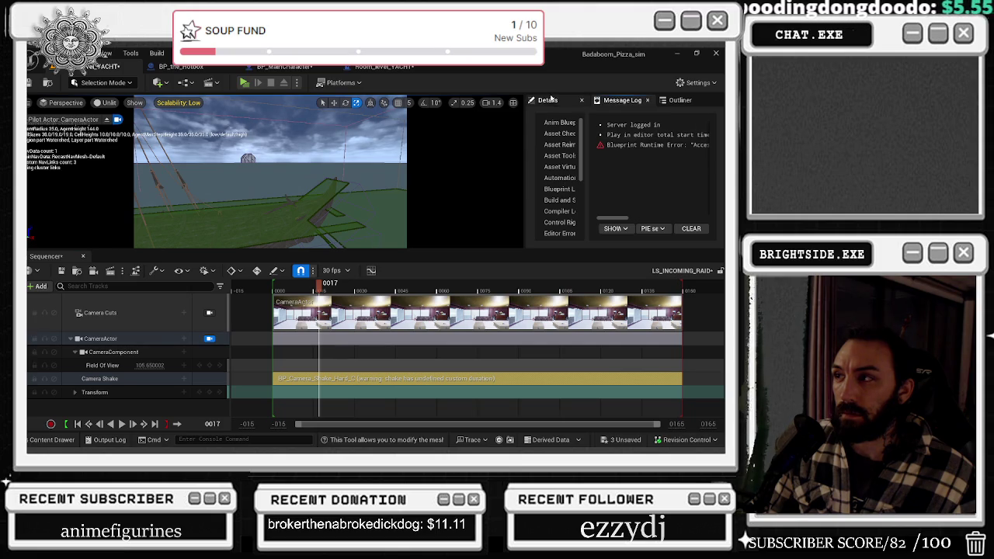
# In the camera's Details, adjust the aspect ratio and field of view (about 122.87, then about 73).
pyautogui.click(550, 99)
pyautogui.moveTo(663, 193)
pyautogui.mouseDown()
pyautogui.moveTo(648, 194)
pyautogui.moveTo(684, 196)
pyautogui.moveTo(641, 206)
pyautogui.mouseUp()
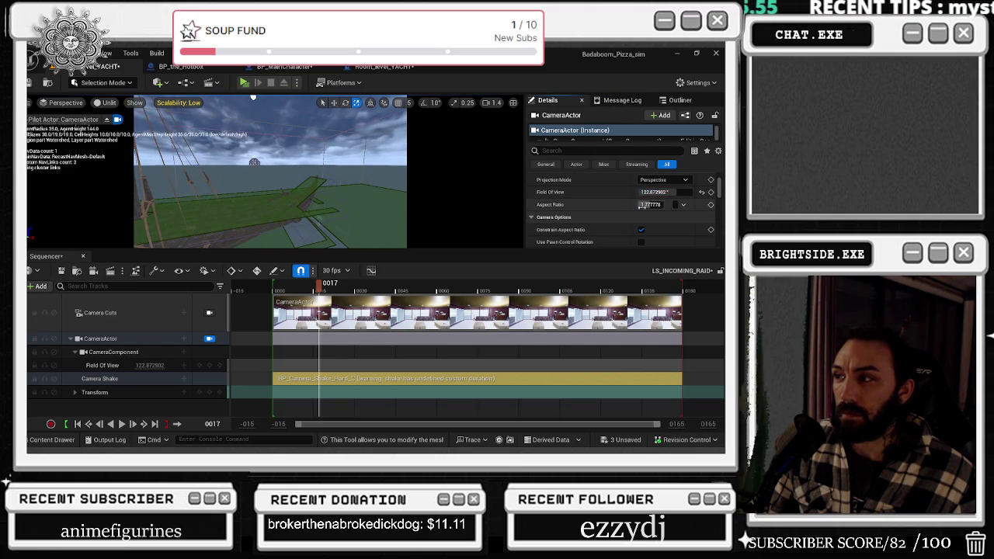
pyautogui.scroll(-2, 652, 206)
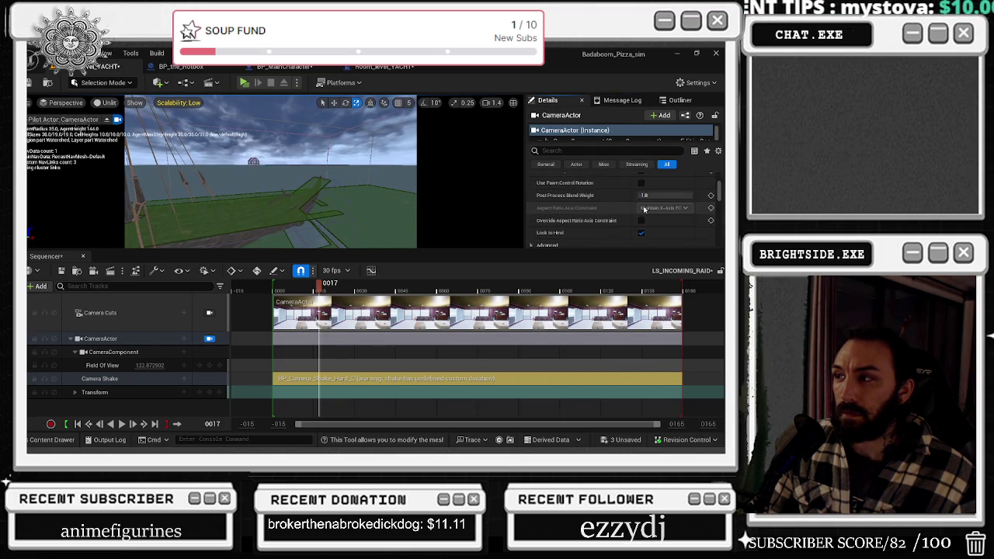
pyautogui.scroll(2, 643, 208)
pyautogui.moveTo(647, 205); pyautogui.dragTo(652, 205)
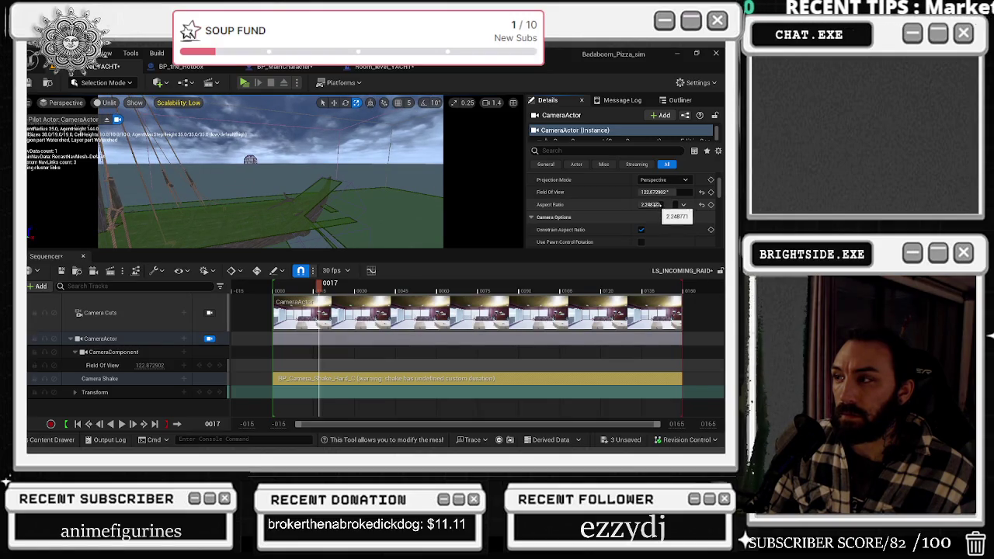
pyautogui.scroll(2, 584, 226)
pyautogui.scroll(-5, 584, 218)
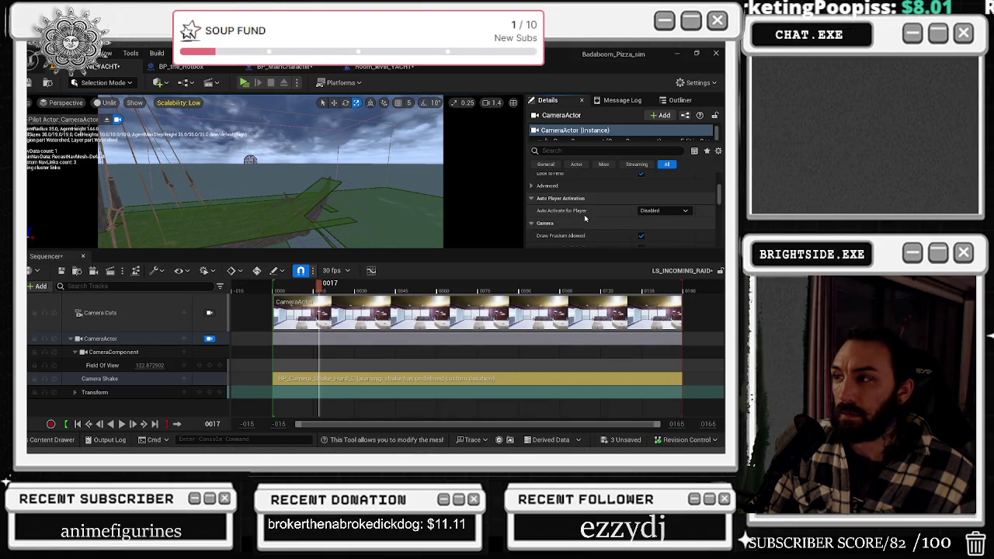
pyautogui.scroll(-2, 583, 217)
pyautogui.scroll(4, 584, 225)
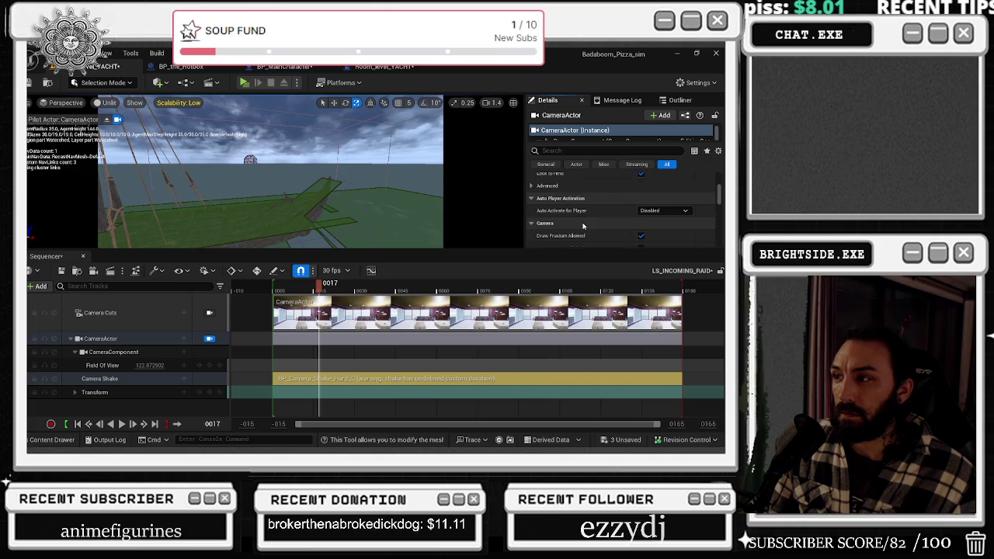
pyautogui.scroll(2, 578, 221)
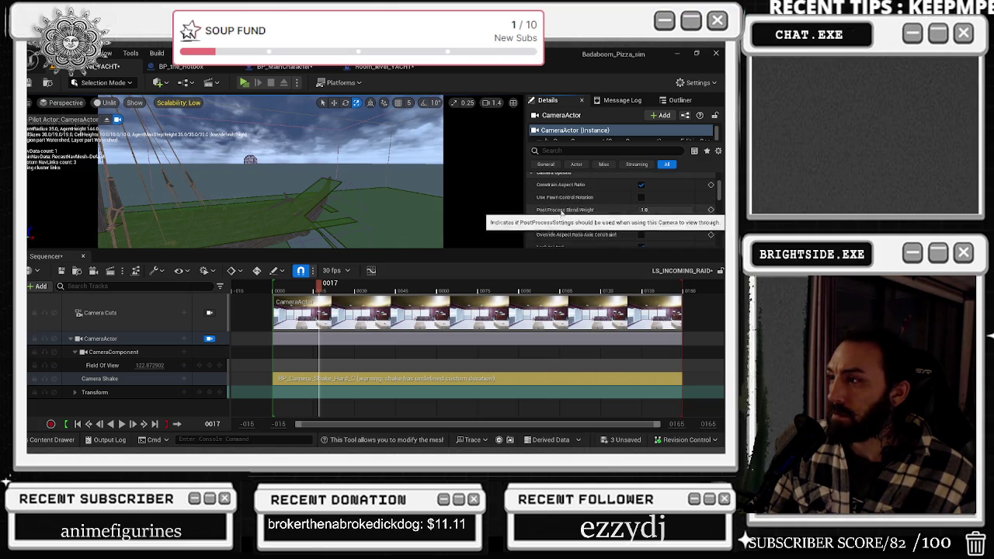
pyautogui.scroll(1, 563, 206)
pyautogui.scroll(1, 644, 194)
pyautogui.scroll(3, 664, 194)
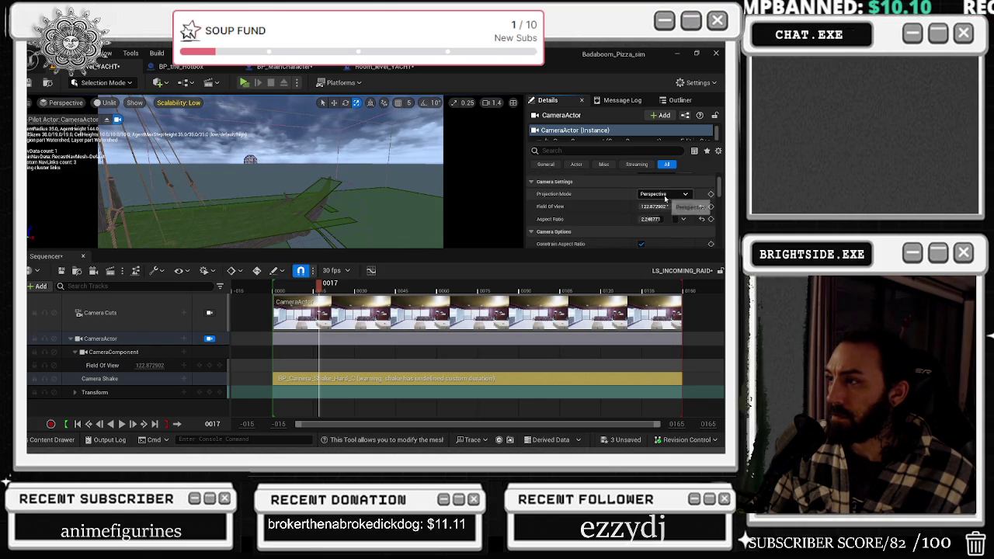
pyautogui.moveTo(674, 222)
pyautogui.mouseDown()
pyautogui.moveTo(590, 222)
pyautogui.moveTo(606, 222)
pyautogui.mouseUp()
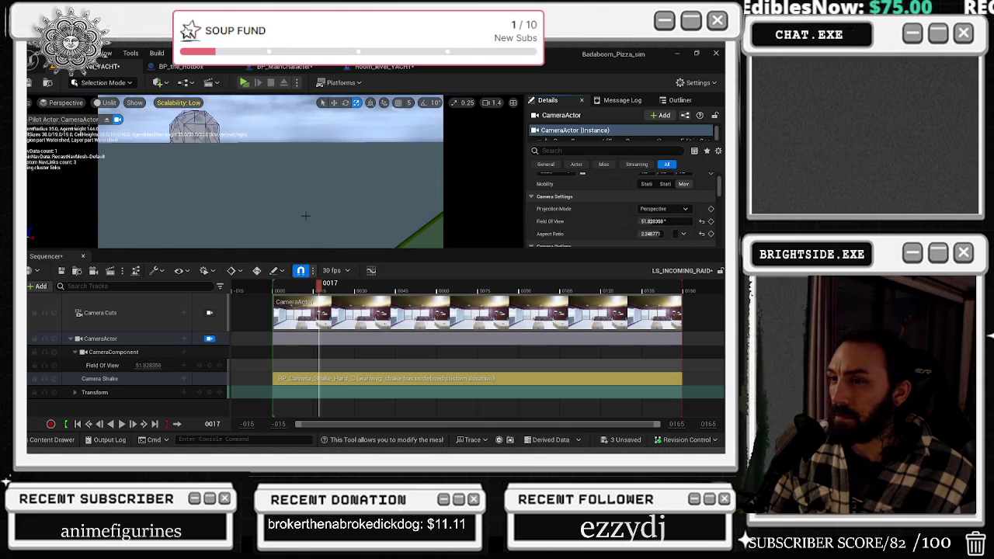
pyautogui.scroll(-2, 596, 207)
pyautogui.scroll(3, 597, 194)
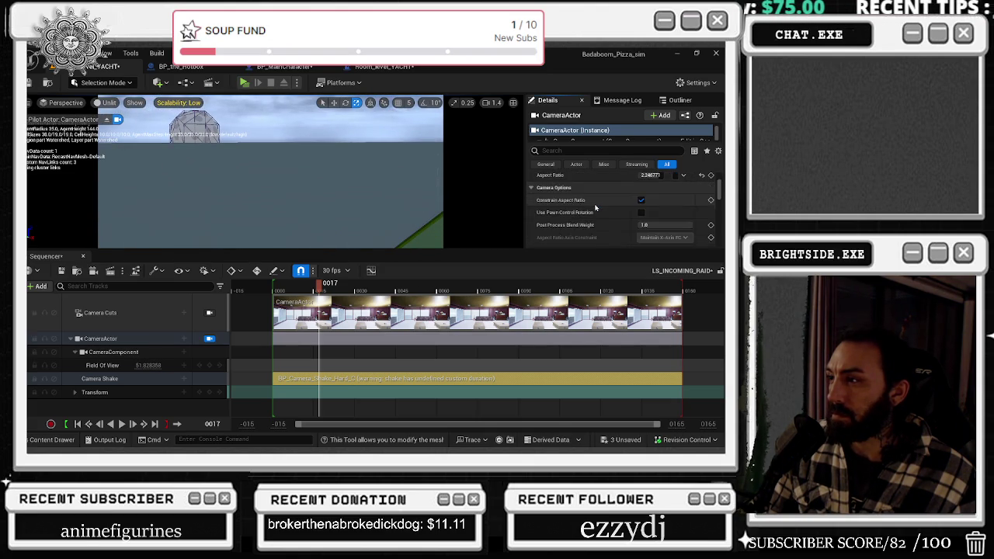
# Filter the camera properties for 'ACTO' and then 'TRACK', and clear the search field.
pyautogui.click(578, 151)
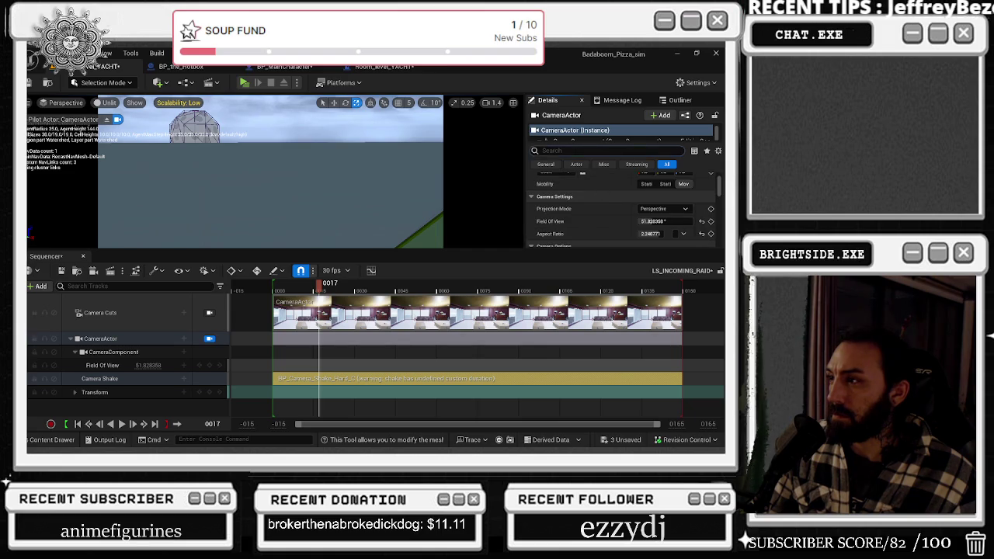
pyautogui.write('ACTOR TO TR')
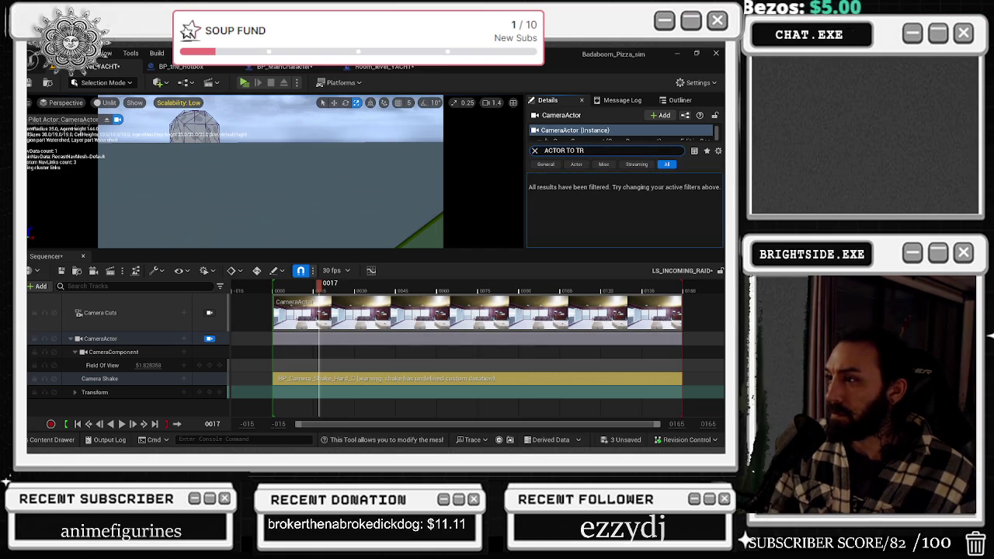
pyautogui.hotkey('ctrl', 'a')
pyautogui.write('TRACK')
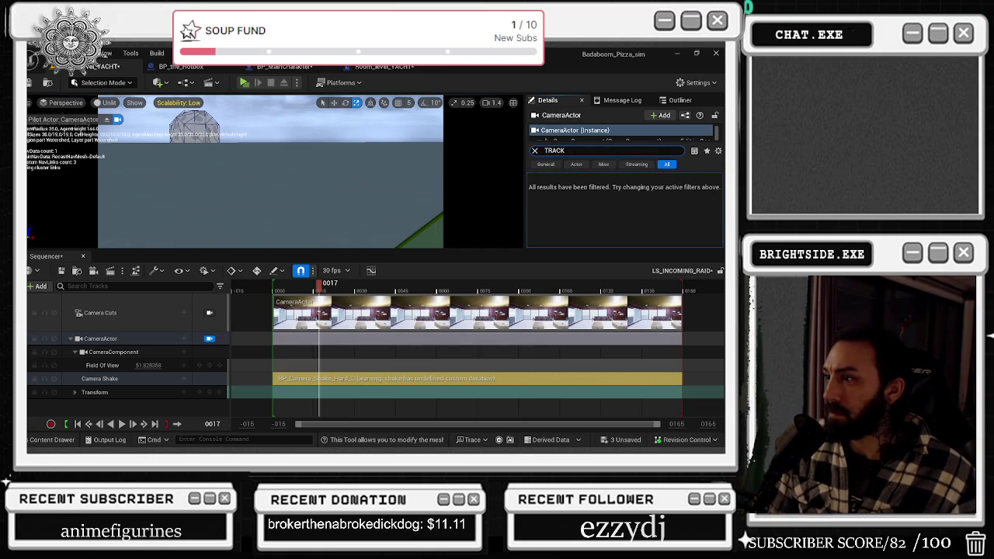
pyautogui.press('BackSpace')
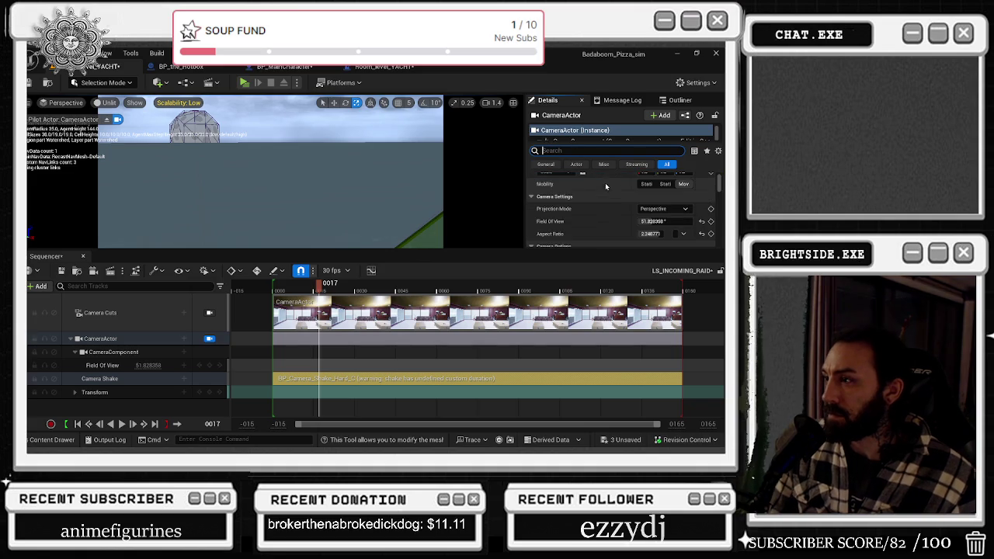
pyautogui.scroll(-2, 616, 190)
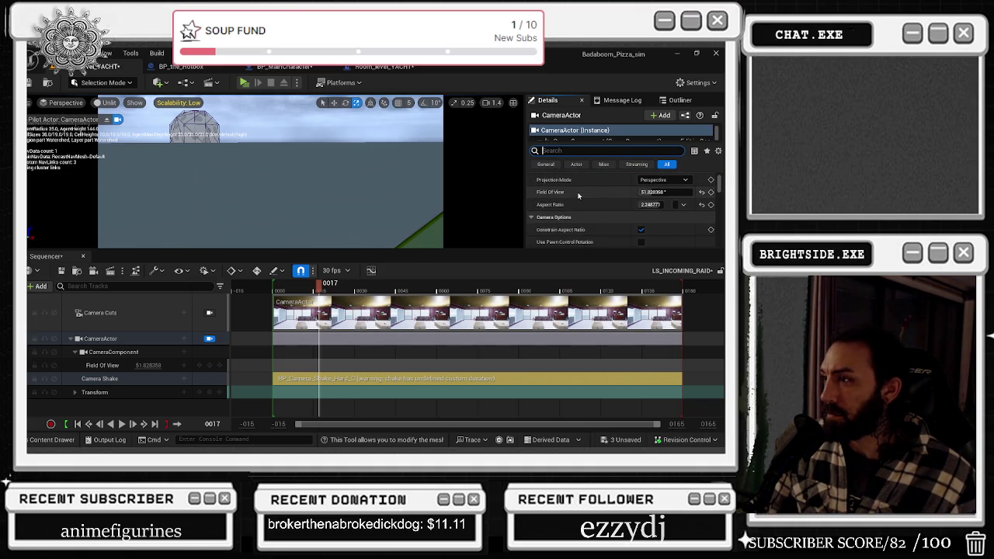
pyautogui.scroll(-1, 668, 194)
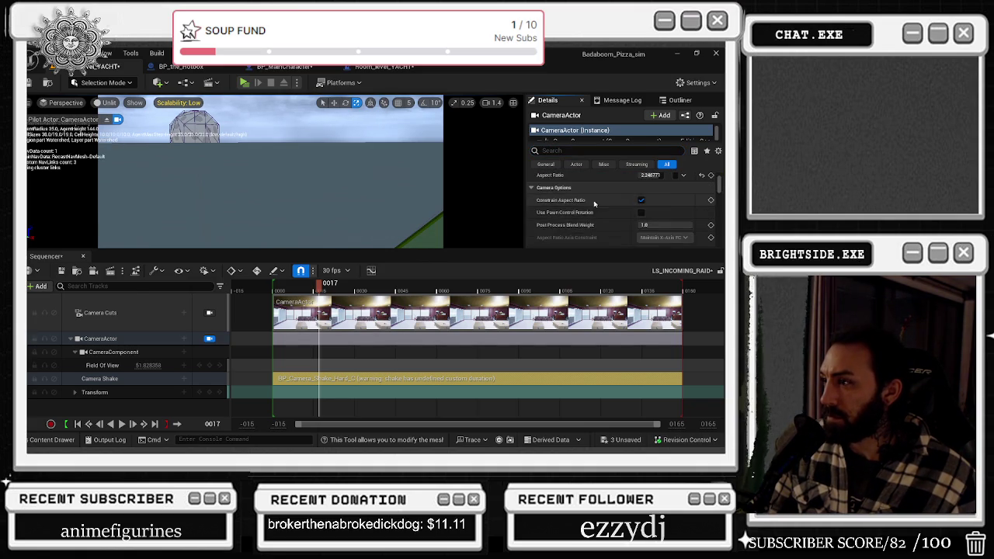
pyautogui.hotkey('alt', 'Tab')
pyautogui.press('Escape')
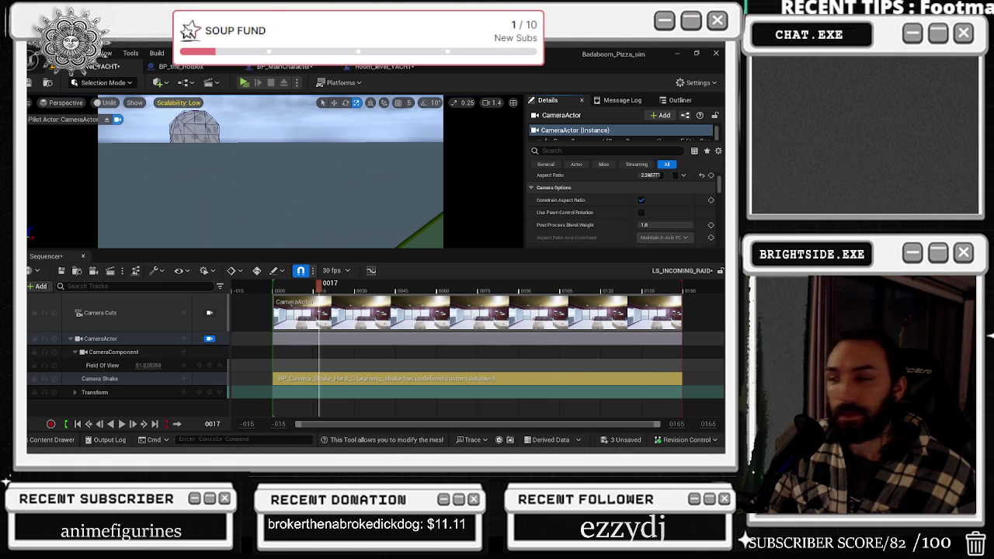
# Scroll through the full CameraActor property list back to Transform and enlarge the viewport and details area.
pyautogui.scroll(-2, 604, 220)
pyautogui.scroll(-2, 613, 222)
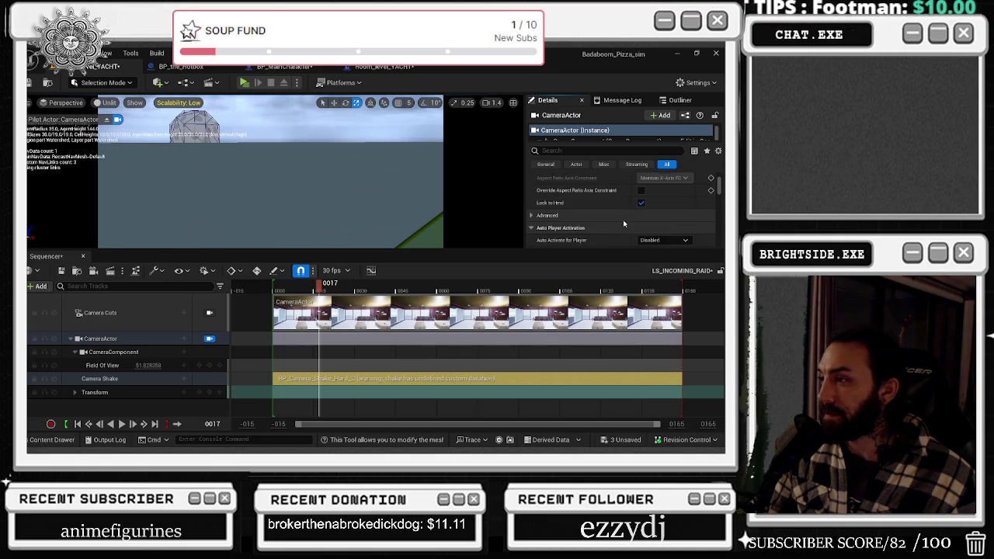
pyautogui.scroll(-6, 623, 223)
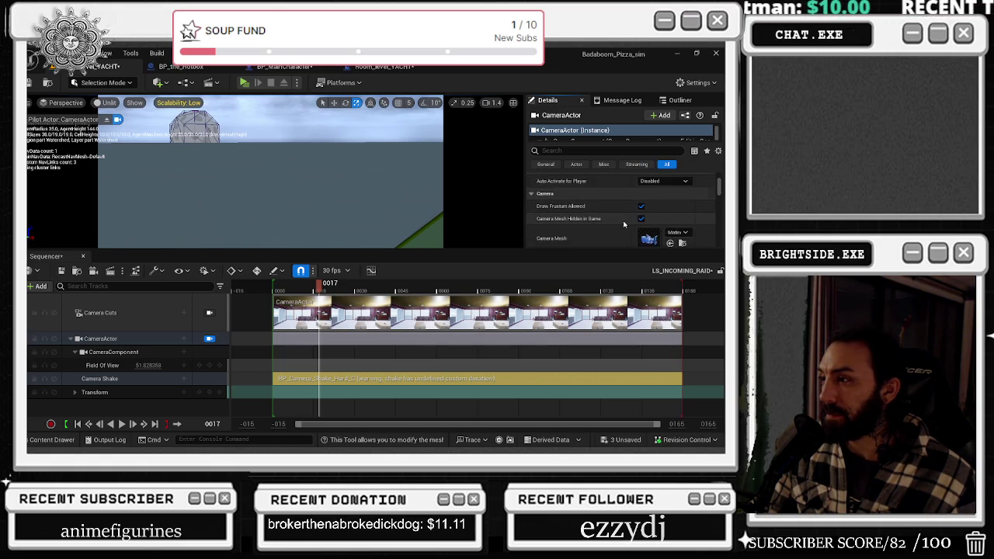
pyautogui.scroll(-8, 623, 227)
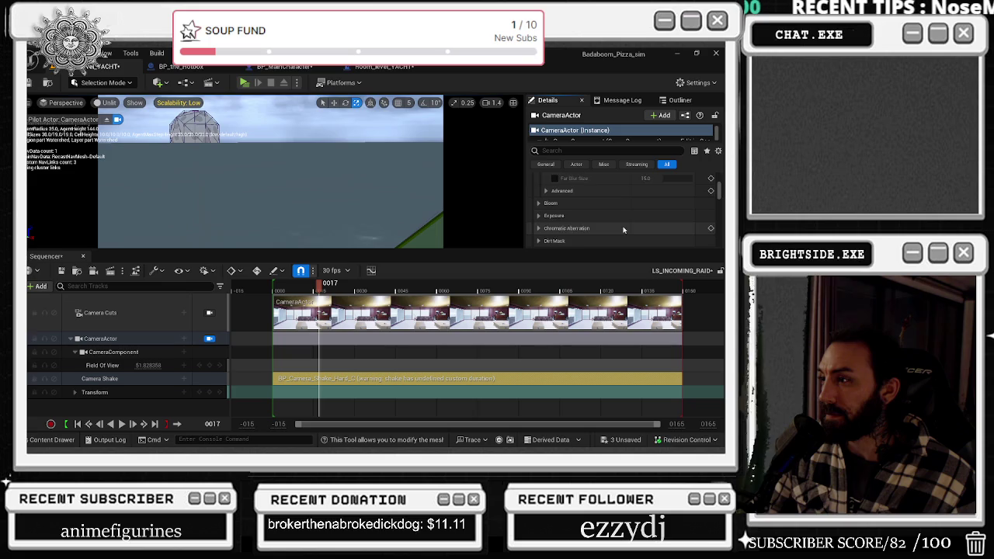
pyautogui.scroll(-3, 613, 223)
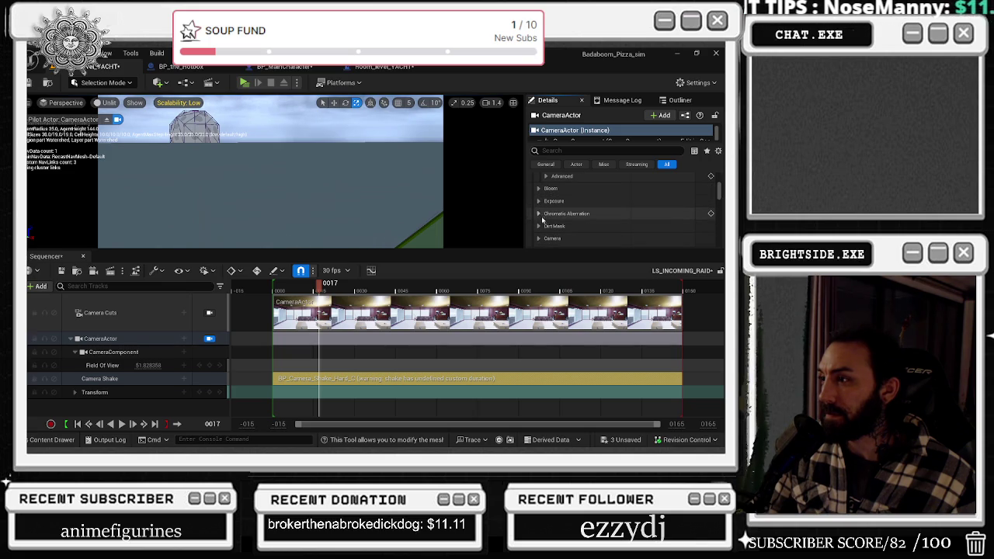
pyautogui.scroll(-1, 544, 231)
pyautogui.scroll(-5, 544, 231)
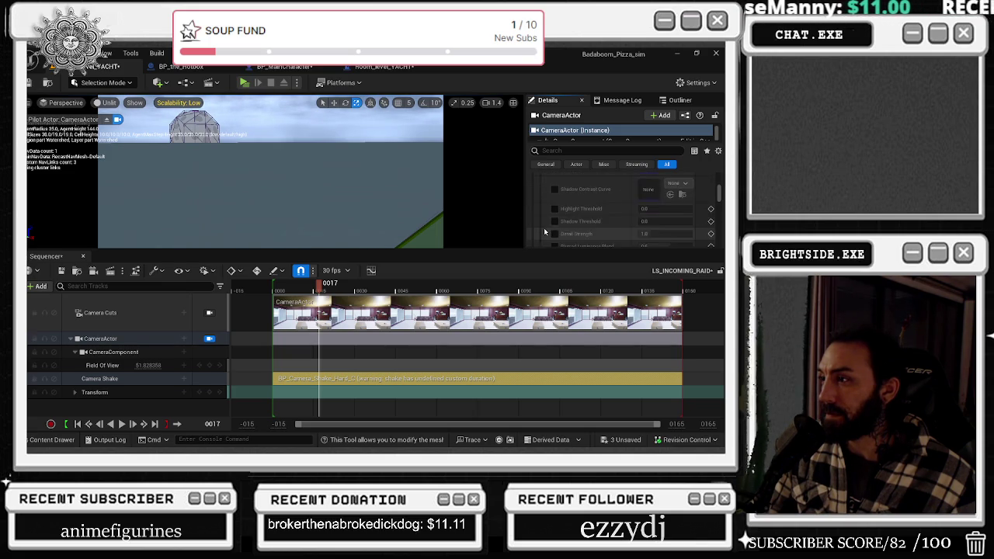
pyautogui.scroll(1, 551, 237)
pyautogui.scroll(-6, 553, 239)
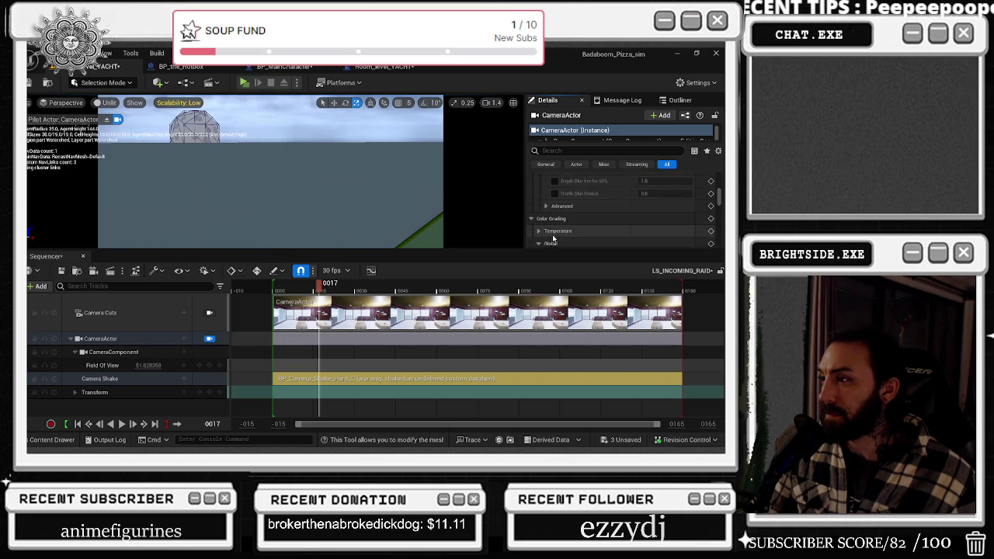
pyautogui.scroll(-10, 553, 238)
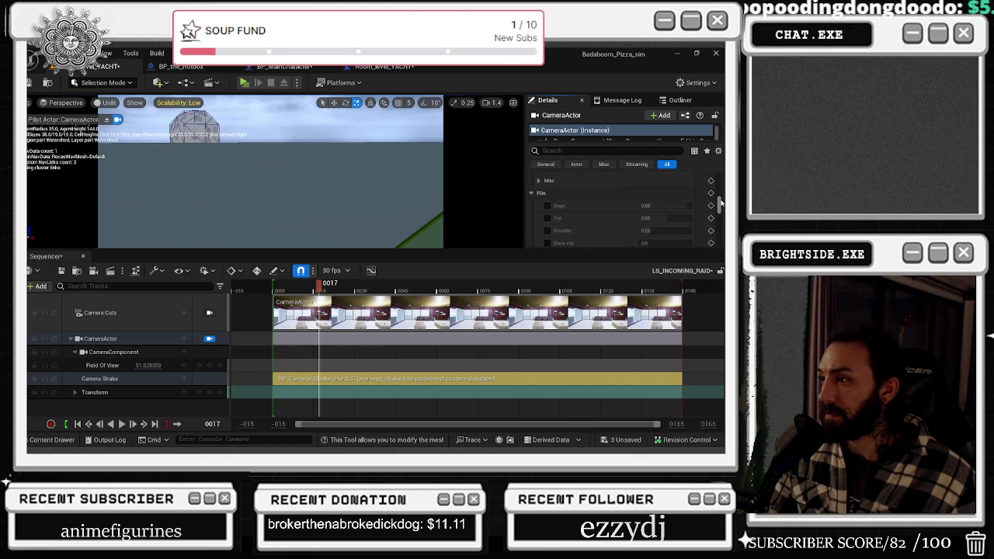
pyautogui.scroll(5, 719, 202)
pyautogui.scroll(5, 716, 187)
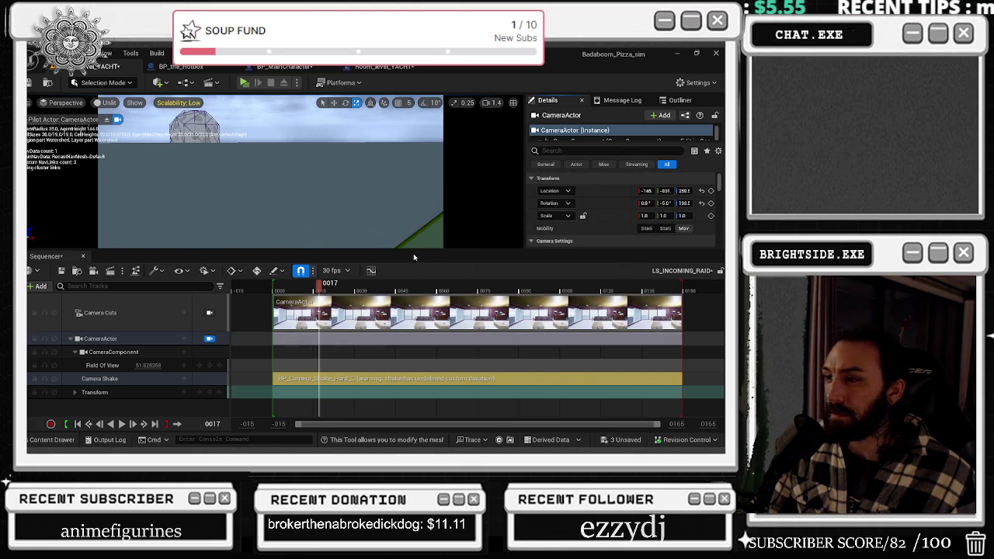
pyautogui.moveTo(409, 250); pyautogui.dragTo(409, 307)
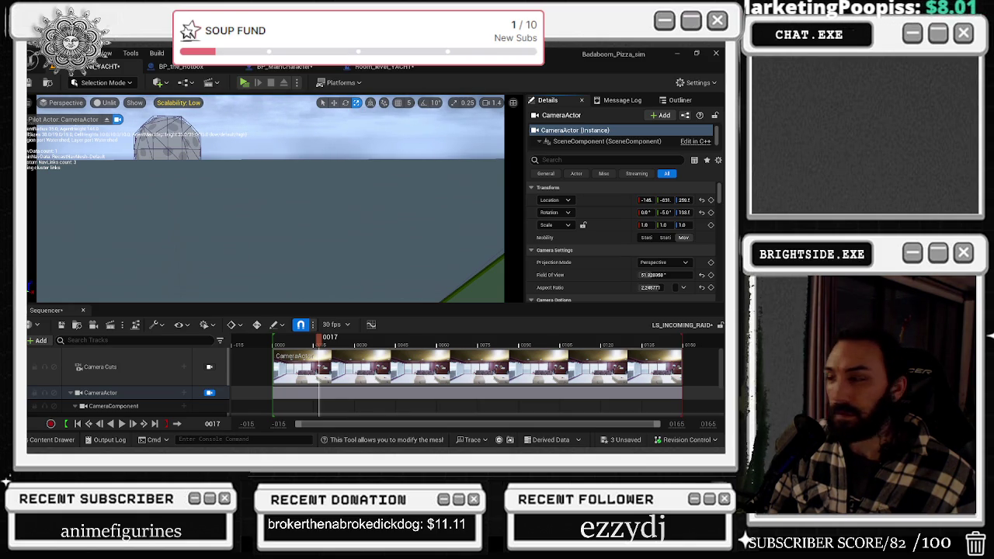
# Delete the CameraComponent, Field Of View and Camera Shake tracks, then add a Cine Camera Actor.
pyautogui.scroll(-3, 640, 243)
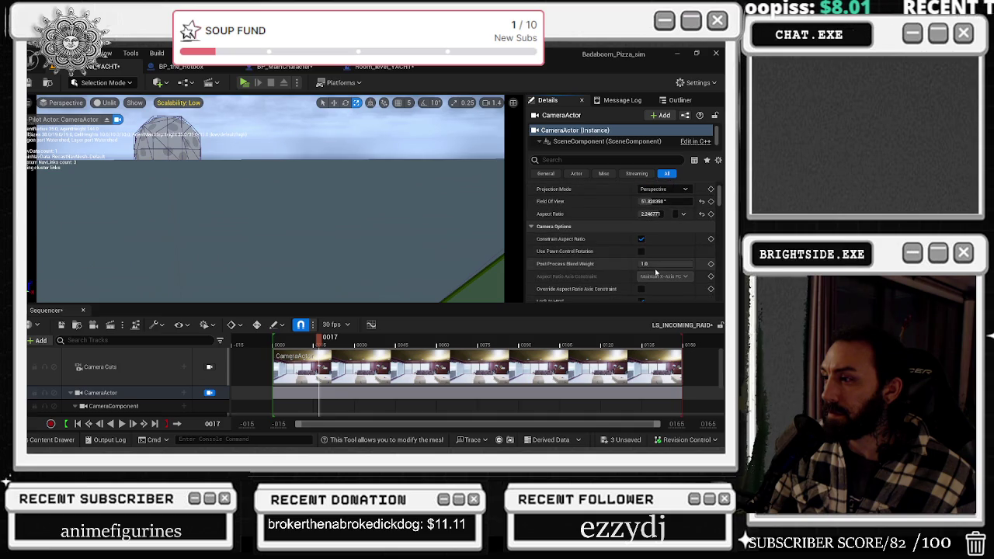
pyautogui.scroll(-1, 678, 239)
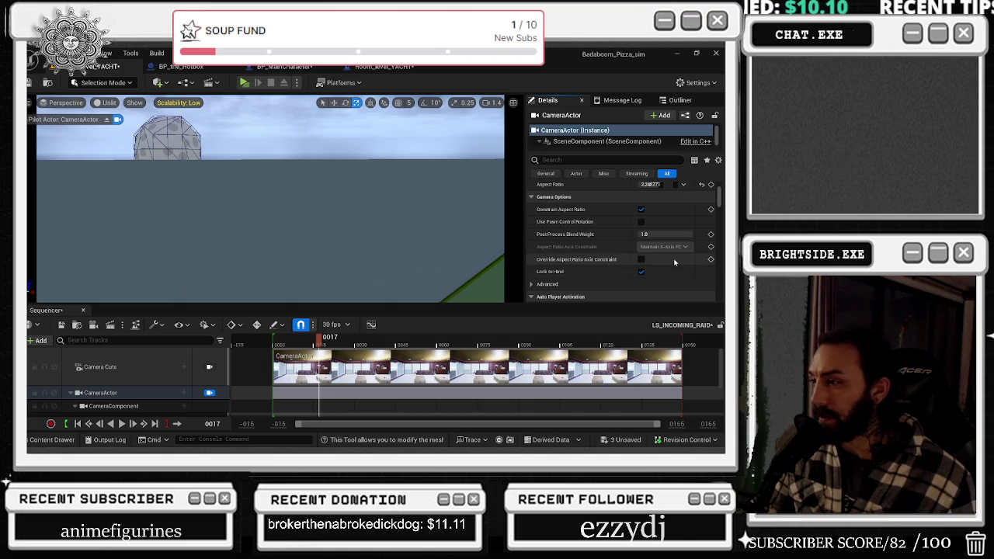
pyautogui.scroll(-2, 602, 270)
pyautogui.scroll(-1, 601, 270)
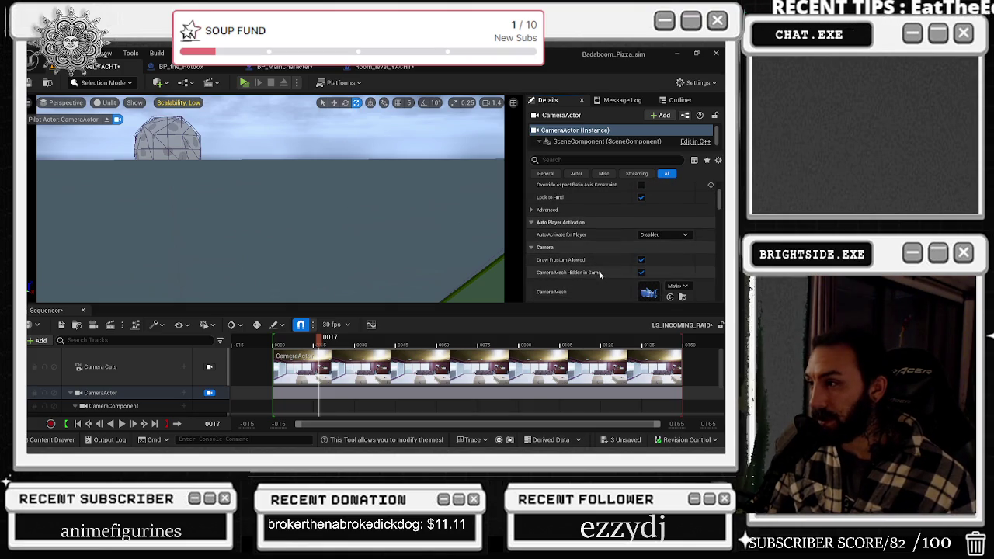
pyautogui.scroll(-2, 601, 264)
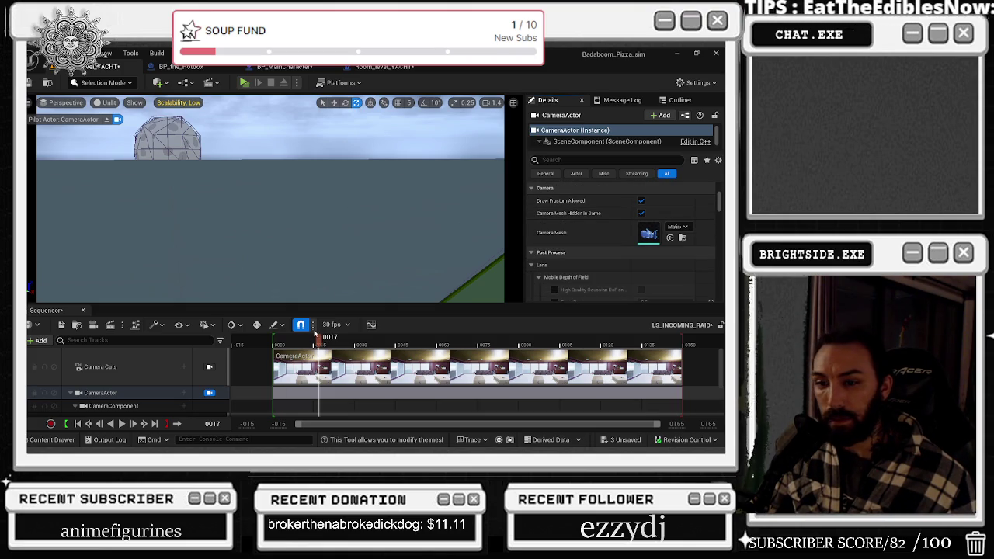
pyautogui.scroll(-2, 149, 394)
pyautogui.keyDown('shift'); pyautogui.click(95, 376); pyautogui.keyUp('shift')
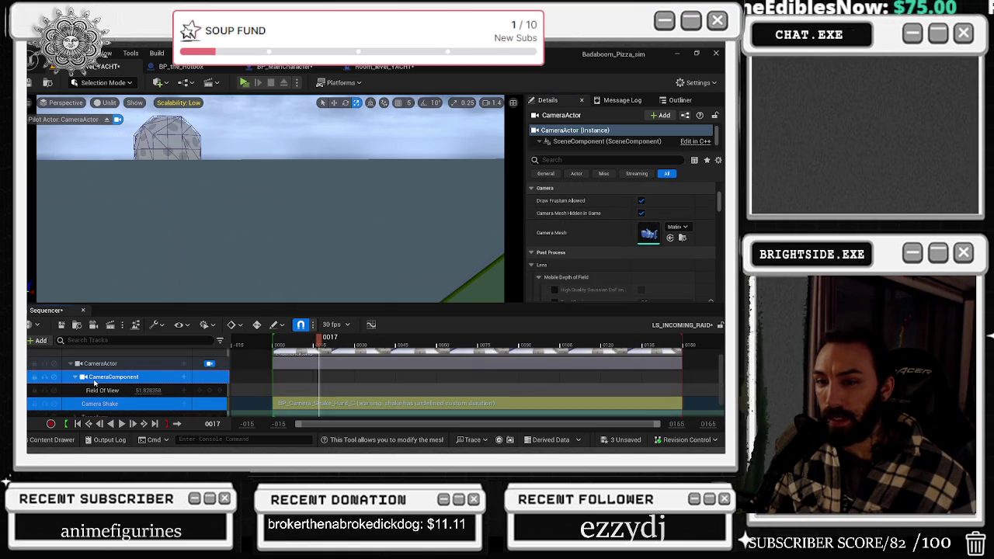
pyautogui.press('Delete')
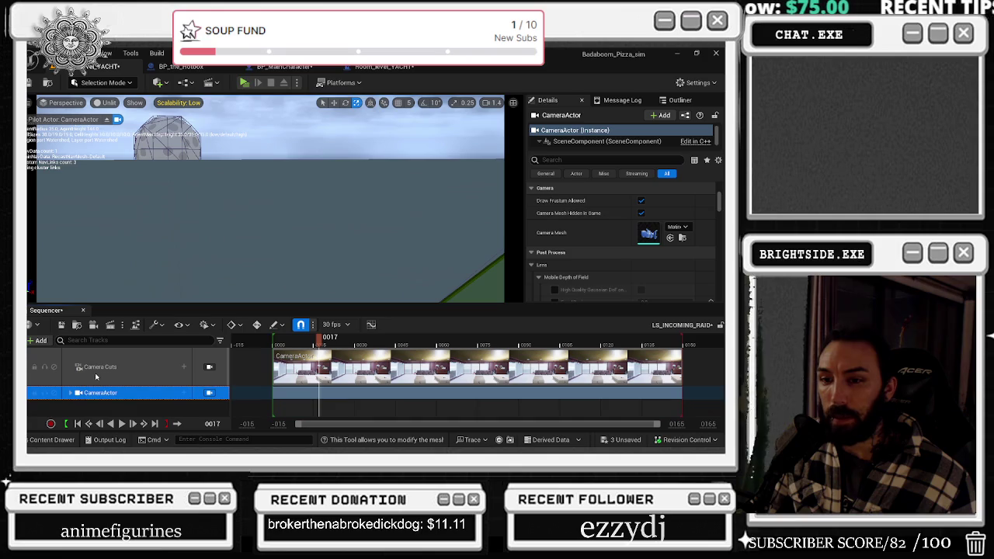
pyautogui.click(92, 326)
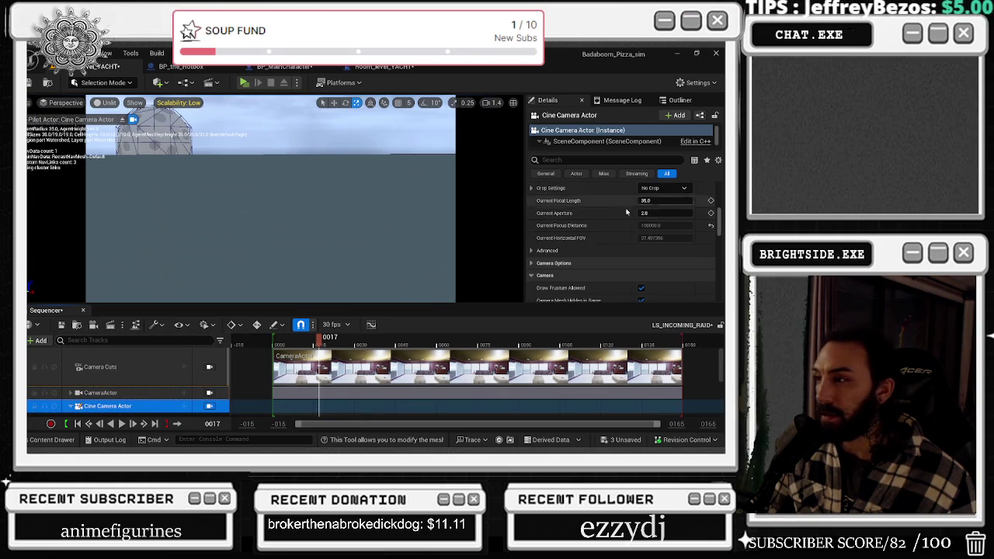
# Set the Cine Camera Actor's focal length to about 40 and switch the Camera Cuts section to it.
pyautogui.moveTo(662, 200); pyautogui.dragTo(690, 201)
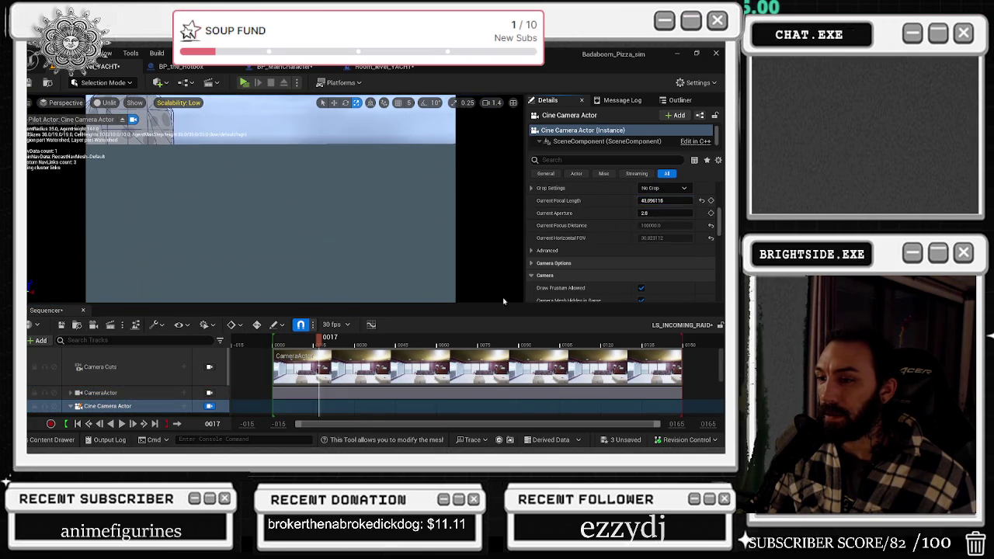
pyautogui.rightClick(403, 365)
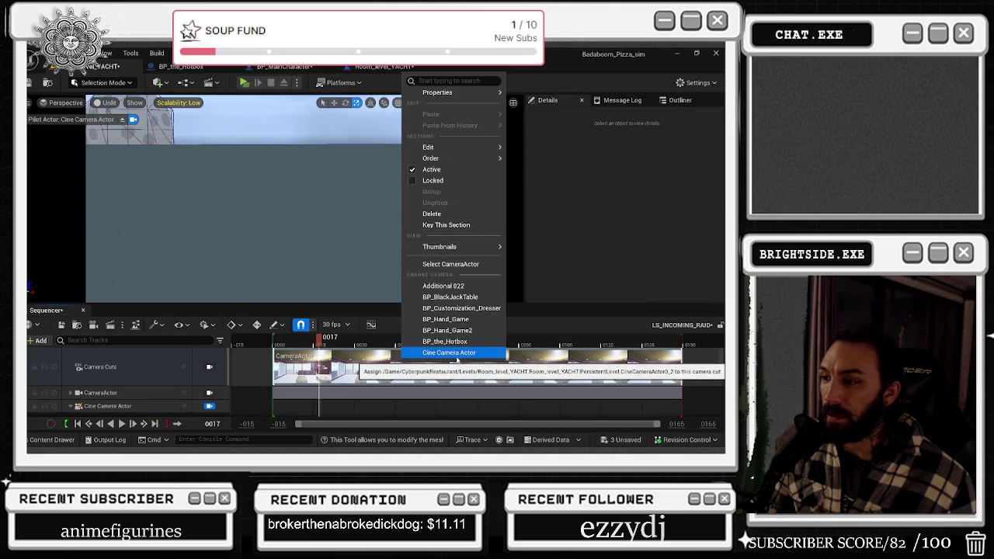
pyautogui.click(454, 352)
pyautogui.moveTo(302, 345); pyautogui.dragTo(294, 345)
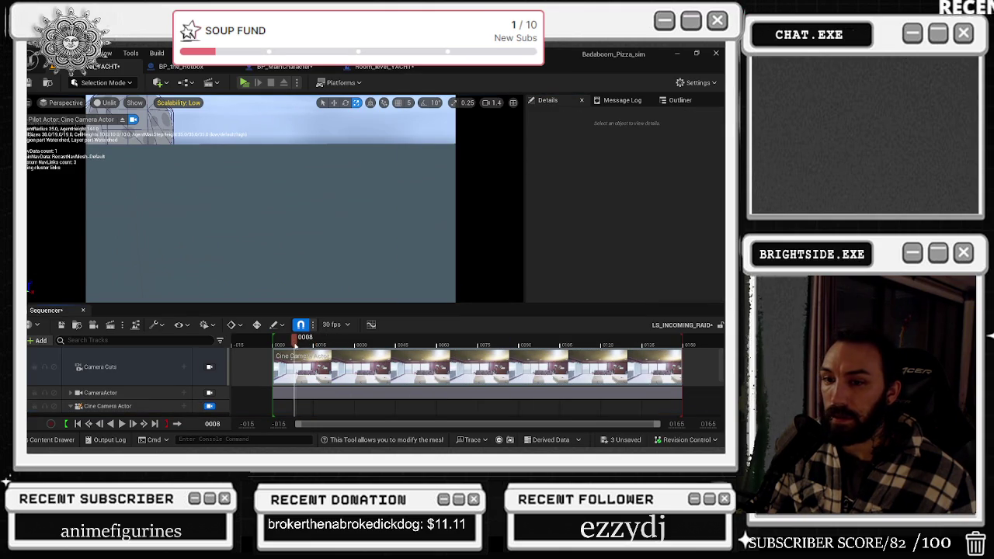
pyautogui.scroll(-2, 69, 381)
pyautogui.scroll(2, 69, 380)
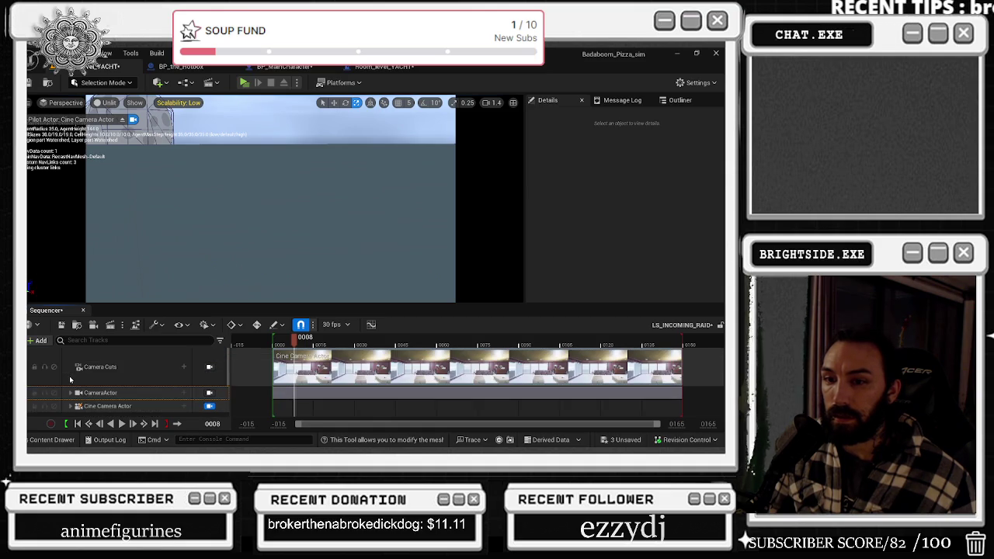
pyautogui.click(183, 395)
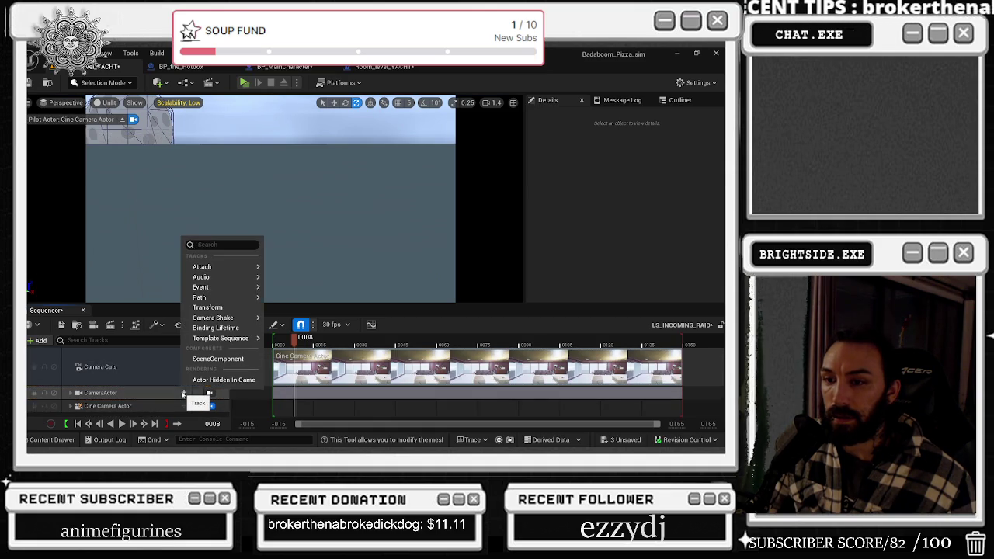
# Attach the CameraActor to bp_raid_boat, found by searching 'RA'.
pyautogui.moveTo(216, 272)
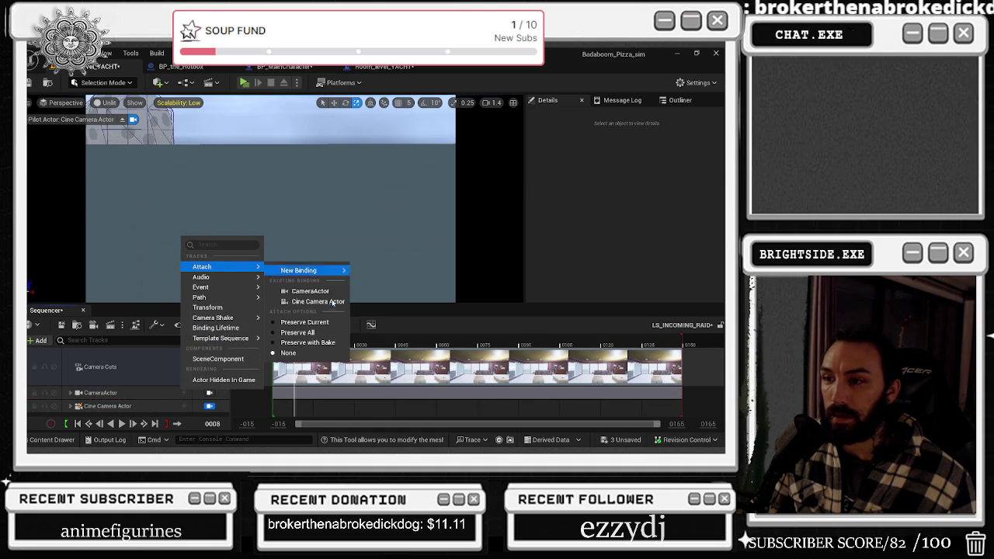
pyautogui.moveTo(316, 272)
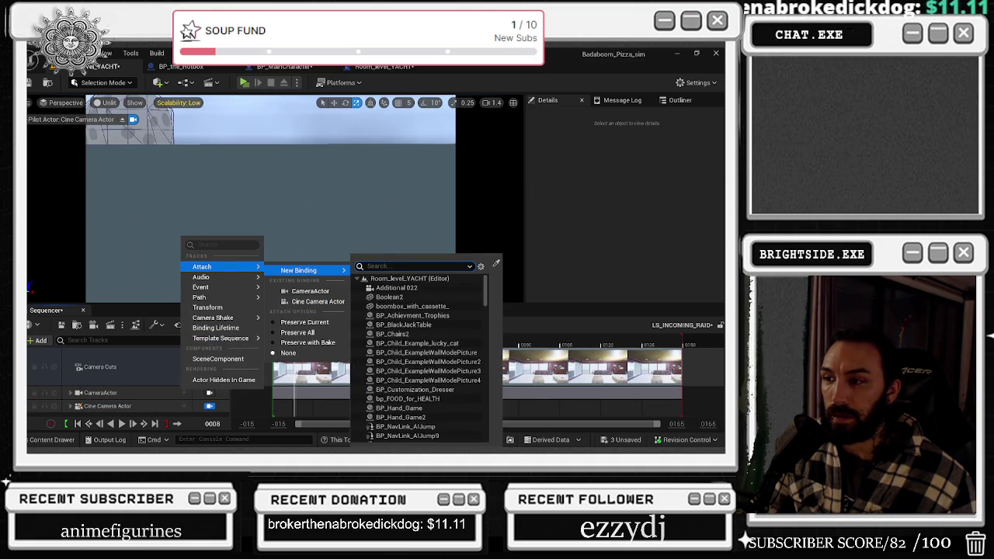
pyautogui.write('RA')
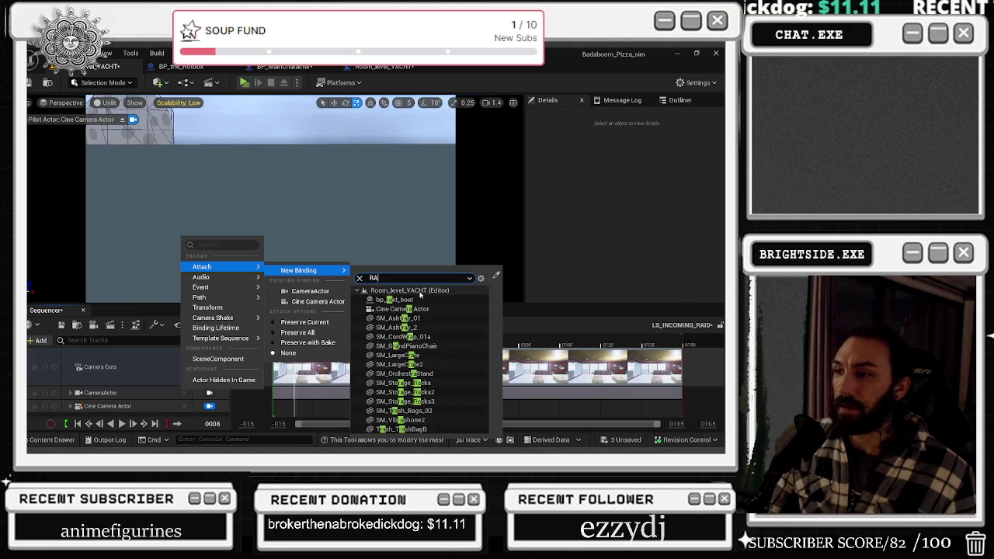
pyautogui.click(412, 299)
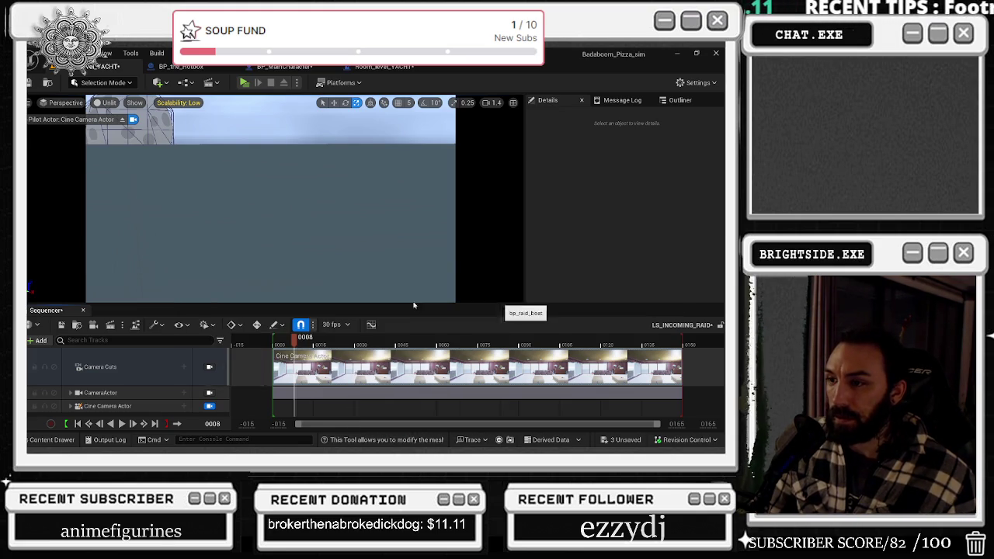
pyautogui.scroll(-1, 305, 347)
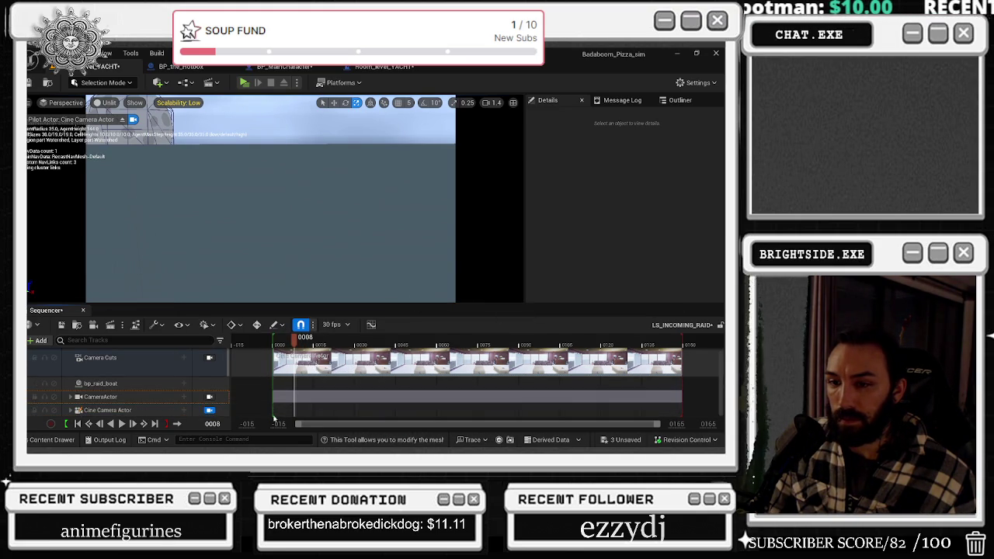
# Pilot the CameraActor, expand Transform > Location and slide its X location.
pyautogui.click(210, 397)
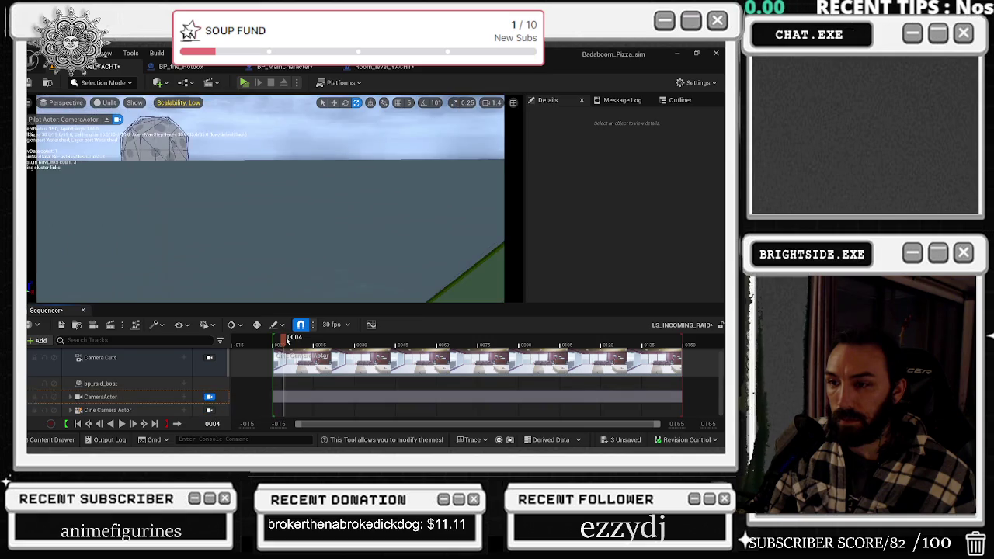
pyautogui.moveTo(281, 343)
pyautogui.mouseDown()
pyautogui.moveTo(388, 341)
pyautogui.moveTo(289, 342)
pyautogui.mouseUp()
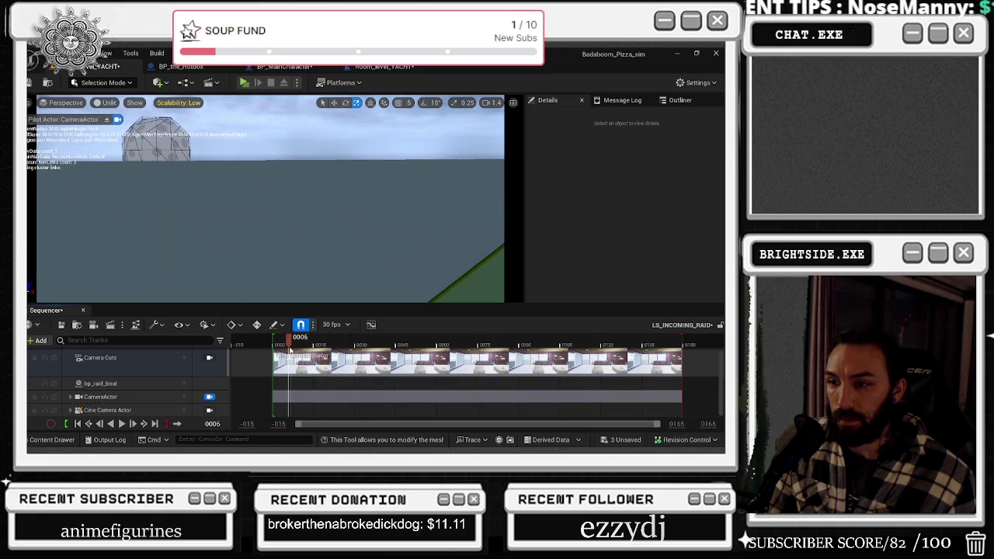
pyautogui.click(71, 397)
pyautogui.scroll(-3, 89, 392)
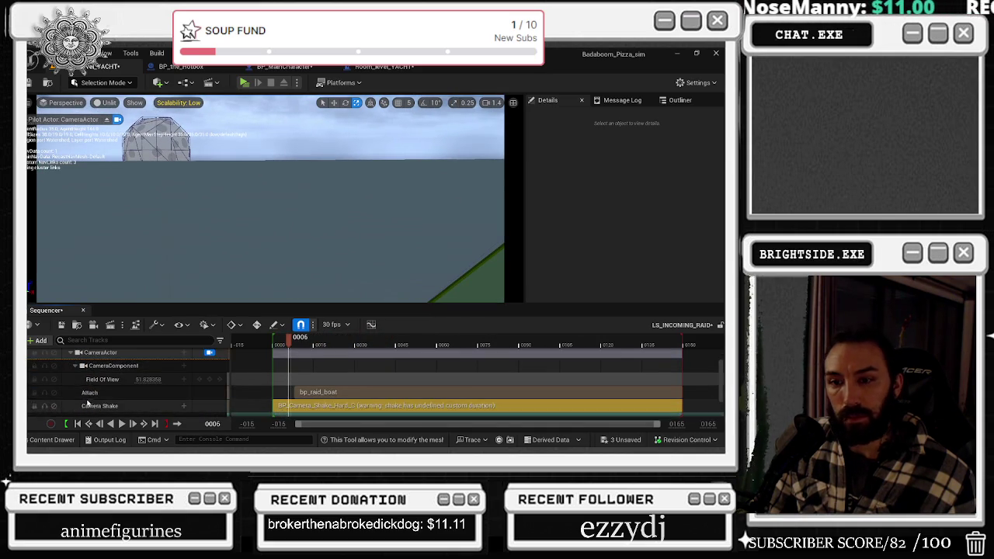
pyautogui.click(74, 397)
pyautogui.scroll(-1, 107, 397)
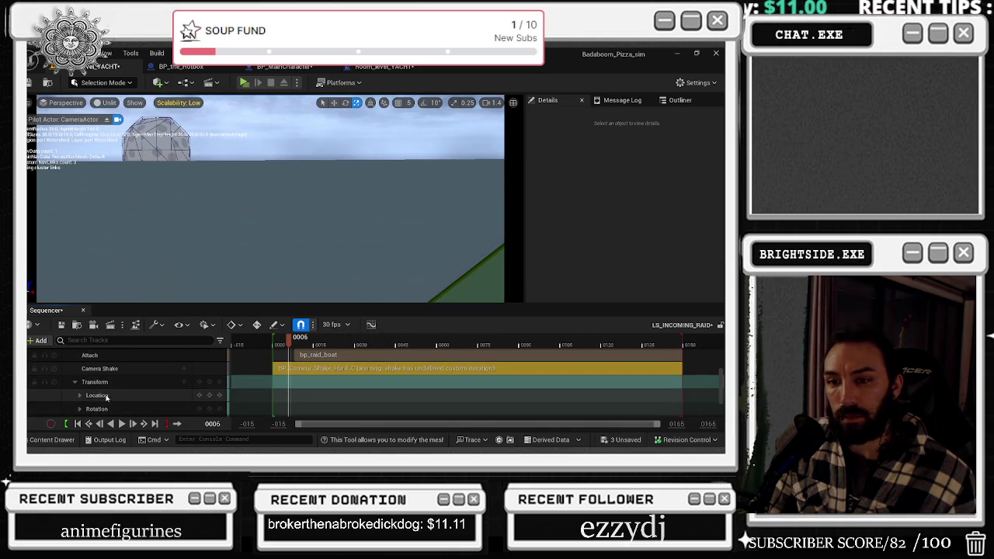
pyautogui.click(81, 396)
pyautogui.scroll(-1, 82, 398)
pyautogui.moveTo(143, 394)
pyautogui.mouseDown()
pyautogui.moveTo(179, 393)
pyautogui.moveTo(153, 401)
pyautogui.mouseUp()
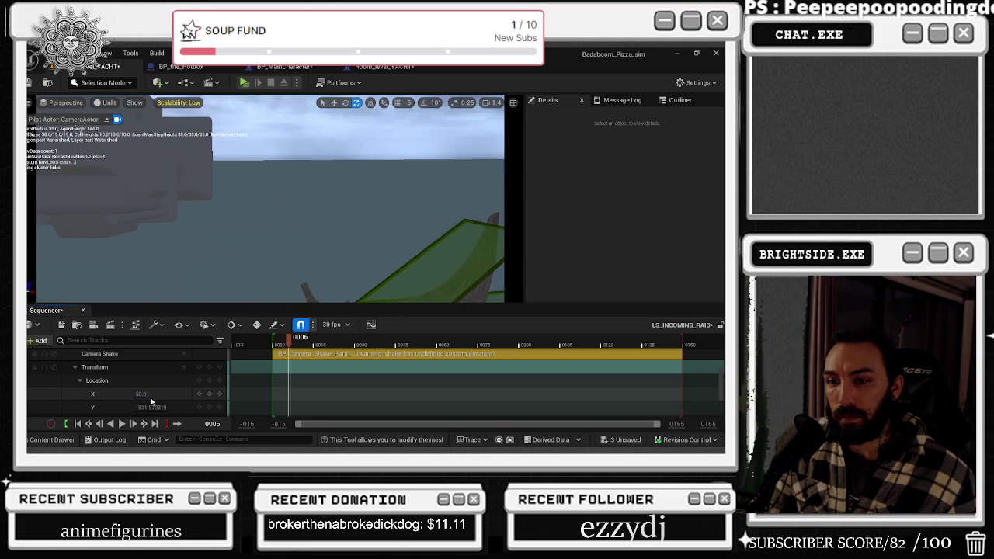
# Tilt the camera down toward the yacht deck to pitch -30 and move it along Y beside the railing.
pyautogui.scroll(-2, 146, 401)
pyautogui.click(98, 385)
pyautogui.click(80, 384)
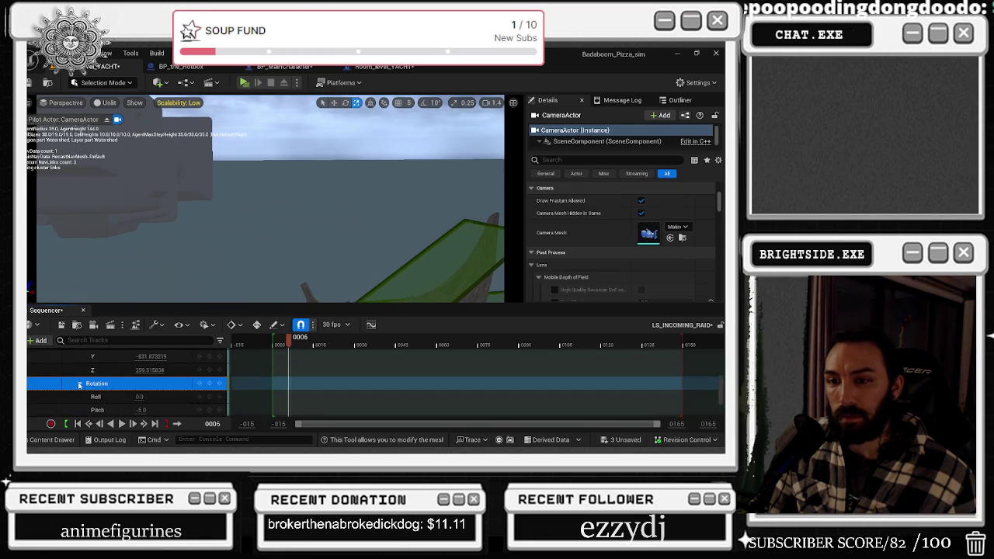
pyautogui.scroll(-1, 140, 407)
pyautogui.moveTo(141, 380)
pyautogui.mouseDown()
pyautogui.moveTo(109, 380)
pyautogui.moveTo(156, 367)
pyautogui.moveTo(143, 367)
pyautogui.moveTo(155, 394)
pyautogui.moveTo(186, 394)
pyautogui.mouseUp()
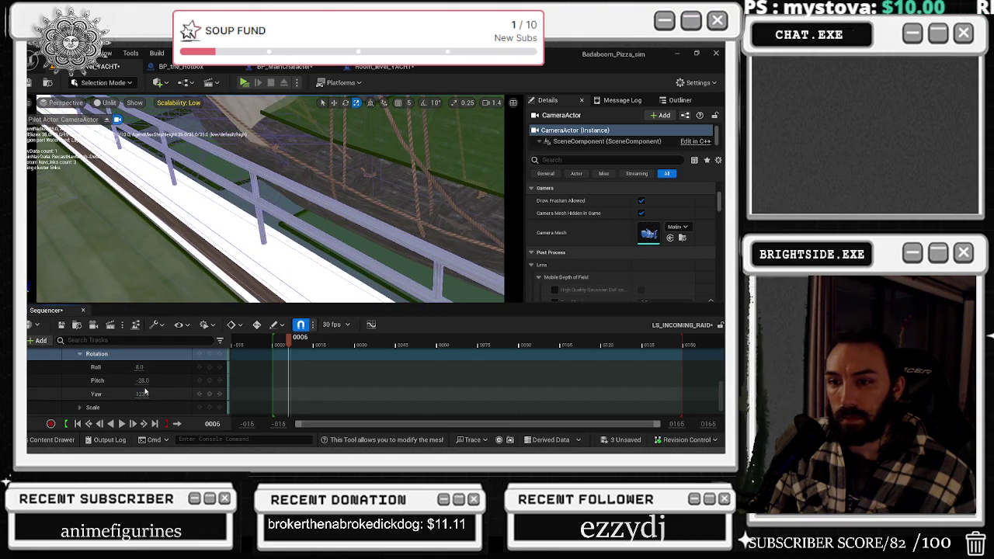
pyautogui.scroll(1, 108, 372)
pyautogui.click(81, 370)
pyautogui.scroll(1, 124, 385)
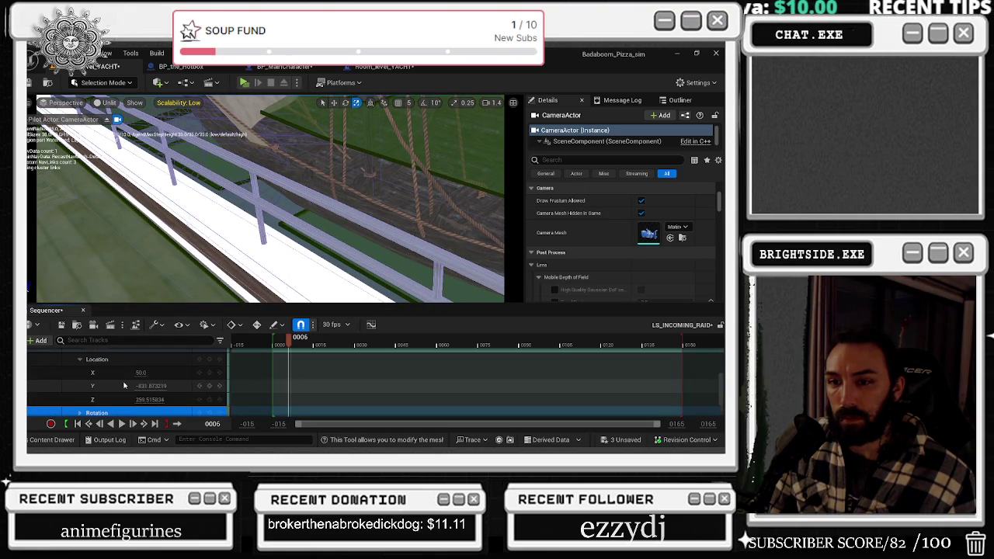
pyautogui.moveTo(147, 386)
pyautogui.mouseDown()
pyautogui.moveTo(124, 386)
pyautogui.moveTo(140, 374)
pyautogui.moveTo(116, 373)
pyautogui.moveTo(186, 386)
pyautogui.moveTo(124, 373)
pyautogui.mouseUp()
pyautogui.scroll(2, 143, 376)
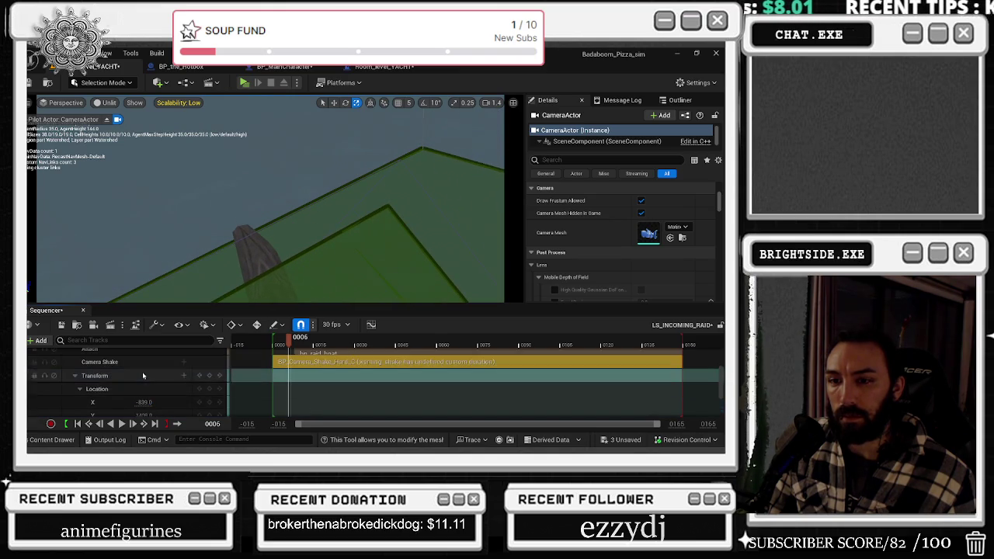
pyautogui.scroll(-3, 117, 380)
pyautogui.click(80, 383)
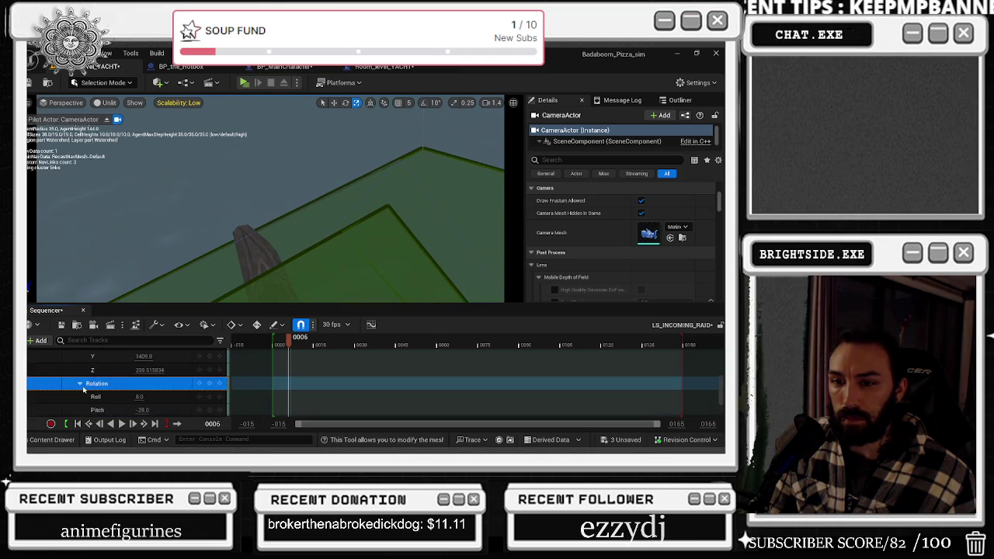
pyautogui.moveTo(145, 410); pyautogui.dragTo(143, 360)
# Make the bp_raid_boat attachment start at frame 0, preview the shot, and nudge the X location.
pyautogui.scroll(-2, 142, 395)
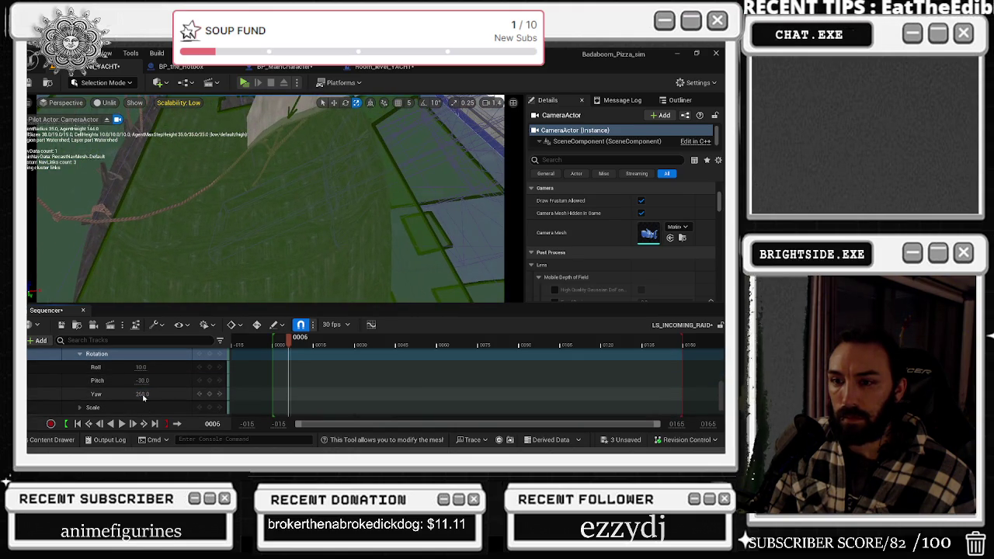
pyautogui.scroll(3, 143, 392)
pyautogui.scroll(1, 148, 375)
pyautogui.scroll(-3, 149, 380)
pyautogui.scroll(1, 144, 399)
pyautogui.moveTo(289, 342); pyautogui.dragTo(302, 347)
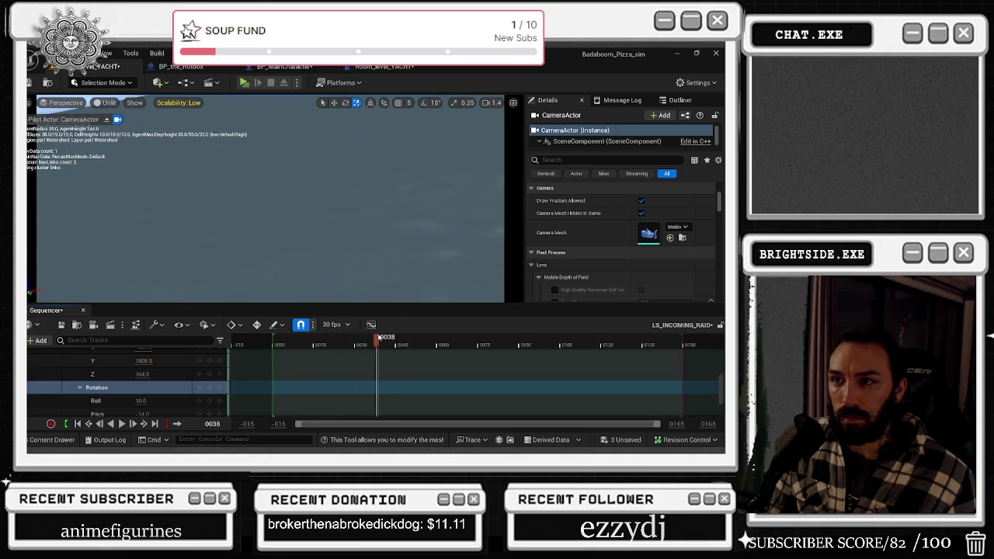
pyautogui.moveTo(375, 388)
pyautogui.mouseDown()
pyautogui.moveTo(260, 396)
pyautogui.moveTo(302, 402)
pyautogui.moveTo(282, 394)
pyautogui.moveTo(314, 392)
pyautogui.moveTo(282, 394)
pyautogui.mouseUp()
pyautogui.scroll(5, 116, 377)
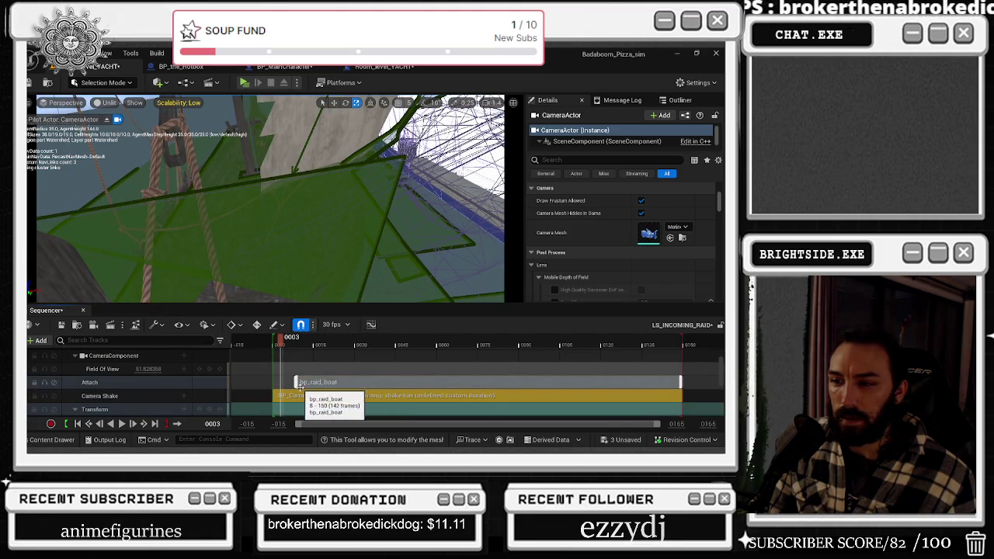
pyautogui.moveTo(295, 382); pyautogui.dragTo(279, 384)
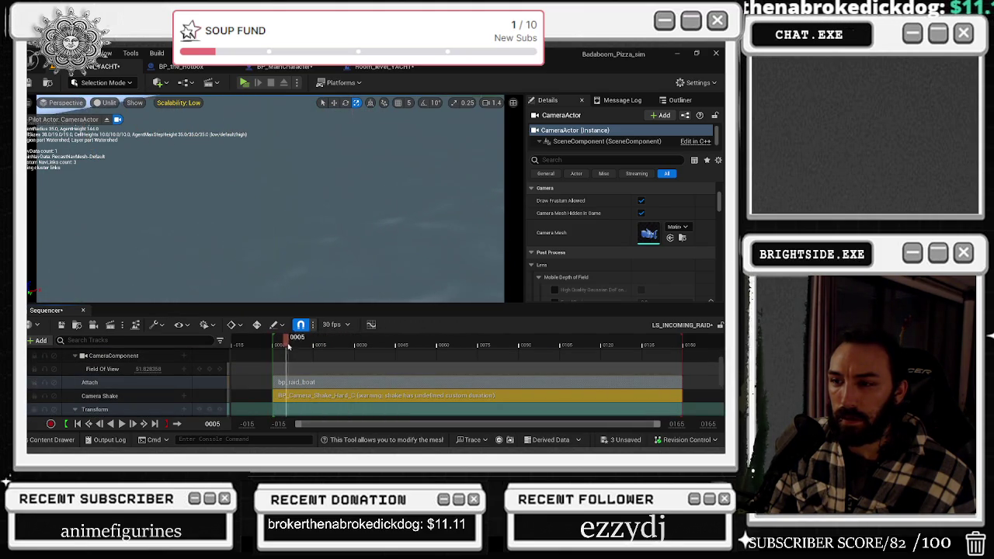
pyautogui.moveTo(458, 328)
pyautogui.mouseDown()
pyautogui.moveTo(590, 334)
pyautogui.moveTo(548, 335)
pyautogui.mouseUp()
pyautogui.scroll(-2, 112, 391)
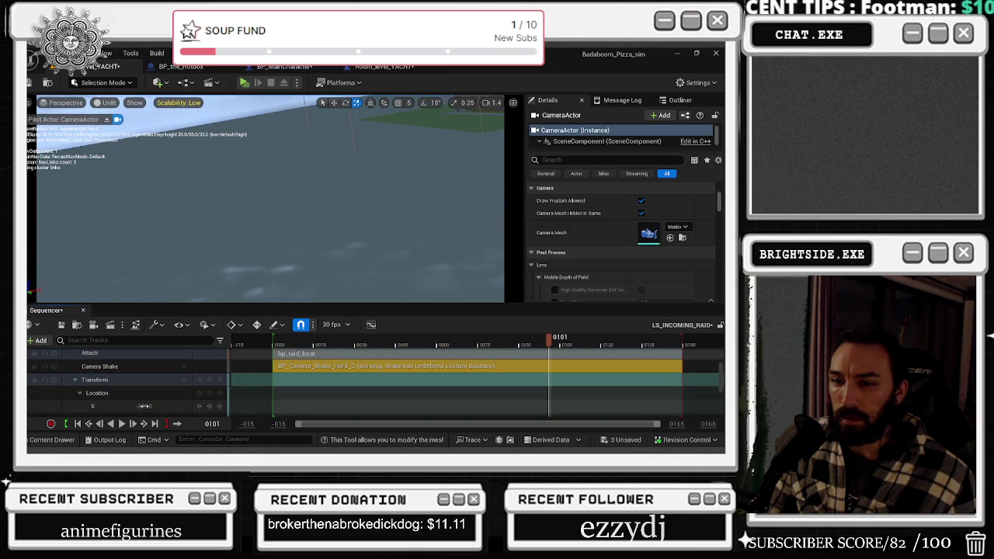
pyautogui.moveTo(142, 406)
pyautogui.mouseDown()
pyautogui.moveTo(195, 406)
pyautogui.moveTo(127, 405)
pyautogui.moveTo(144, 405)
pyautogui.mouseUp()
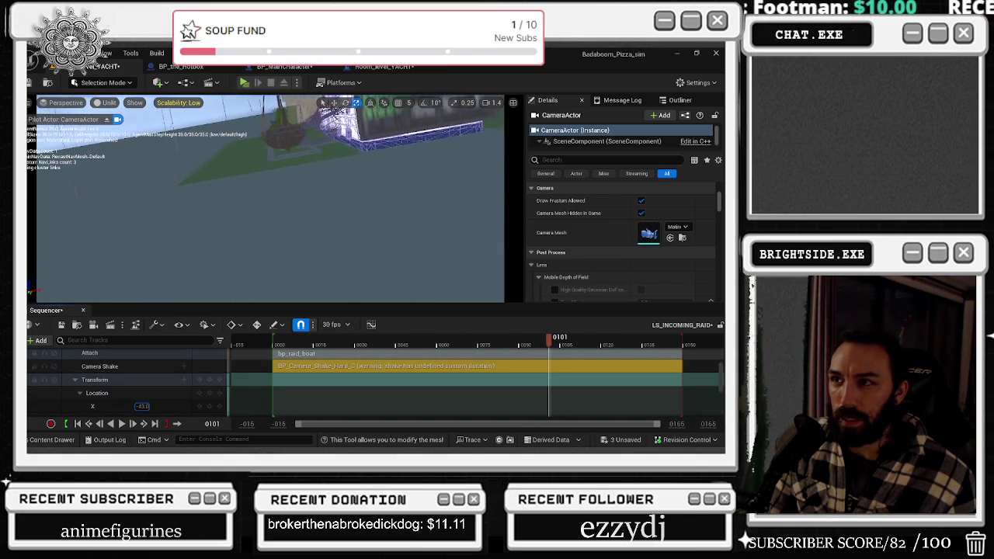
pyautogui.scroll(-1, 141, 406)
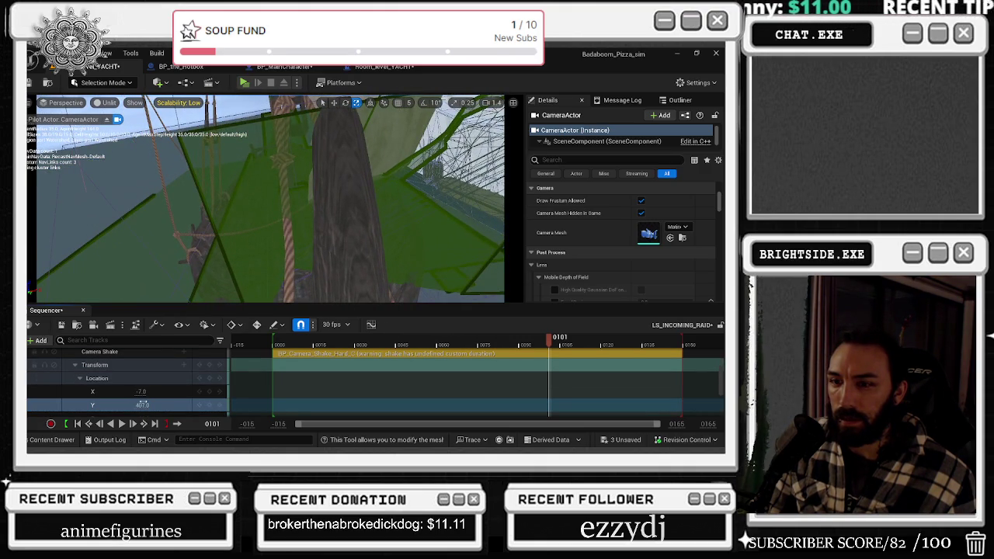
# Set the CameraActor's X location to -15.
pyautogui.click(141, 391)
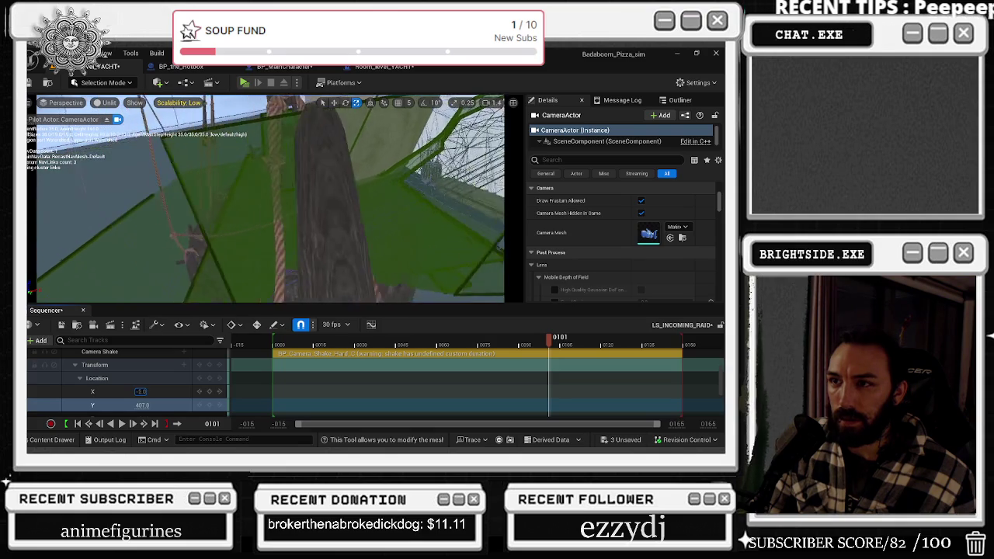
pyautogui.write('-15')
pyautogui.press('Return')
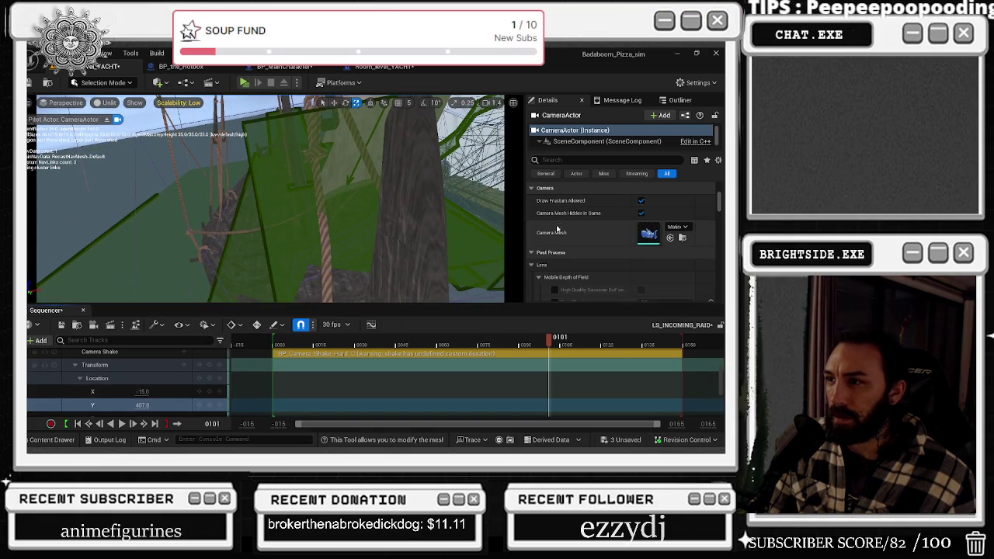
pyautogui.scroll(-1, 137, 380)
pyautogui.moveTo(142, 403); pyautogui.dragTo(142, 403)
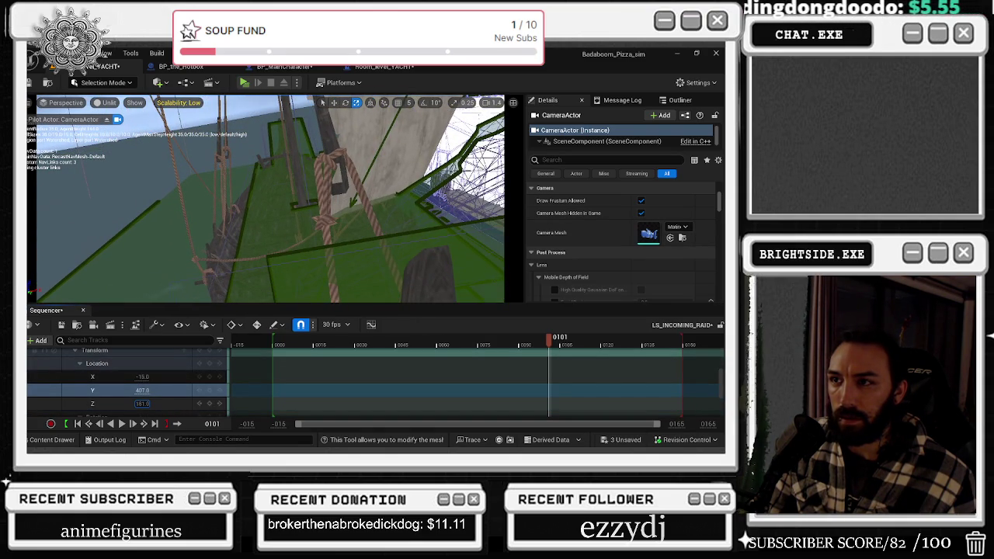
# Key the camera's Z height at frame 61, then key a raised Z at frame 113.
pyautogui.click(439, 339)
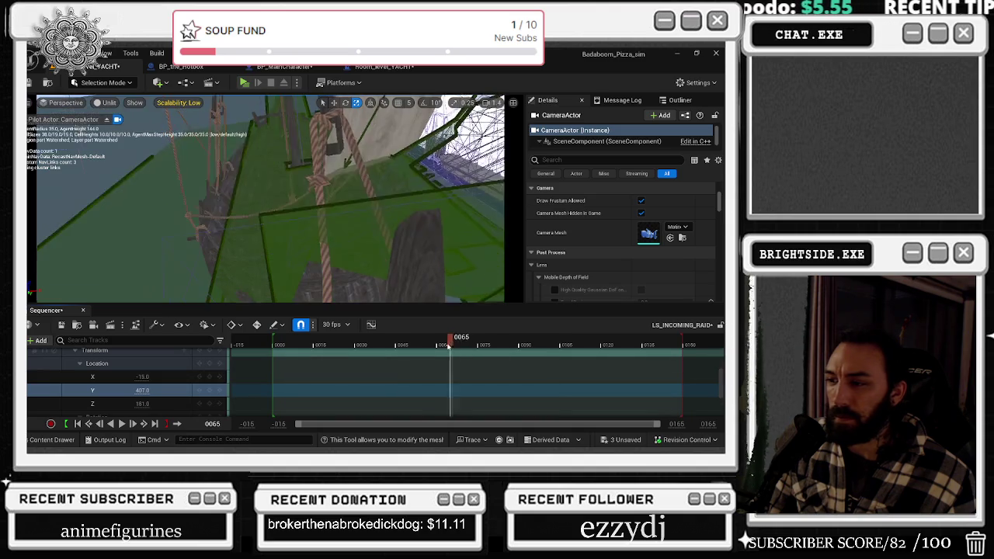
pyautogui.click(209, 404)
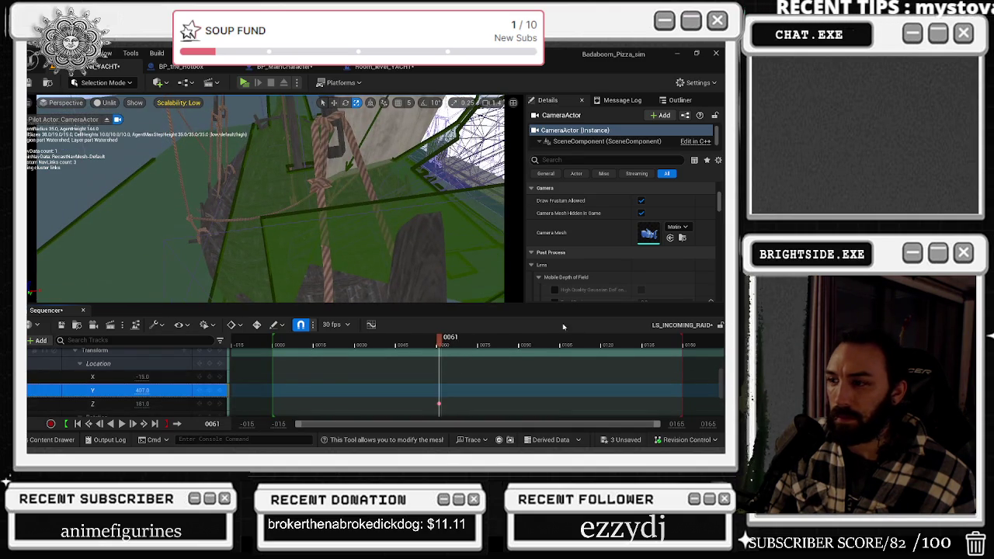
pyautogui.moveTo(450, 344); pyautogui.dragTo(582, 340)
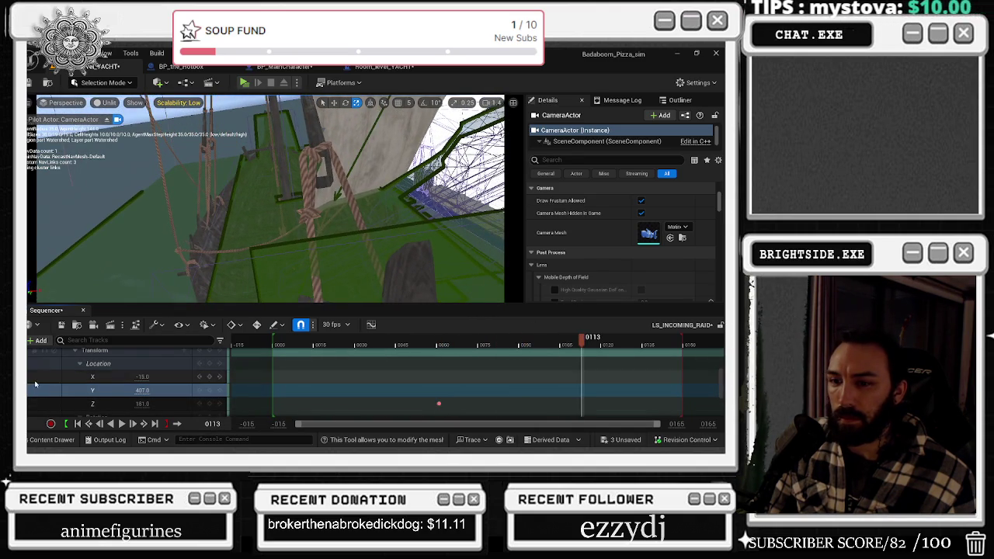
pyautogui.moveTo(142, 404); pyautogui.dragTo(129, 404)
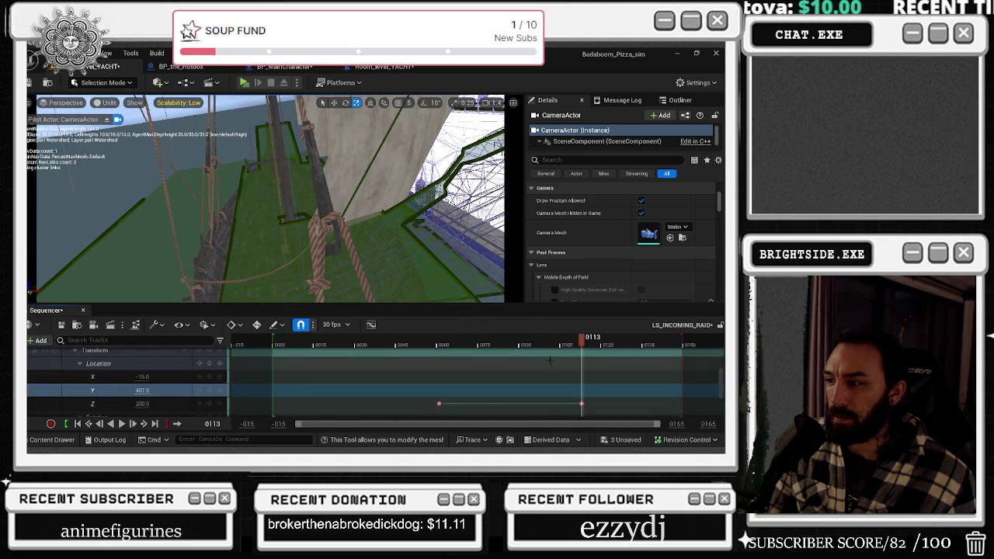
# Scrub back near the start and play a preview of the camera motion.
pyautogui.click(393, 344)
pyautogui.moveTo(341, 346)
pyautogui.mouseDown()
pyautogui.moveTo(264, 347)
pyautogui.moveTo(277, 351)
pyautogui.mouseUp()
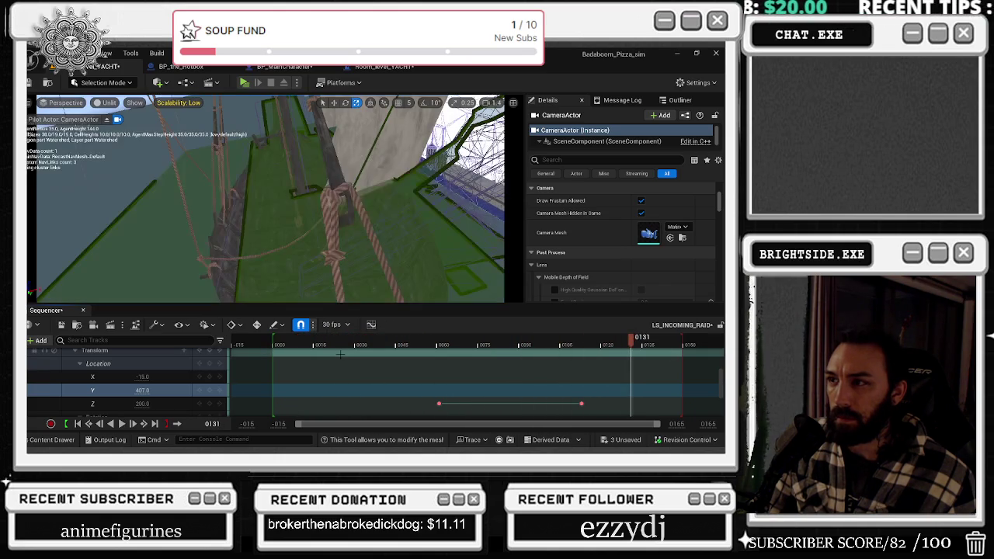
pyautogui.moveTo(453, 346); pyautogui.dragTo(271, 351)
pyautogui.press('space')
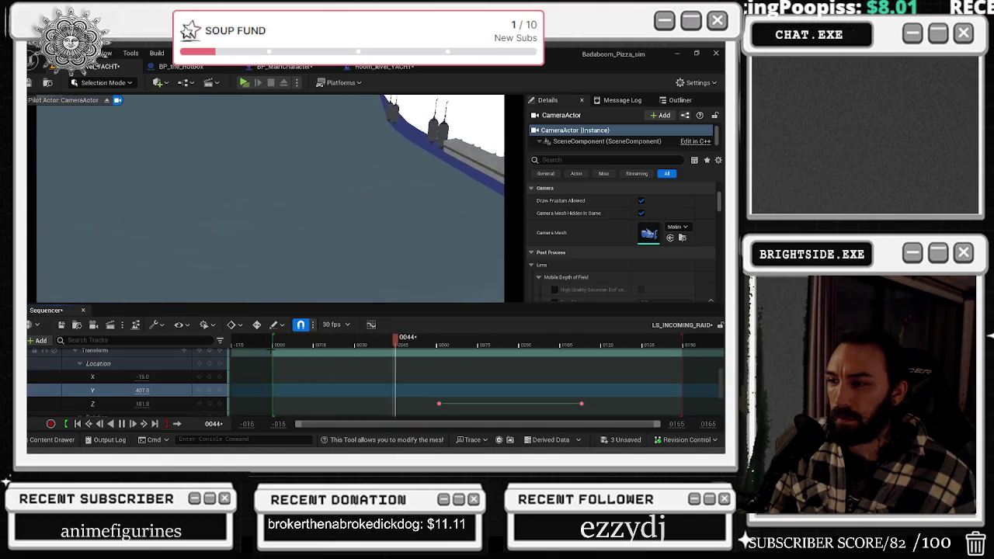
pyautogui.press('space')
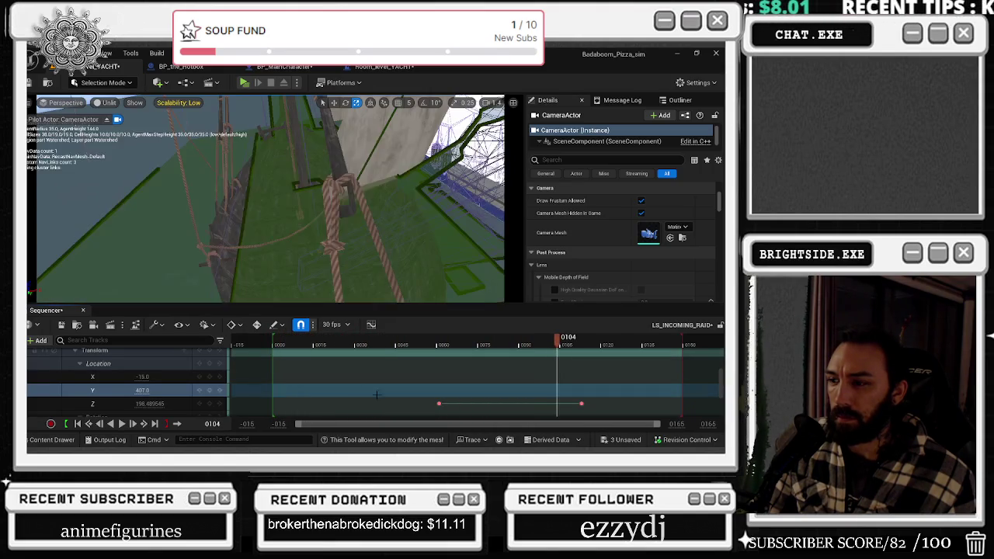
# Move the first Z keyframe earlier, to around frame 47 or before.
pyautogui.moveTo(438, 402); pyautogui.dragTo(368, 403)
pyautogui.moveTo(384, 346); pyautogui.dragTo(305, 352)
pyautogui.scroll(5, 315, 373)
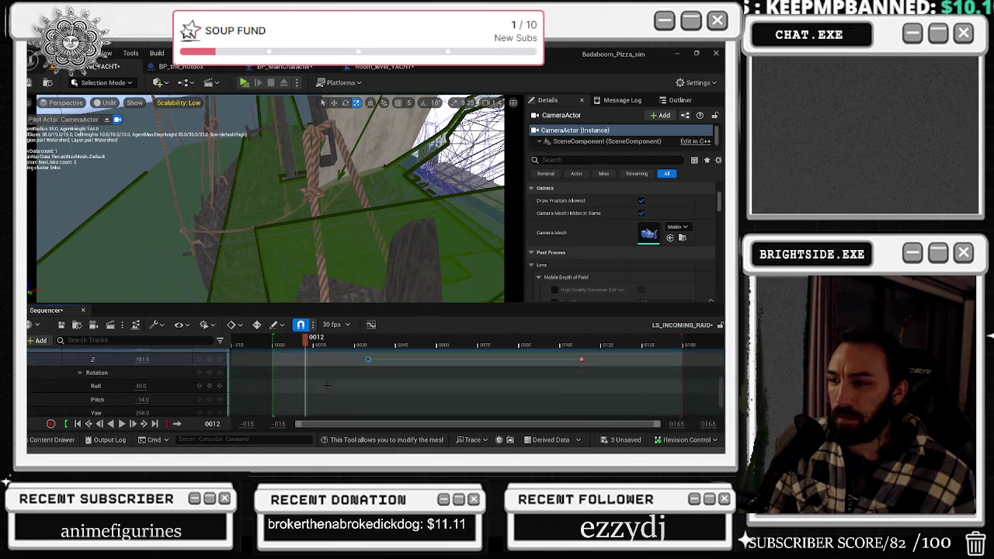
pyautogui.scroll(-2, 321, 381)
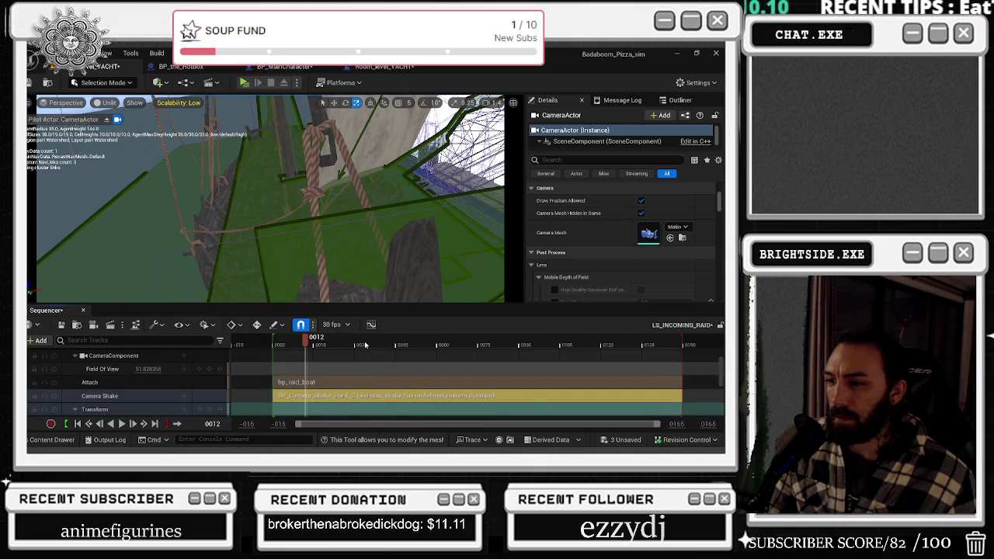
# Replay from the start, then delay the Camera Shake section to begin around frame 50.
pyautogui.click(274, 345)
pyautogui.press('space')
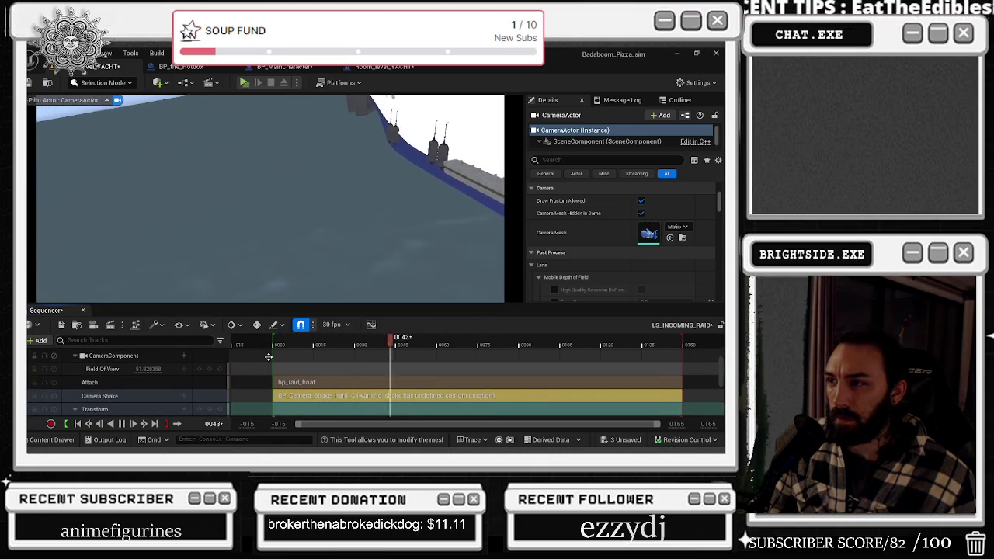
pyautogui.press('space')
pyautogui.moveTo(274, 396); pyautogui.dragTo(440, 396)
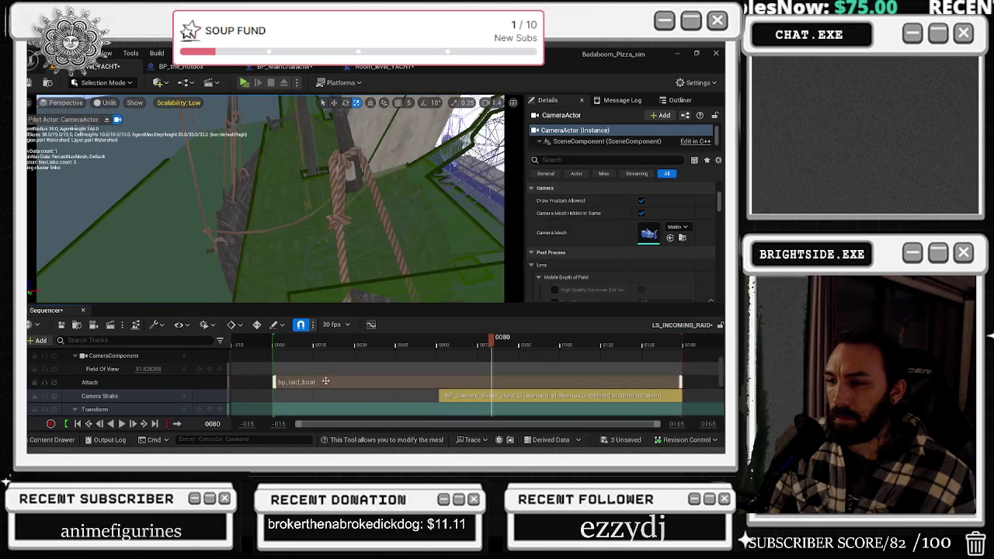
pyautogui.scroll(5, 311, 383)
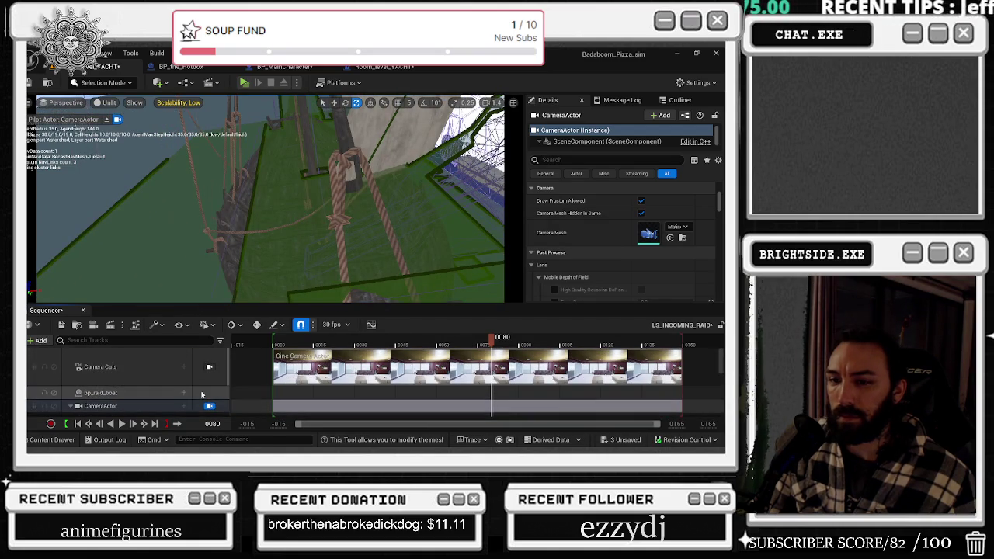
# End the first camera cut at frame 80 and add a CameraActor cut from 80 to 150.
pyautogui.click(353, 363)
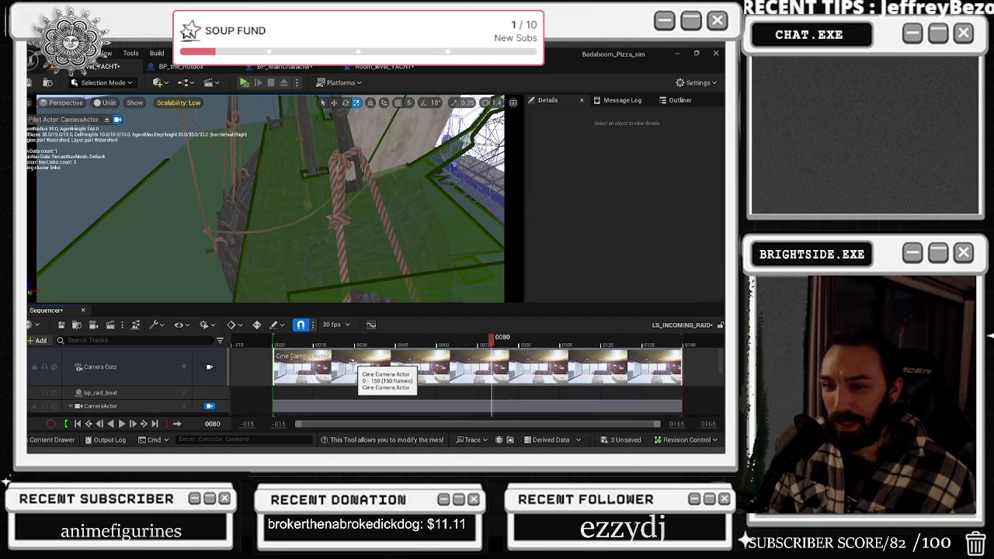
pyautogui.rightClick(406, 359)
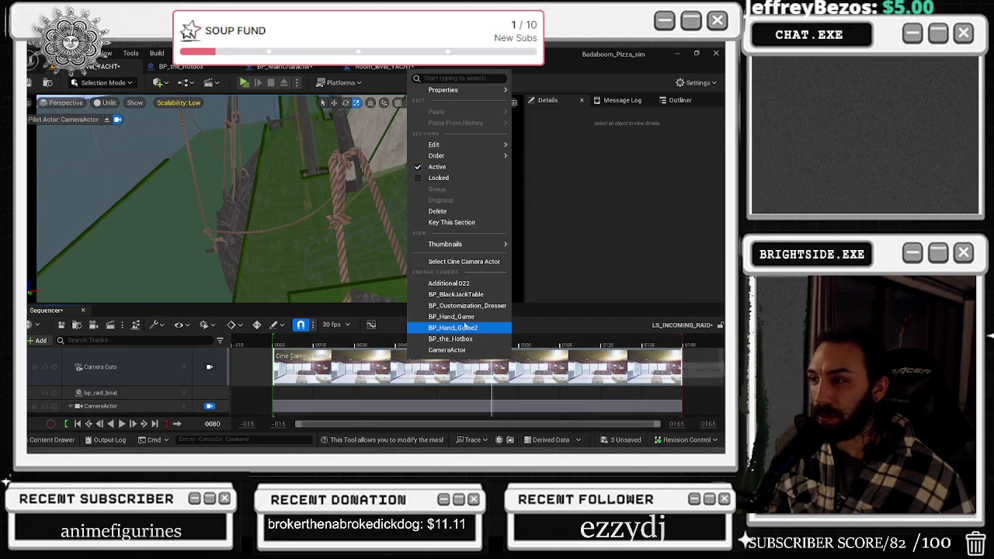
pyautogui.click(575, 355)
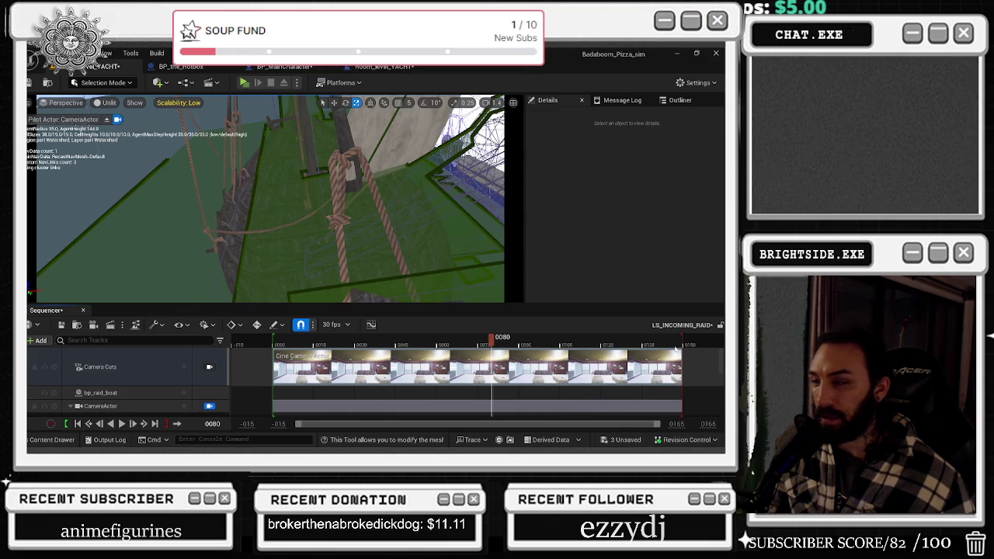
pyautogui.moveTo(682, 357); pyautogui.dragTo(492, 357)
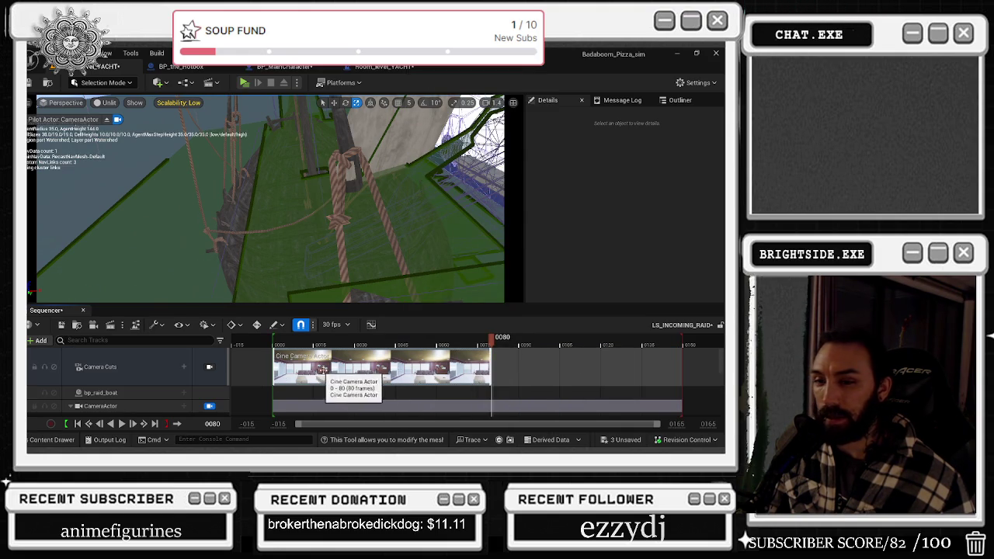
pyautogui.click(184, 370)
pyautogui.click(244, 413)
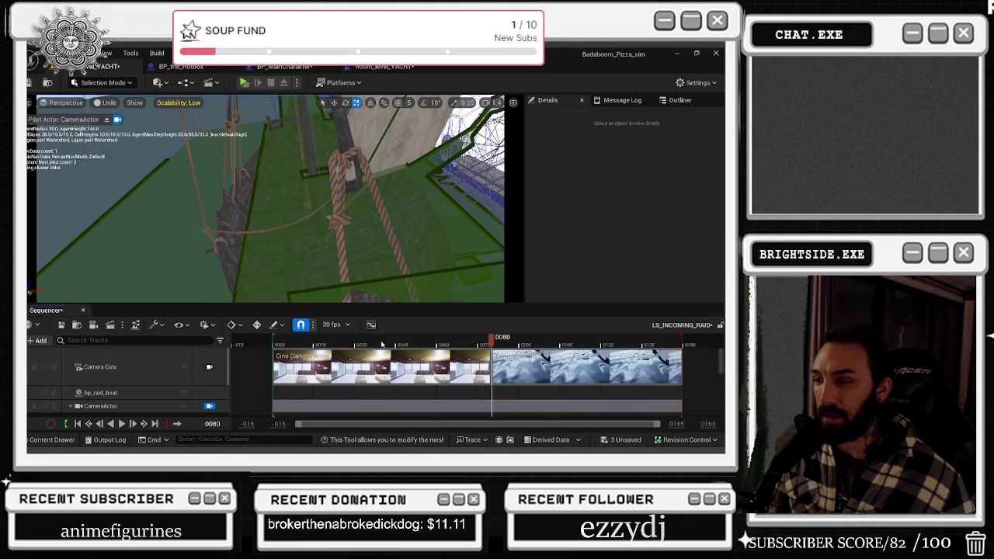
# Preview the sequence locked to the camera cuts, then again from the free editor view.
pyautogui.press('space')
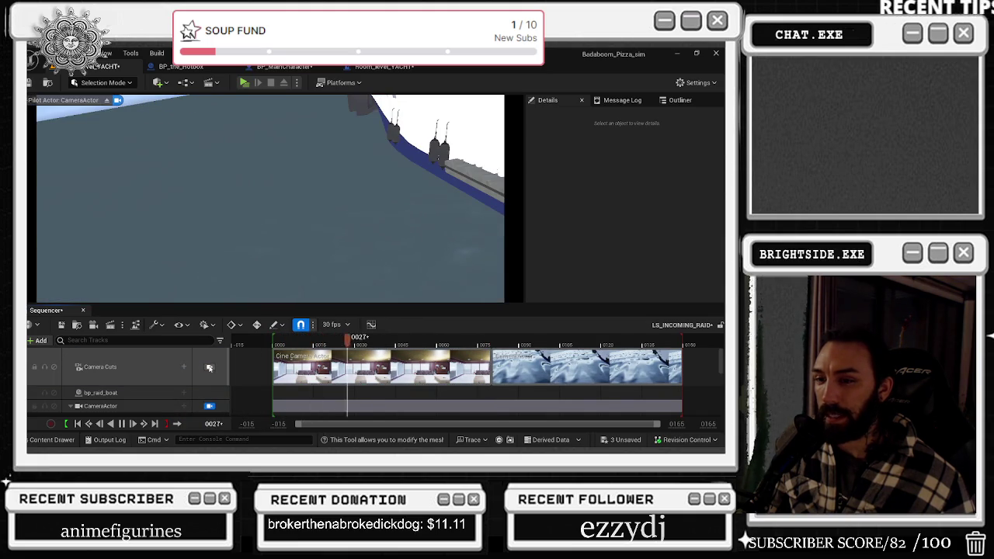
pyautogui.click(209, 368)
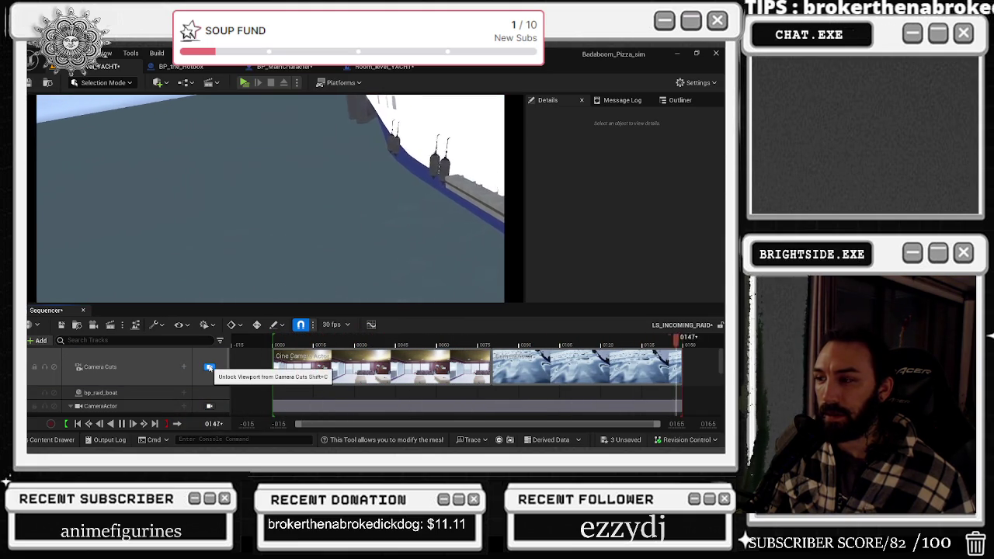
pyautogui.hotkey('alt', 'Tab')
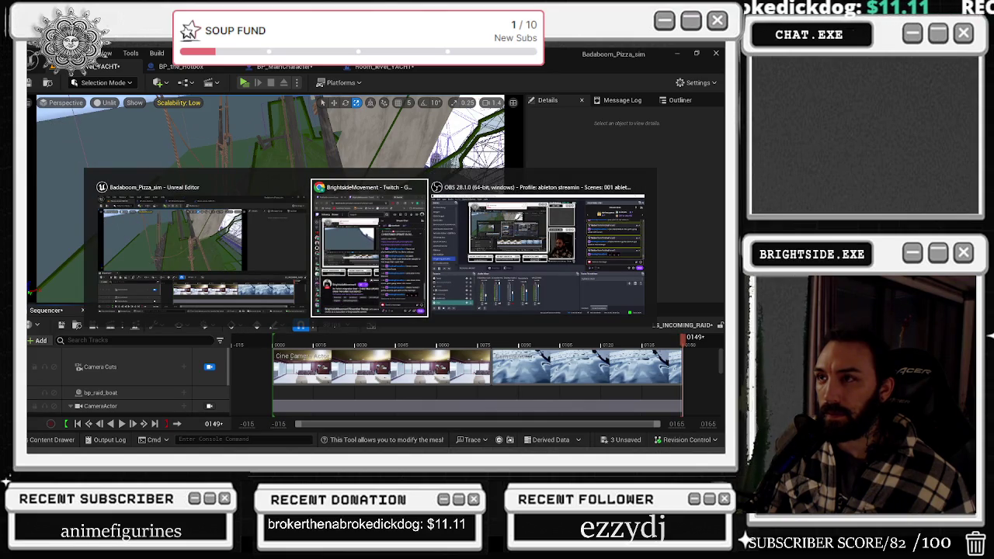
pyautogui.press('Escape')
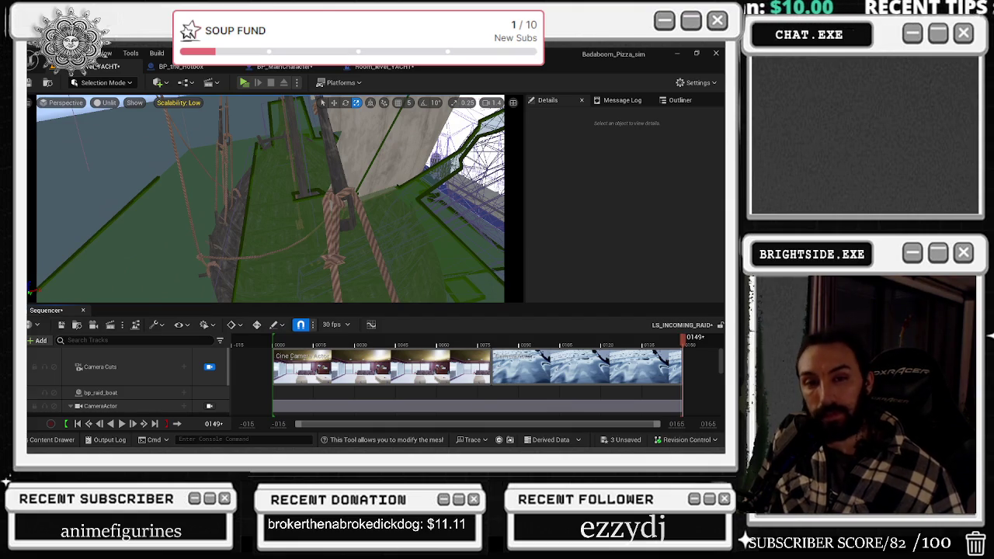
pyautogui.press('space')
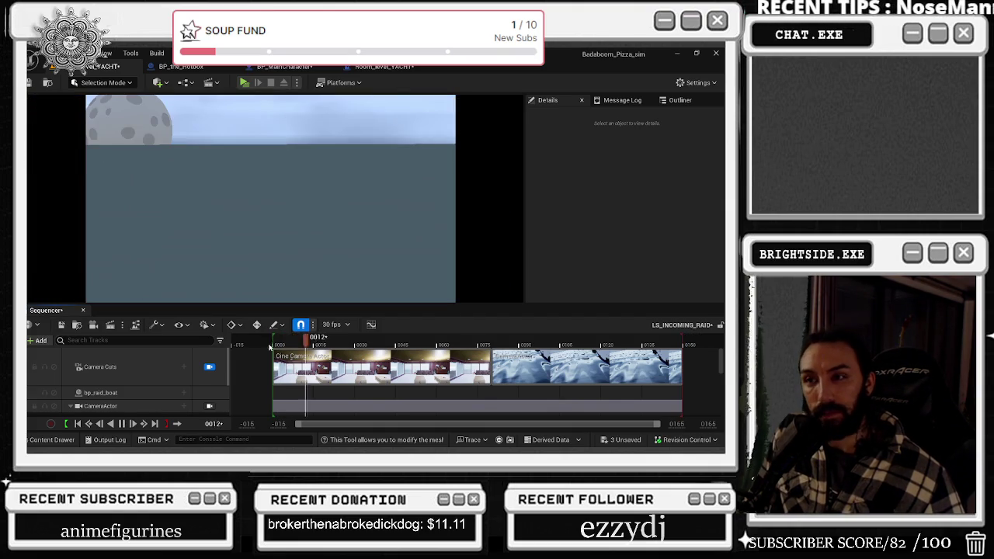
pyautogui.click(209, 366)
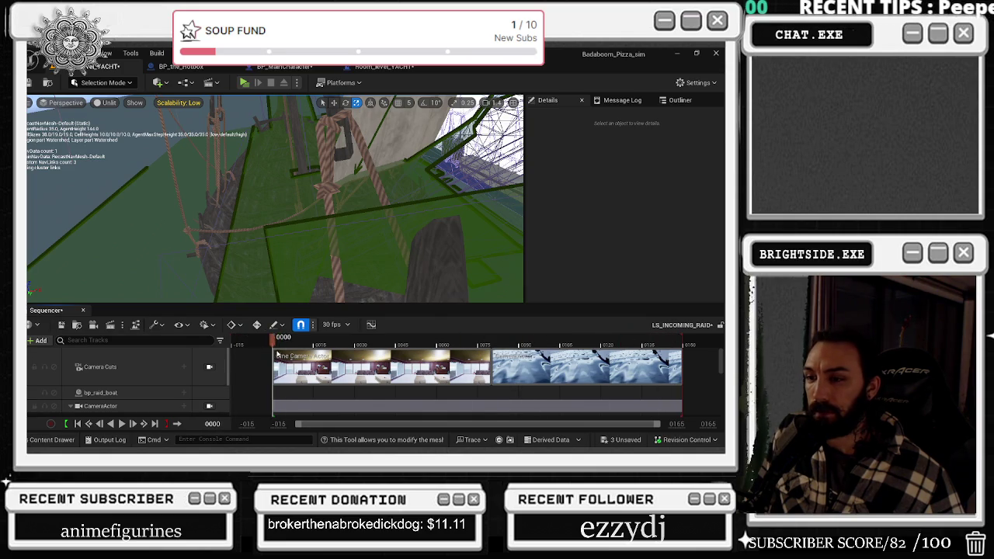
pyautogui.press('space')
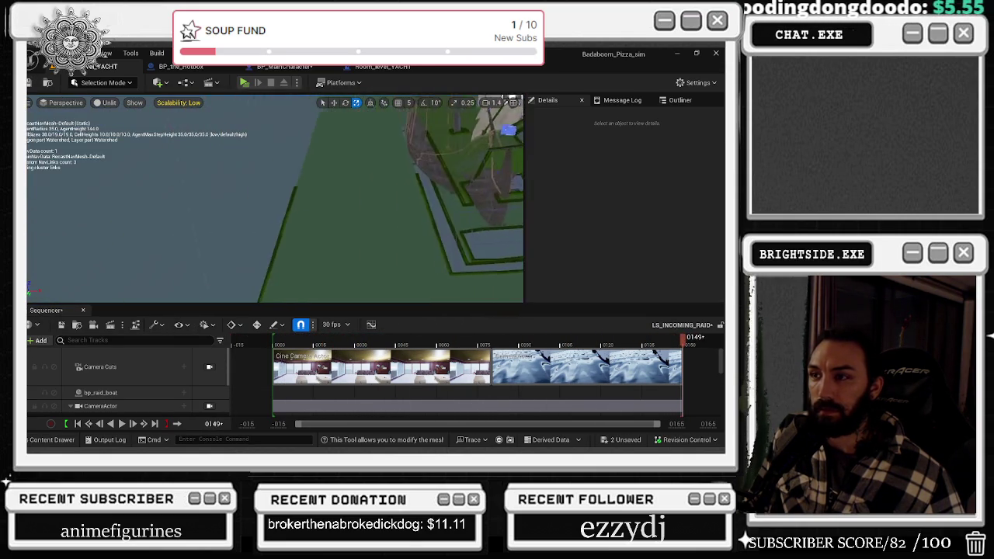
# Re-lock the viewport to camera cuts, scrub the opening frames, and select the Cine Camera Actor track.
pyautogui.moveTo(272, 202); pyautogui.dragTo(231, 197)
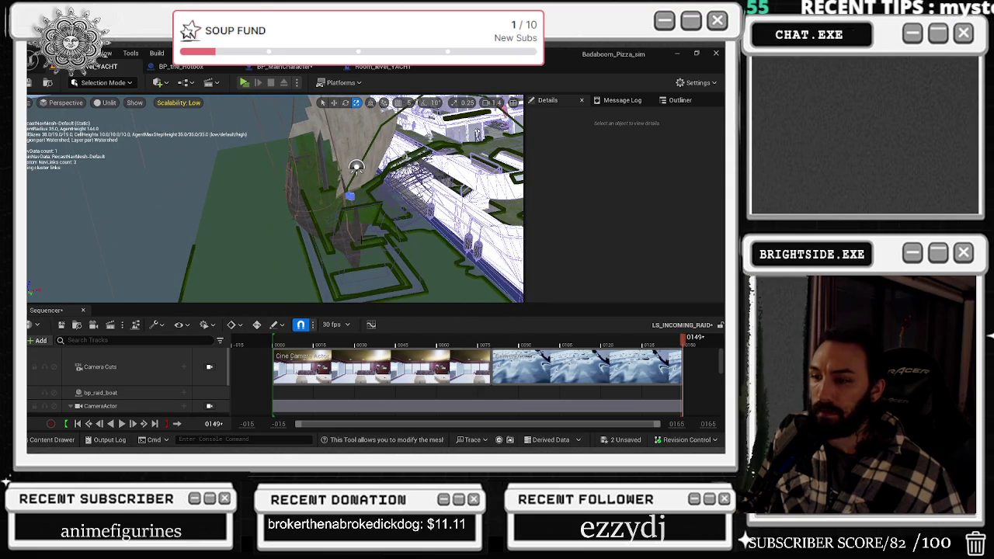
pyautogui.click(209, 367)
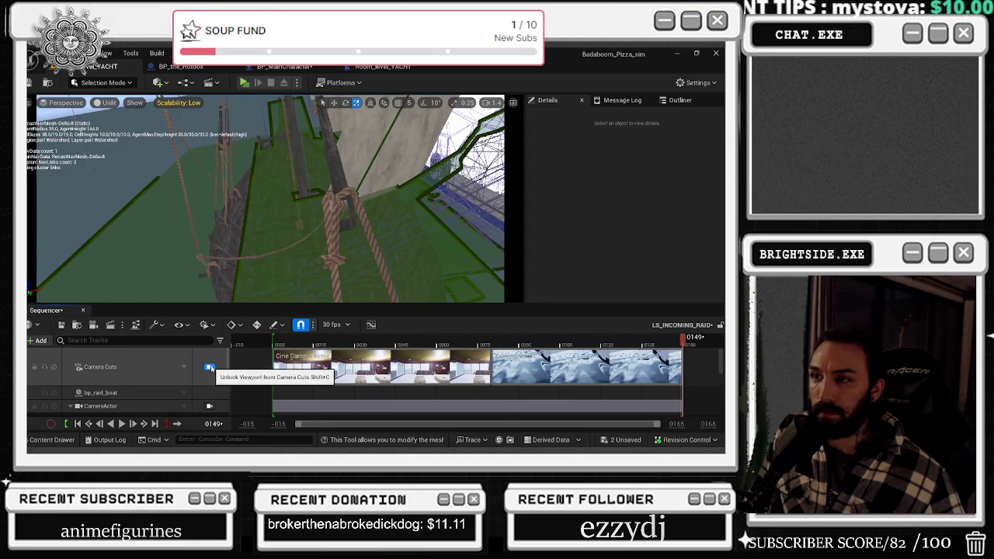
pyautogui.click(278, 345)
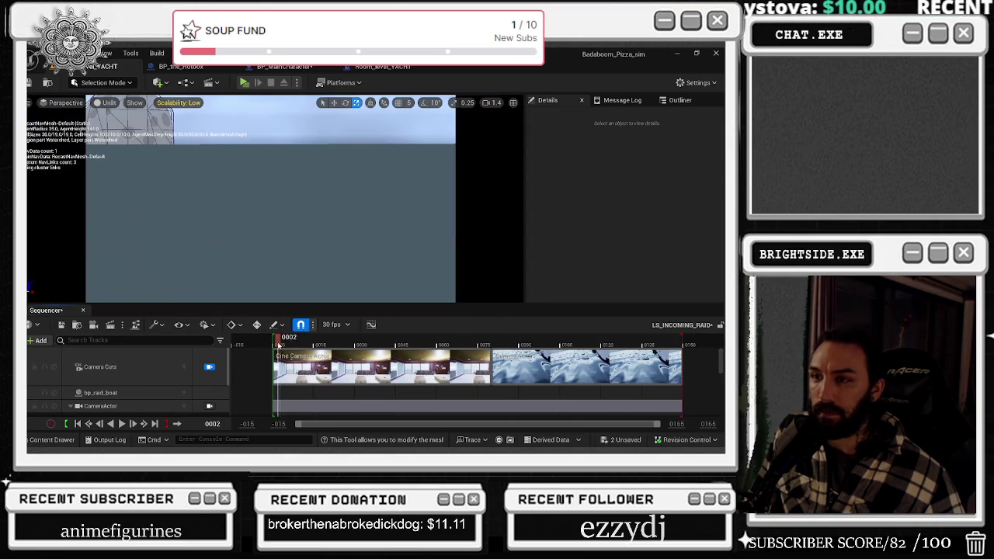
pyautogui.moveTo(305, 342)
pyautogui.mouseDown()
pyautogui.moveTo(333, 342)
pyautogui.moveTo(274, 339)
pyautogui.moveTo(347, 337)
pyautogui.moveTo(280, 330)
pyautogui.mouseUp()
pyautogui.scroll(-1, 177, 370)
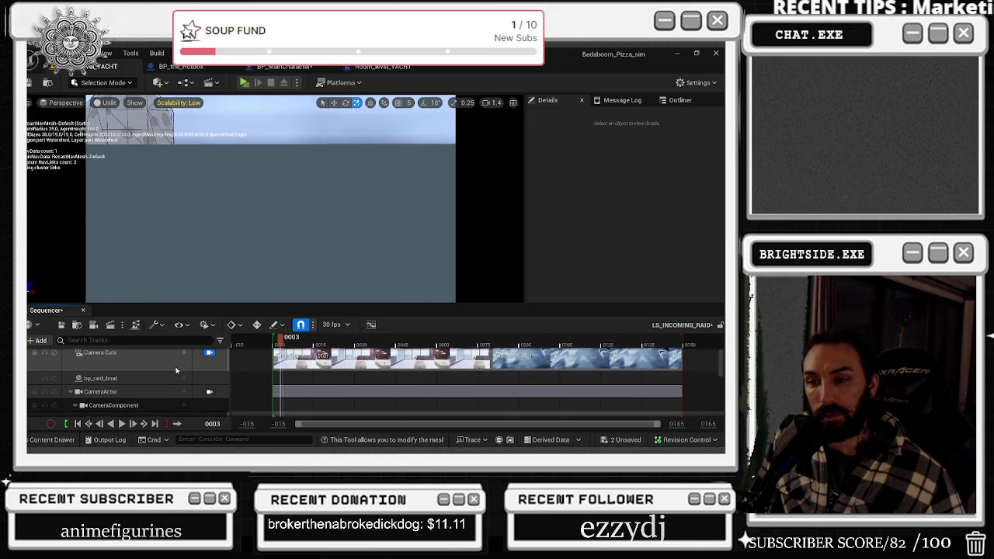
pyautogui.scroll(-1, 175, 371)
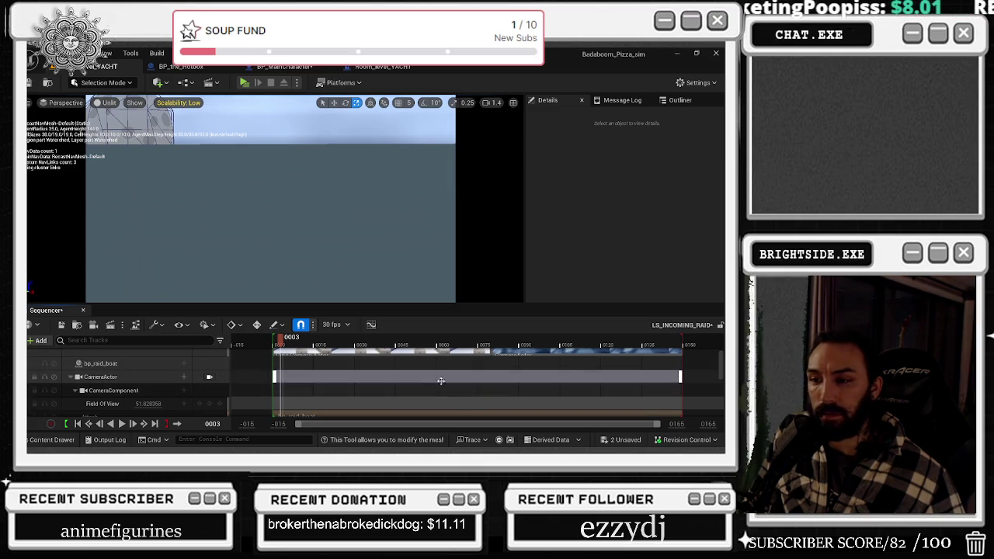
pyautogui.scroll(2, 105, 392)
pyautogui.scroll(-2, 101, 402)
pyautogui.scroll(2, 99, 389)
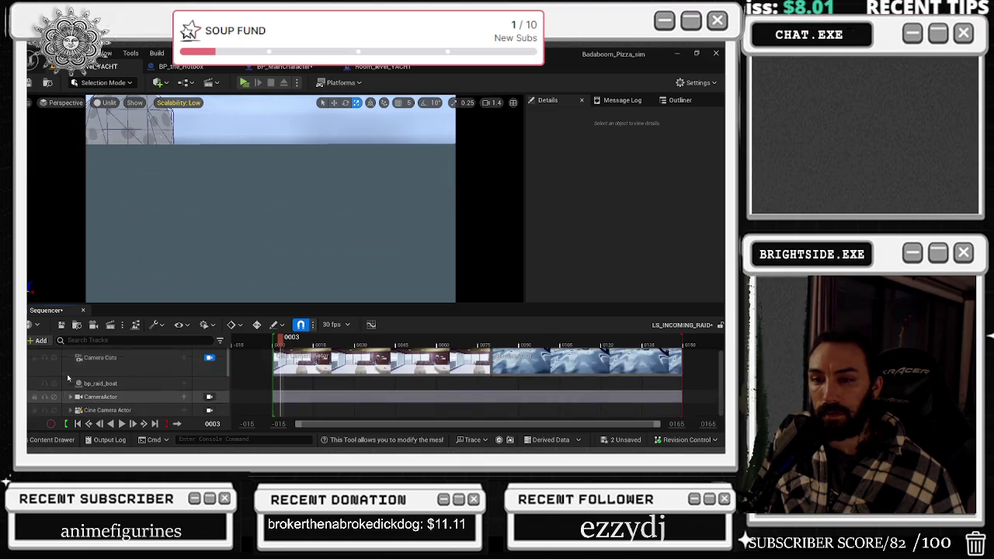
pyautogui.click(101, 410)
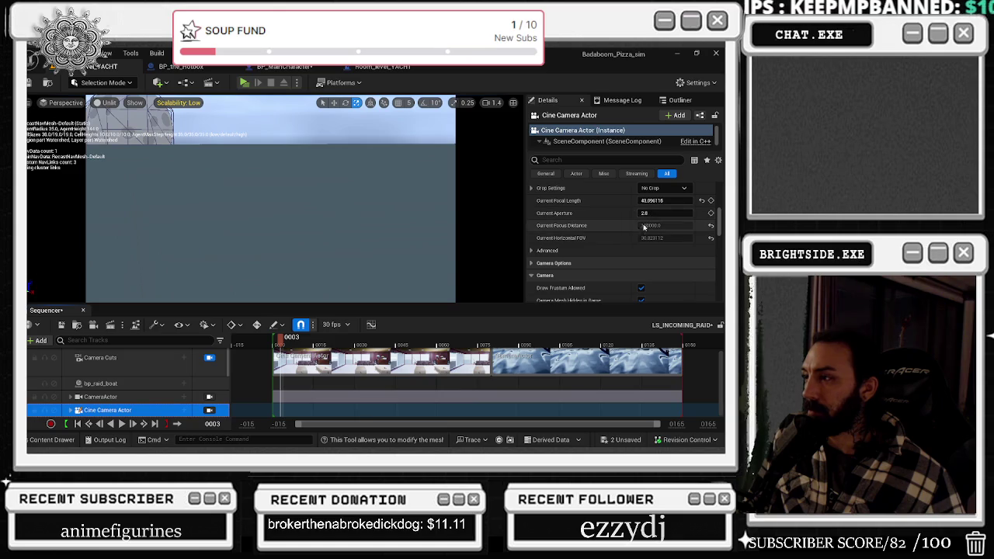
# Expand the Cine Camera's Lookat Tracking Settings and tick Enable Look at Tracking.
pyautogui.click(533, 250)
pyautogui.click(533, 250)
pyautogui.scroll(-1, 545, 239)
pyautogui.click(533, 219)
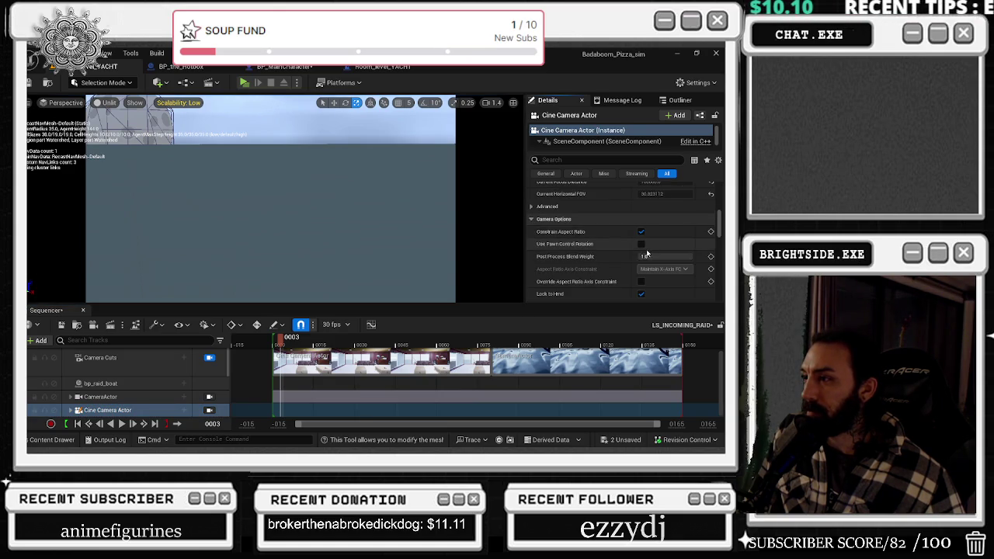
pyautogui.scroll(-2, 646, 254)
pyautogui.scroll(-3, 622, 268)
pyautogui.scroll(5, 621, 276)
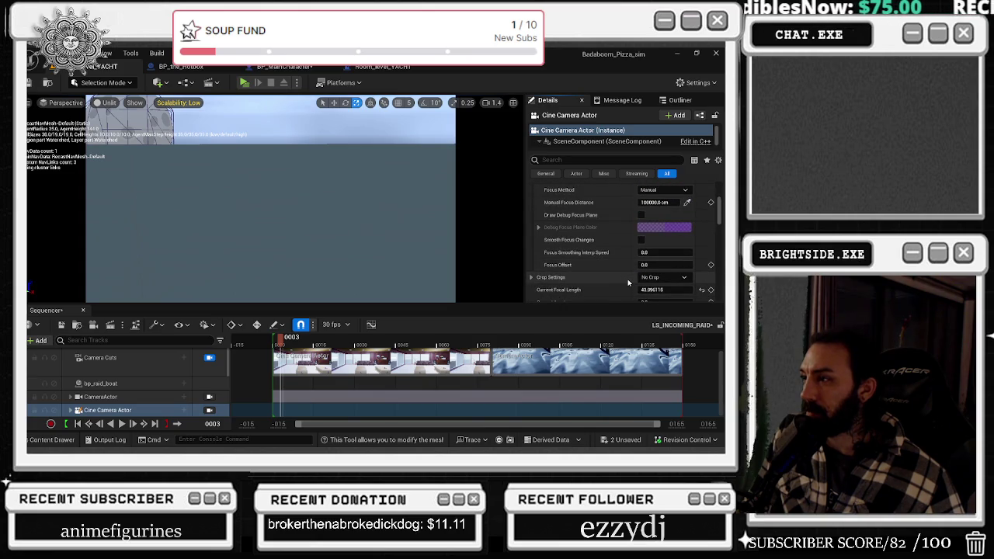
pyautogui.scroll(1, 628, 283)
pyautogui.scroll(6, 628, 283)
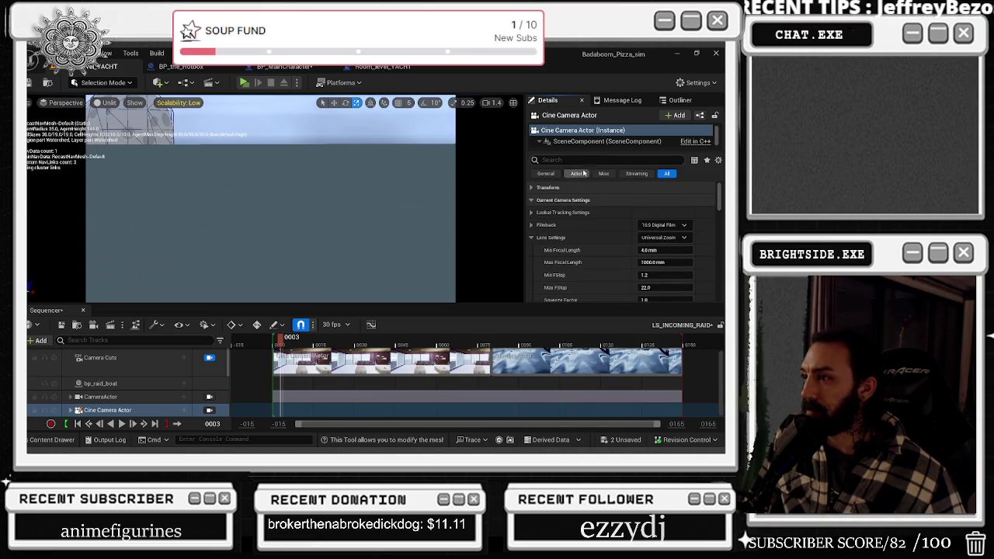
pyautogui.click(555, 213)
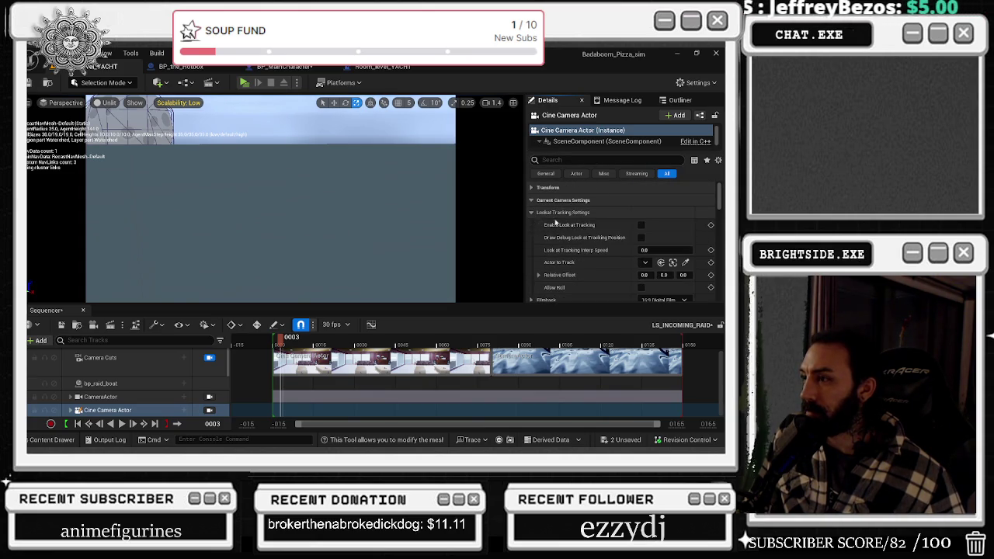
pyautogui.click(640, 226)
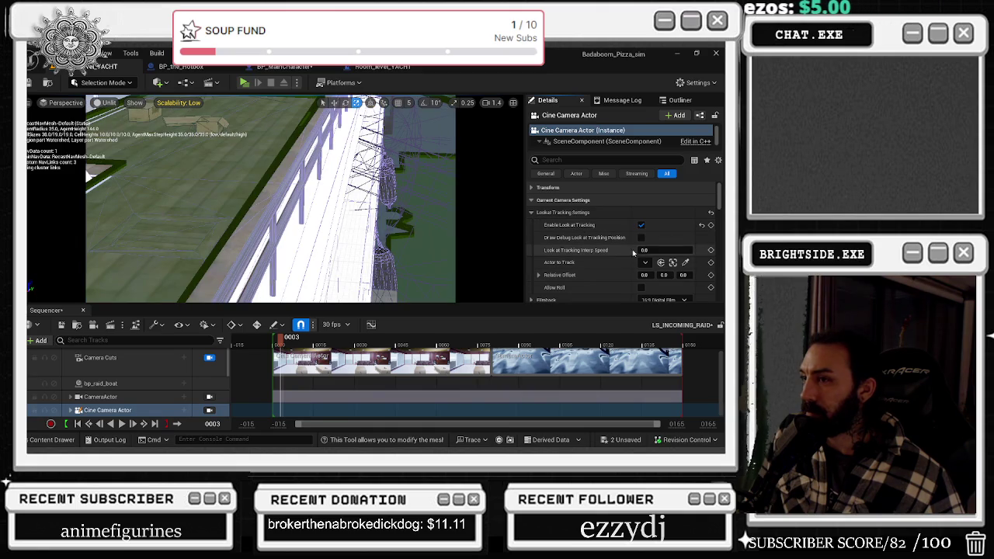
# Rewind to frame 0 and set Actor to Track to bp_raid_boat.
pyautogui.click(278, 338)
pyautogui.moveTo(275, 338); pyautogui.dragTo(271, 339)
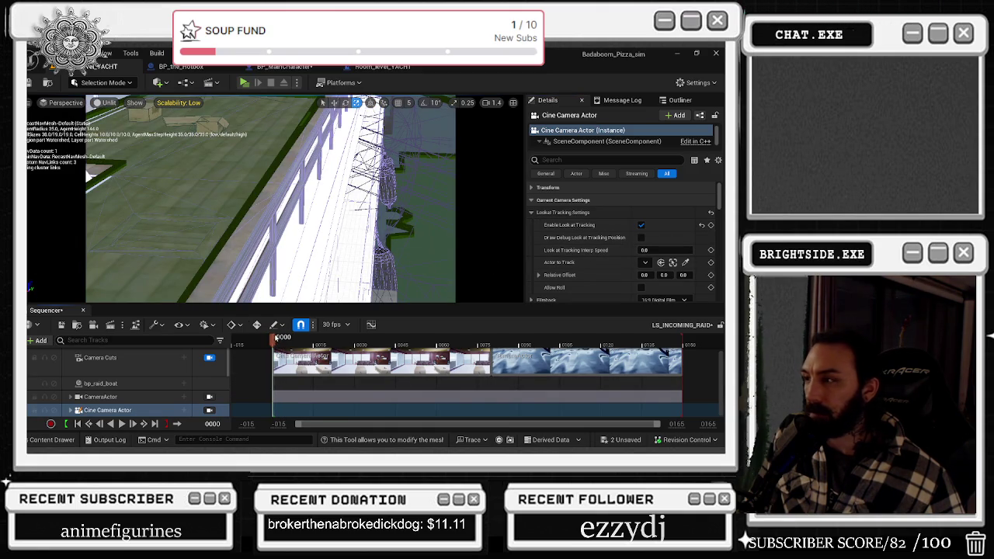
pyautogui.click(644, 263)
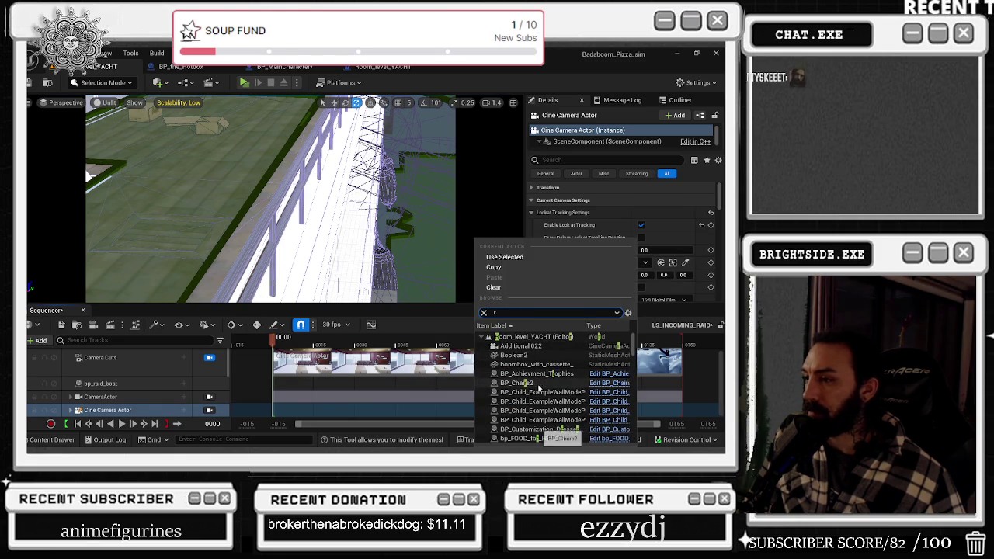
pyautogui.write('raid')
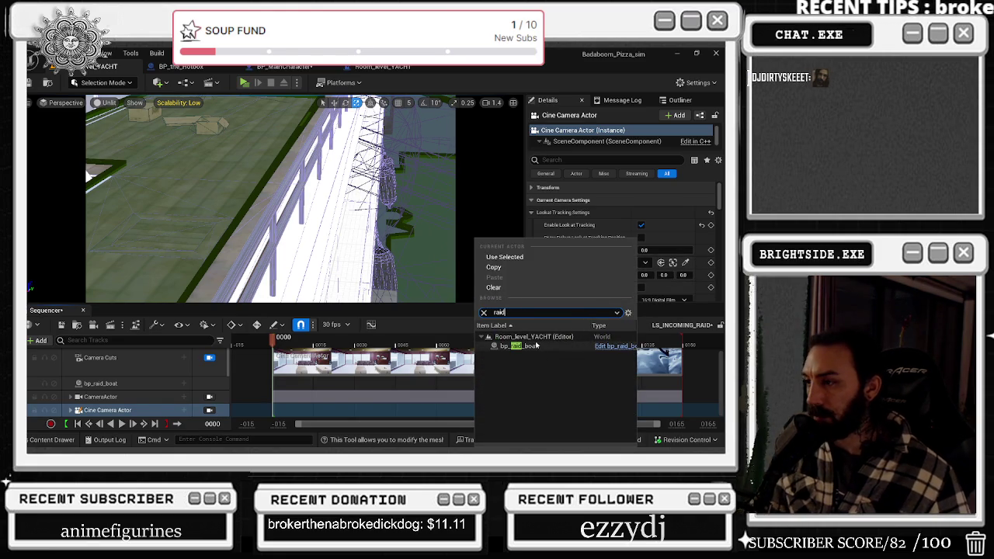
pyautogui.click(532, 346)
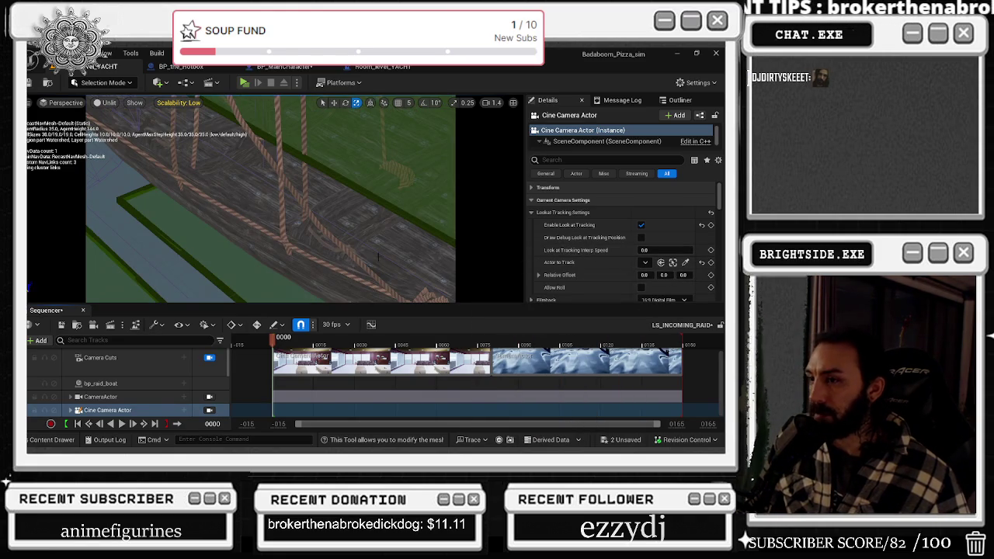
pyautogui.scroll(-1, 627, 247)
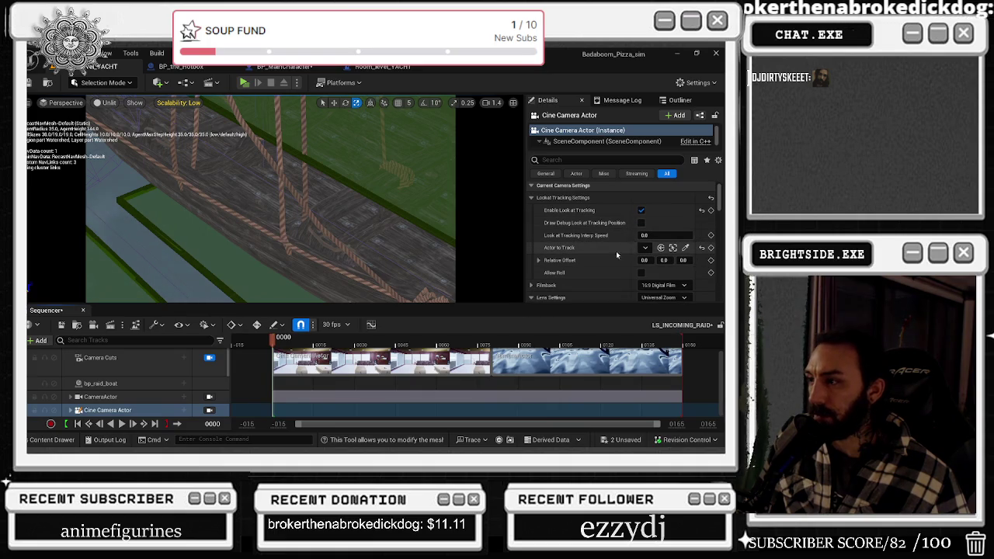
pyautogui.scroll(-5, 622, 242)
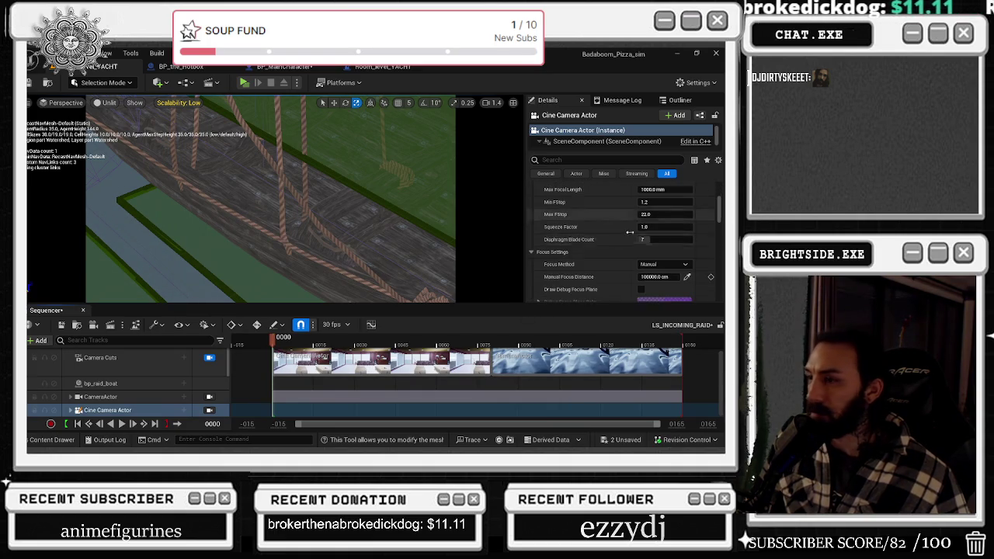
pyautogui.click(78, 414)
pyautogui.scroll(-3, 140, 404)
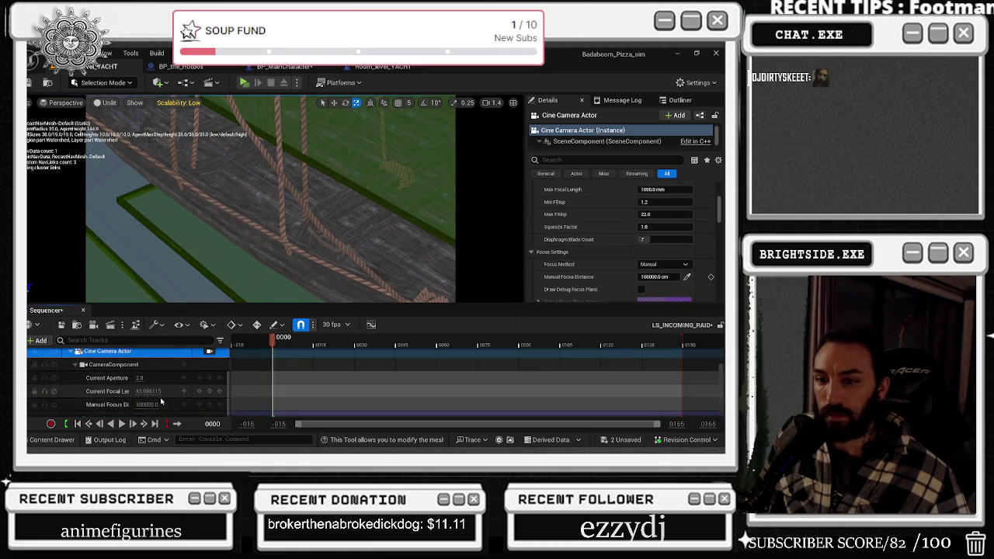
# Lower the focal length to about 12.5, rewind to frame 1, and return to the Room_level_YACHT Event Graph.
pyautogui.moveTo(148, 392)
pyautogui.mouseDown()
pyautogui.moveTo(105, 392)
pyautogui.moveTo(150, 392)
pyautogui.mouseUp()
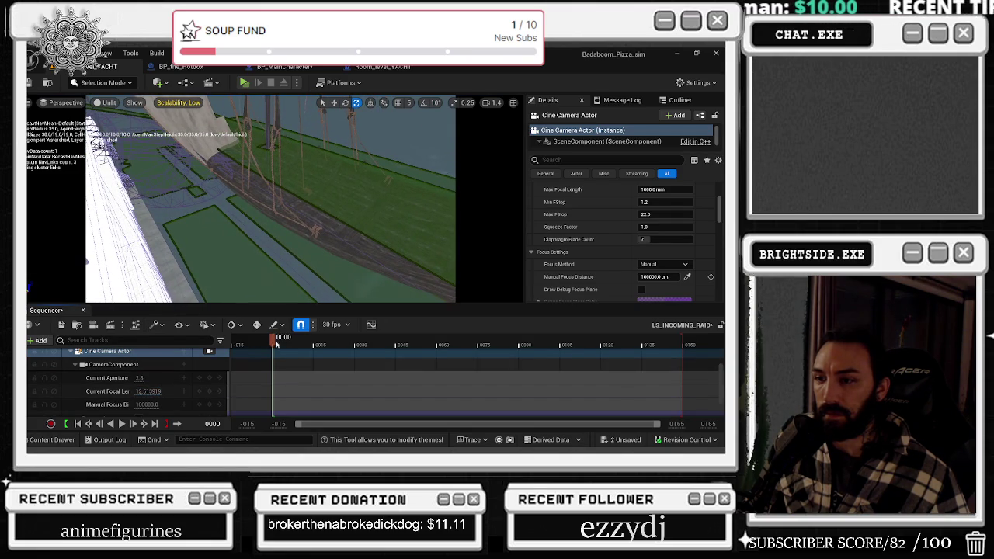
pyautogui.moveTo(295, 339); pyautogui.dragTo(276, 342)
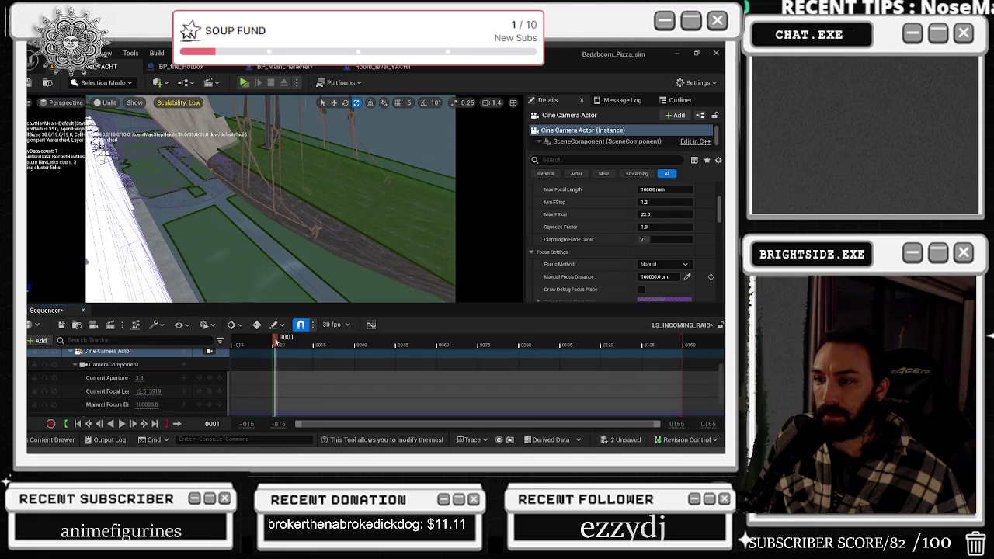
pyautogui.click(28, 83)
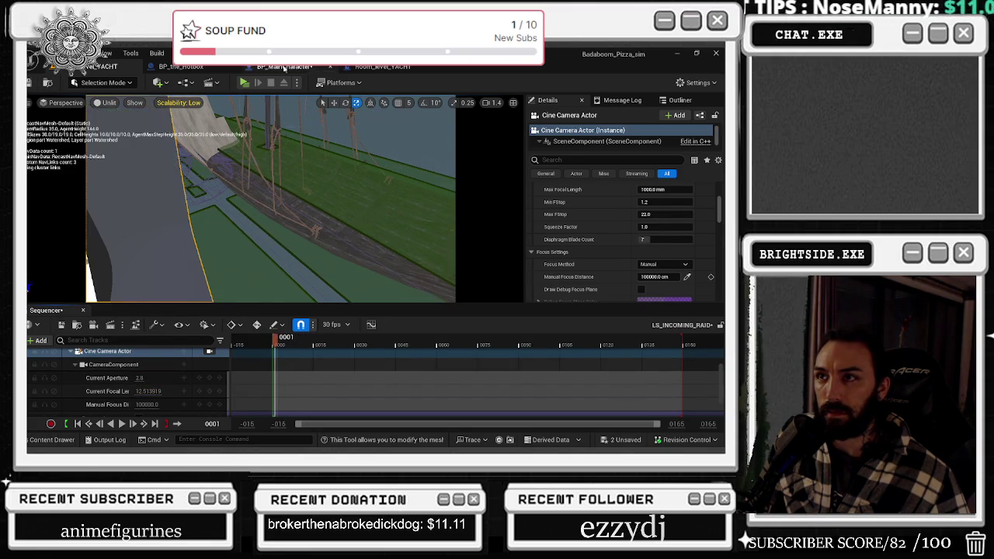
pyautogui.click(382, 67)
# Wire the raid event into Create Level Sequence Player, then a Play node, then the chat Send node.
pyautogui.moveTo(280, 204)
pyautogui.mouseDown()
pyautogui.moveTo(326, 262)
pyautogui.moveTo(281, 222)
pyautogui.mouseUp()
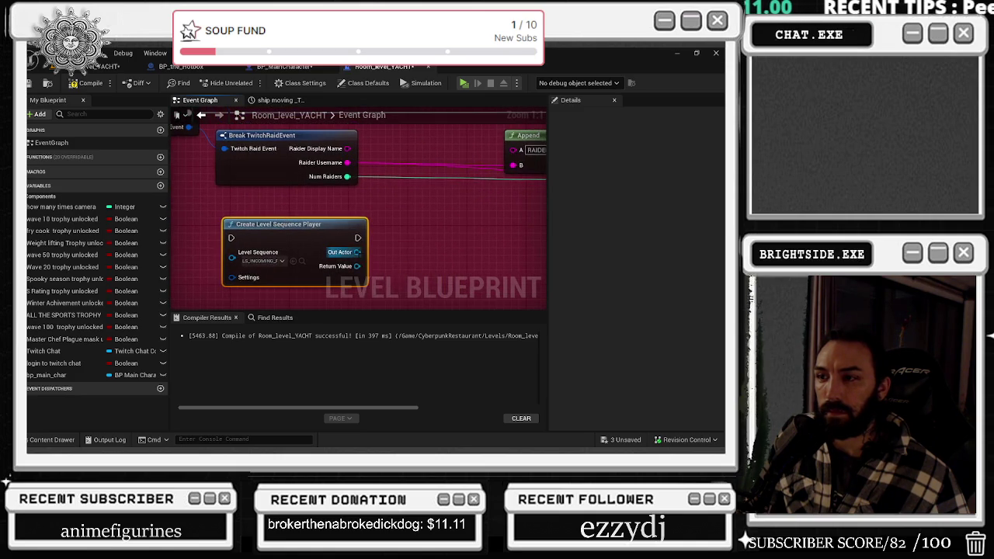
pyautogui.moveTo(357, 265); pyautogui.dragTo(407, 254)
pyautogui.write('play')
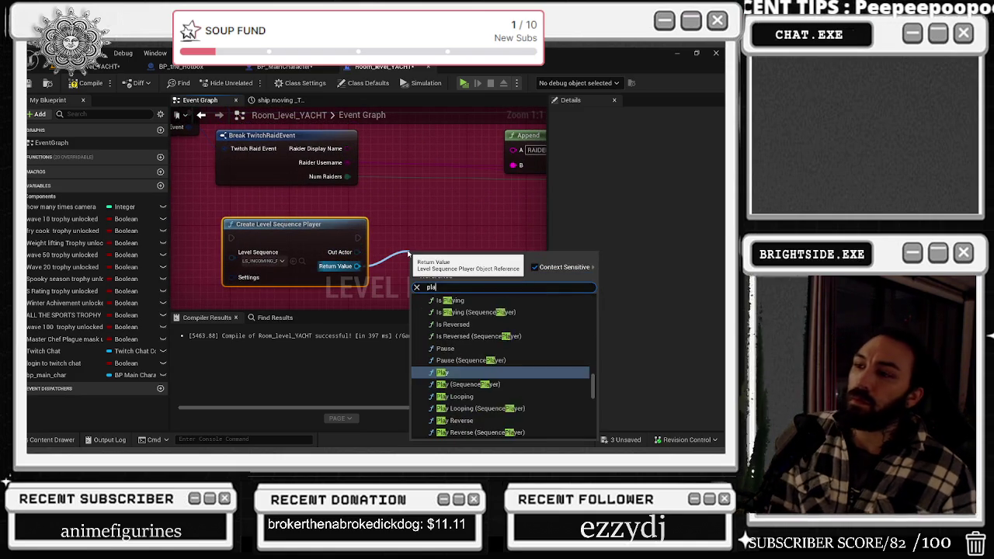
pyautogui.press('Return')
pyautogui.scroll(-2, 417, 225)
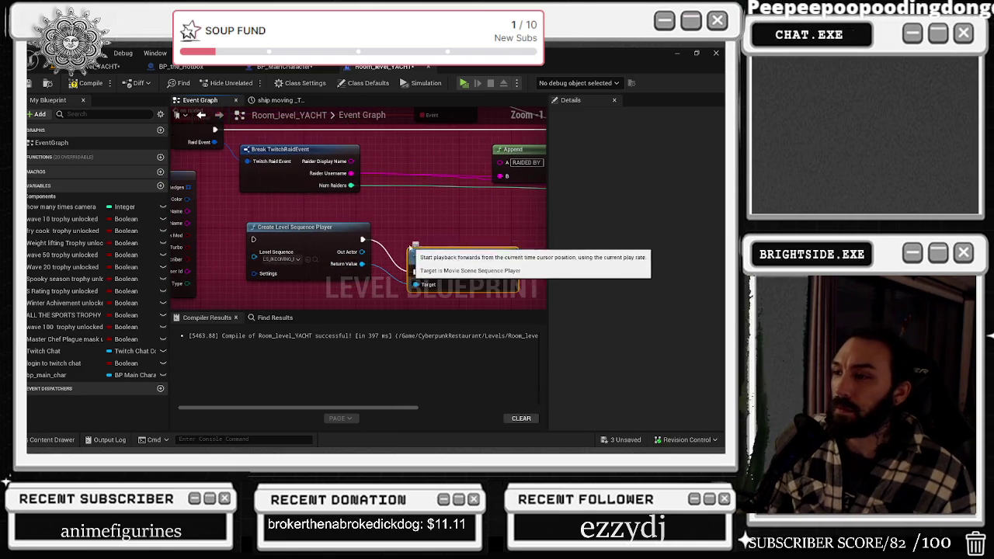
pyautogui.moveTo(256, 143); pyautogui.dragTo(276, 236)
pyautogui.moveTo(436, 288)
pyautogui.mouseDown()
pyautogui.moveTo(535, 194)
pyautogui.moveTo(532, 183)
pyautogui.mouseUp()
pyautogui.moveTo(388, 257); pyautogui.dragTo(393, 238)
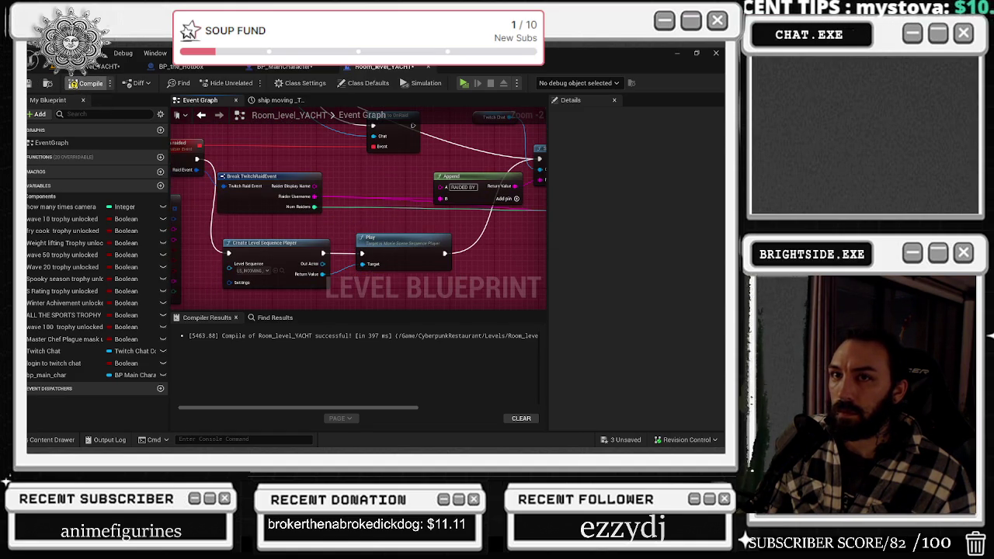
# Compile and save the level blueprint, then go back to the main level editor.
pyautogui.click(87, 83)
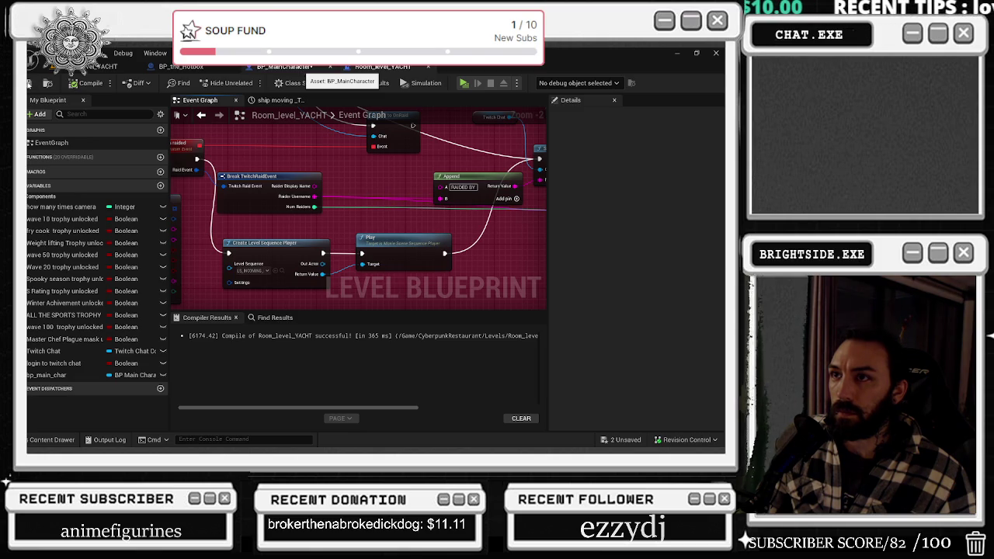
pyautogui.click(307, 68)
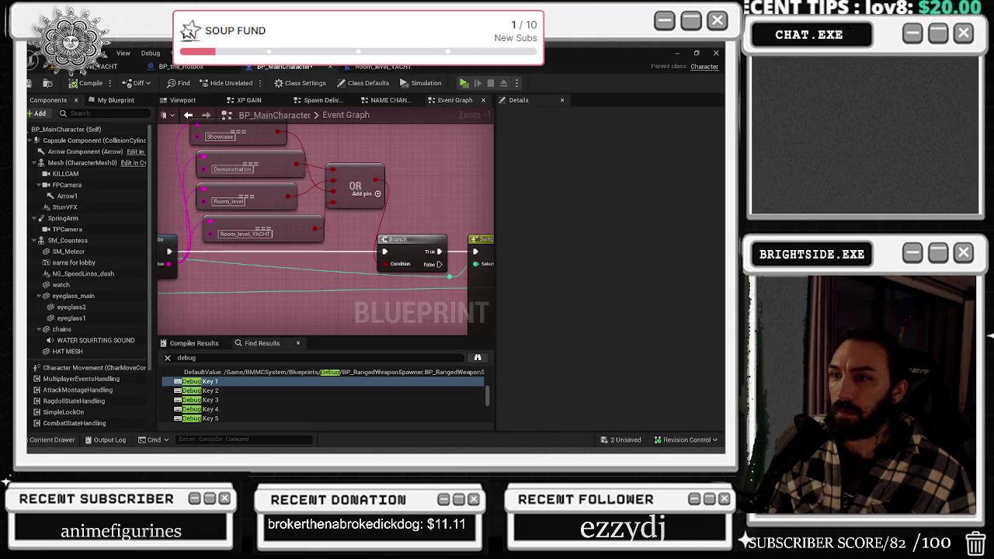
pyautogui.click(418, 68)
pyautogui.moveTo(319, 208)
pyautogui.mouseDown()
pyautogui.moveTo(353, 221)
pyautogui.moveTo(207, 243)
pyautogui.mouseUp()
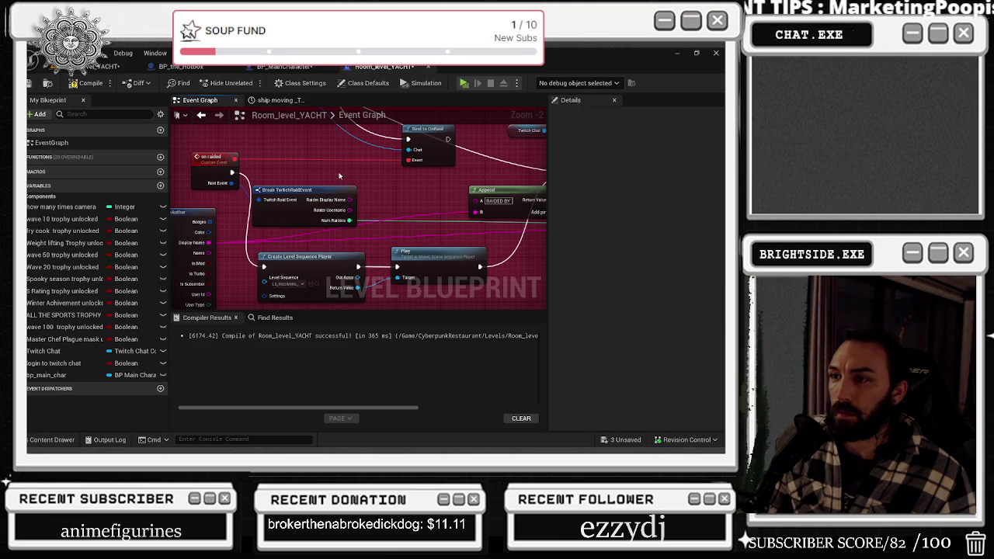
pyautogui.click(334, 190)
pyautogui.moveTo(330, 175)
pyautogui.mouseDown()
pyautogui.moveTo(358, 167)
pyautogui.moveTo(212, 192)
pyautogui.moveTo(262, 206)
pyautogui.mouseUp()
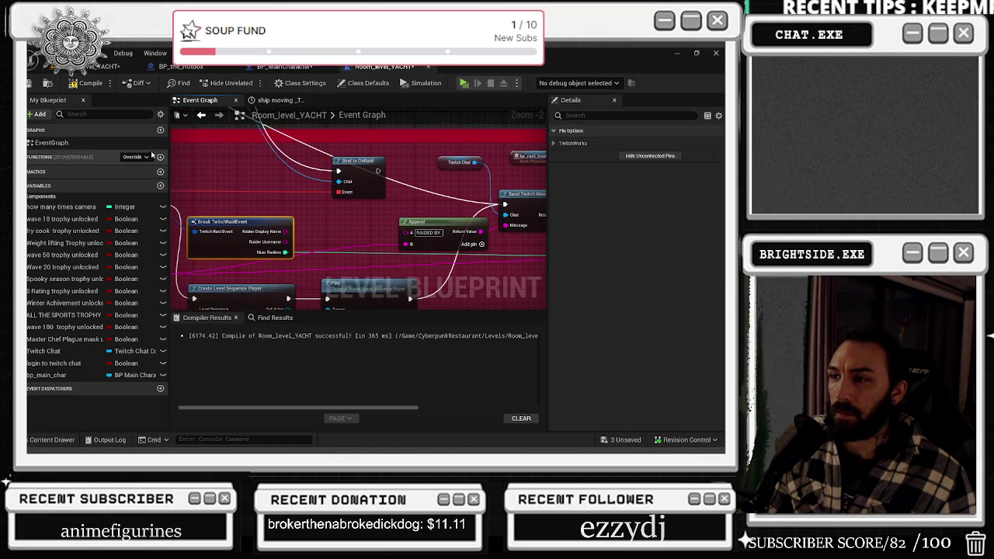
pyautogui.click(76, 85)
pyautogui.click(48, 83)
pyautogui.click(109, 66)
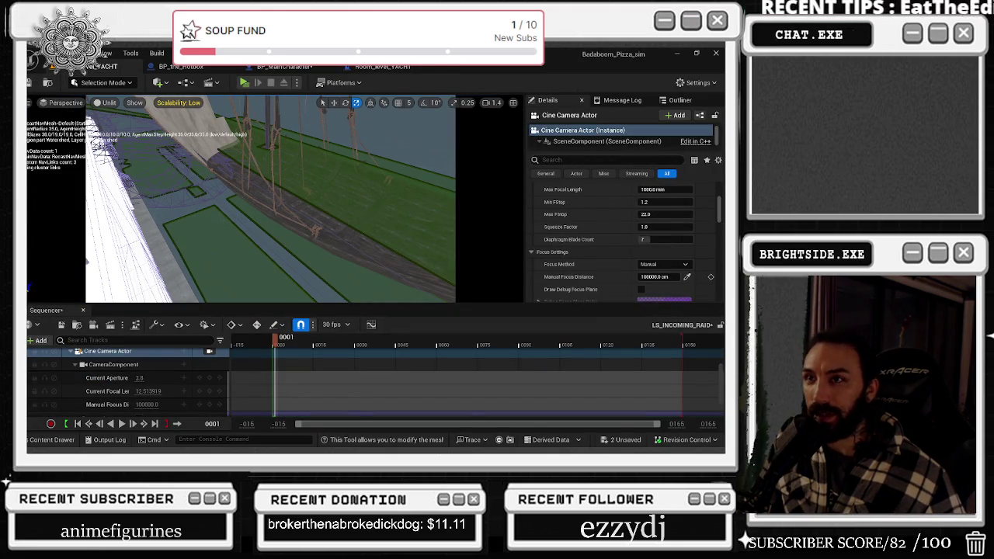
# Save the LS_INCOMING_RAID sequence and start a play-in-editor test of the level.
pyautogui.click(55, 325)
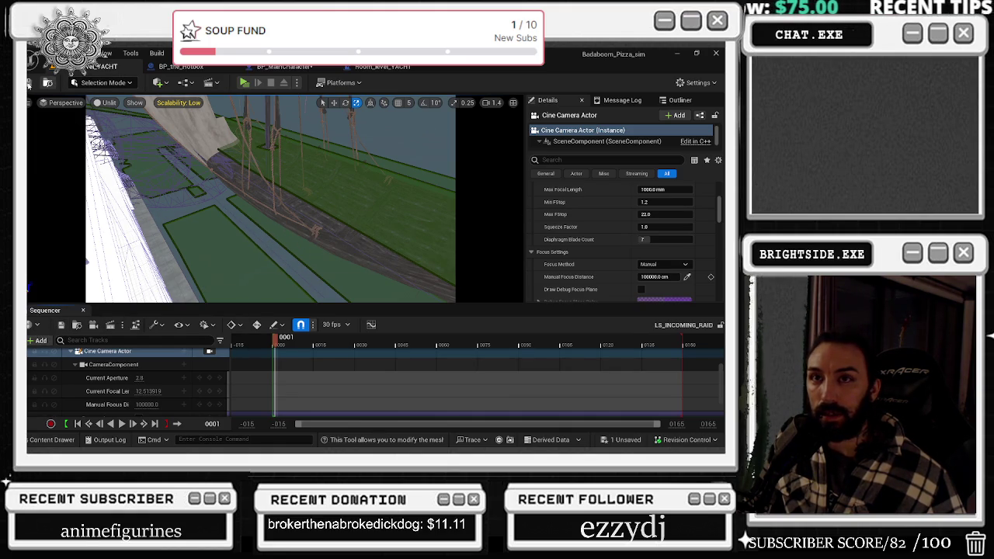
pyautogui.click(243, 85)
pyautogui.press('w')
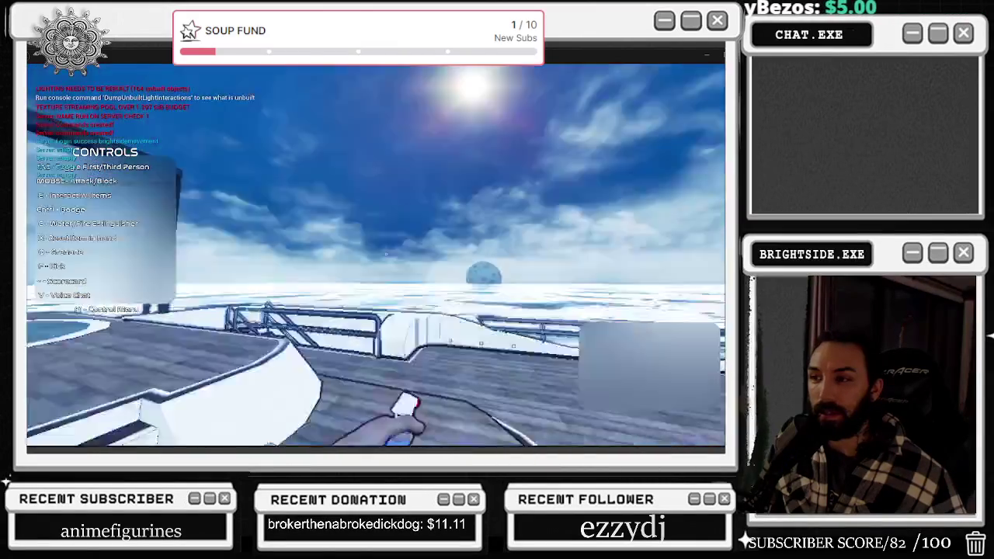
# Walk the player along the yacht deck to watch the raid boat out at sea.
pyautogui.moveTo(376, 256)
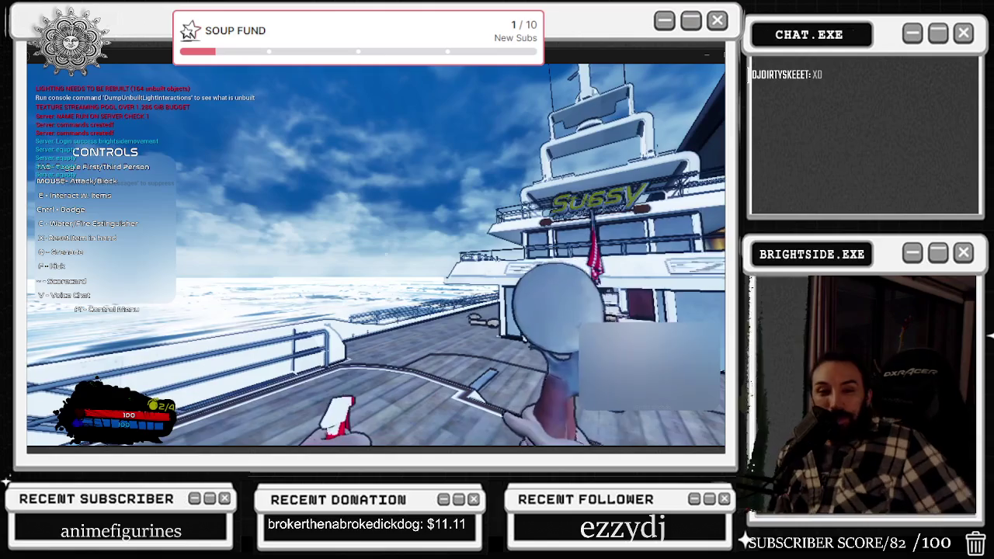
pyautogui.press('w')
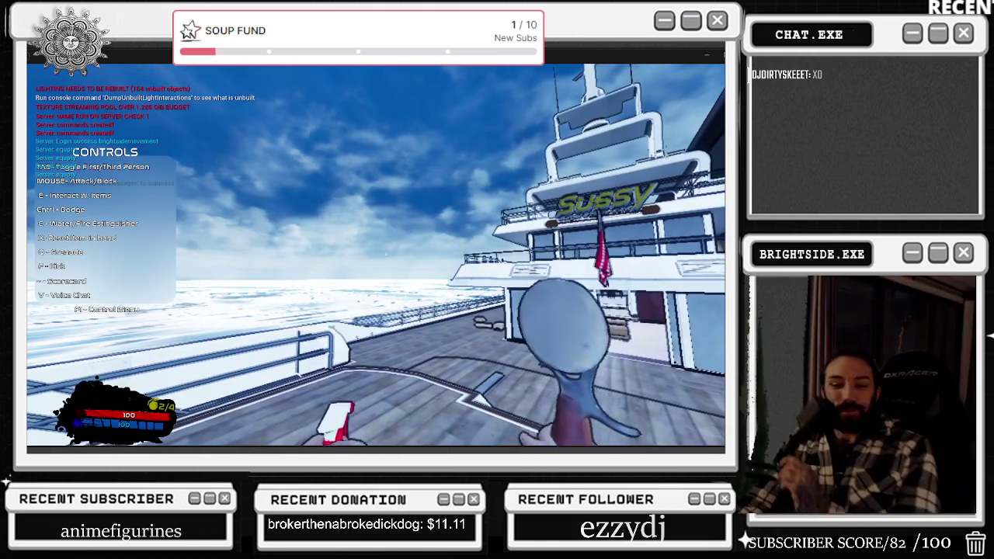
pyautogui.press('w')
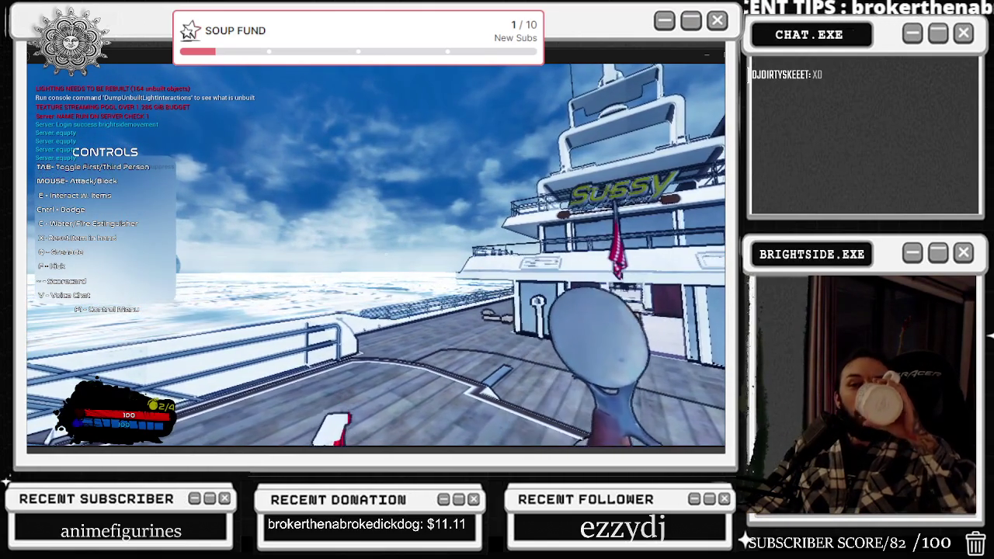
pyautogui.press('w')
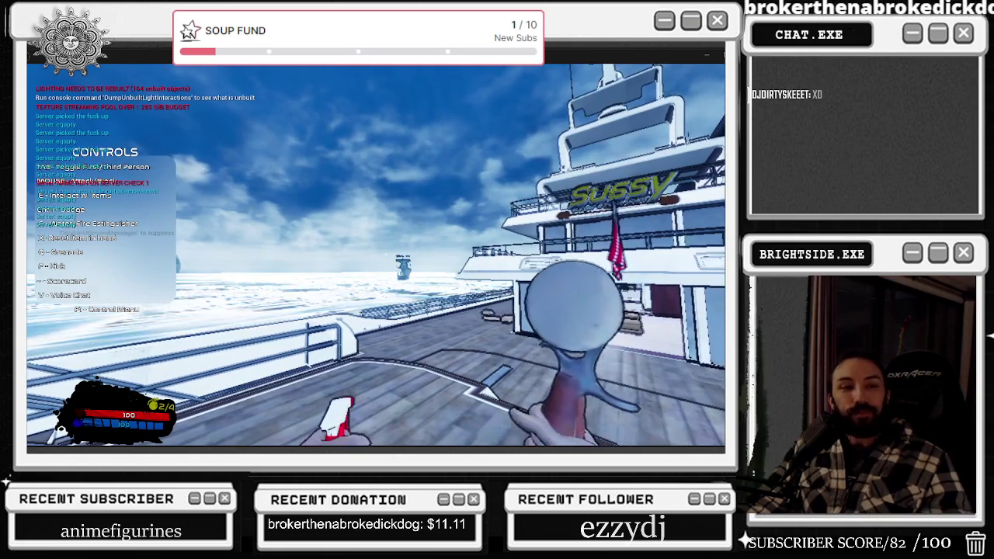
pyautogui.press('w')
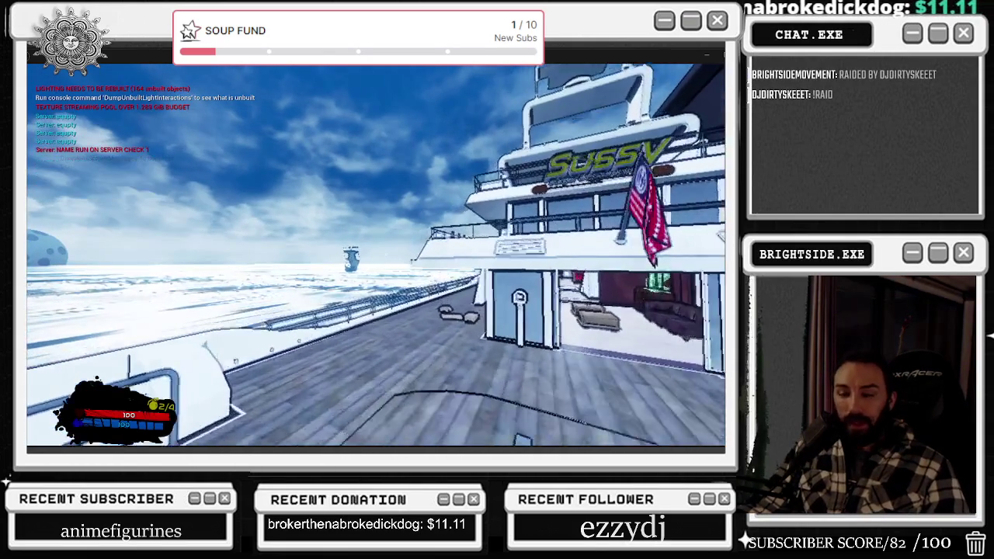
pyautogui.press('w')
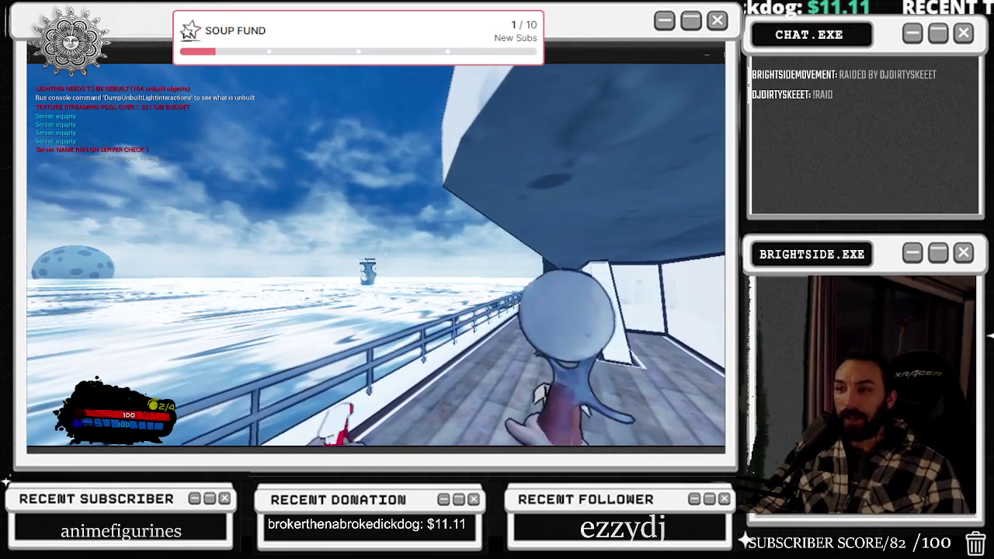
pyautogui.press('w')
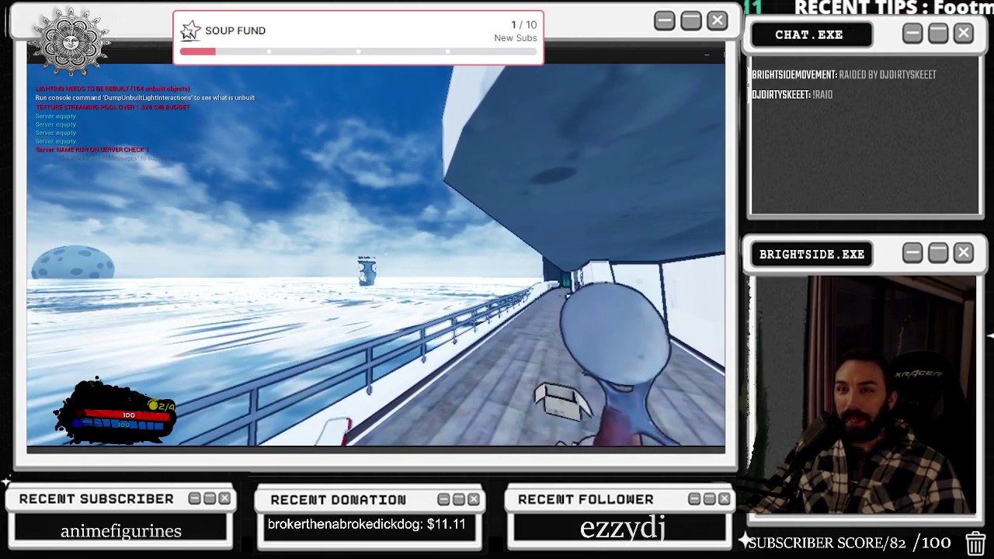
pyautogui.press('w')
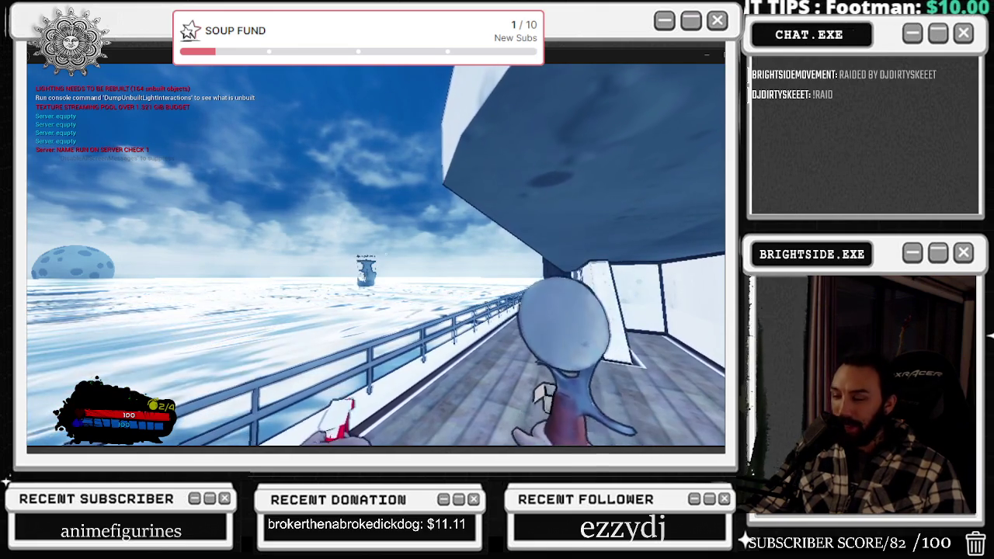
pyautogui.press('w')
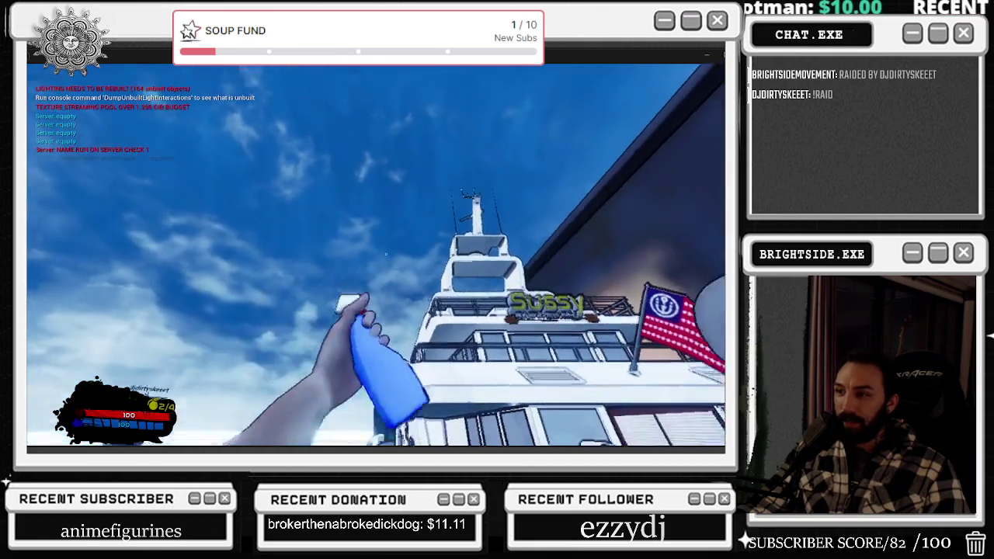
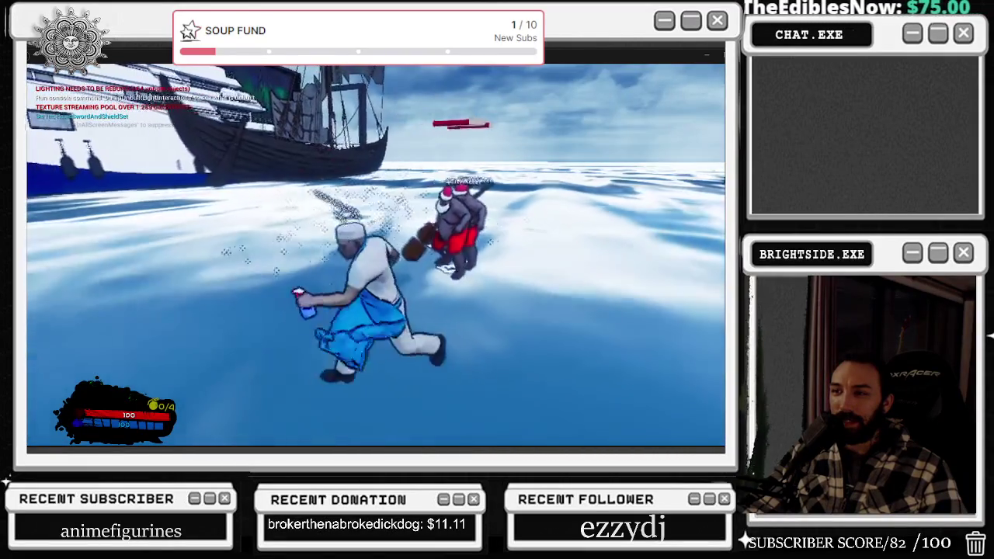
# End the Play-In-Editor test with Esc and return to the level editor and Sequencer.
pyautogui.press('Escape')
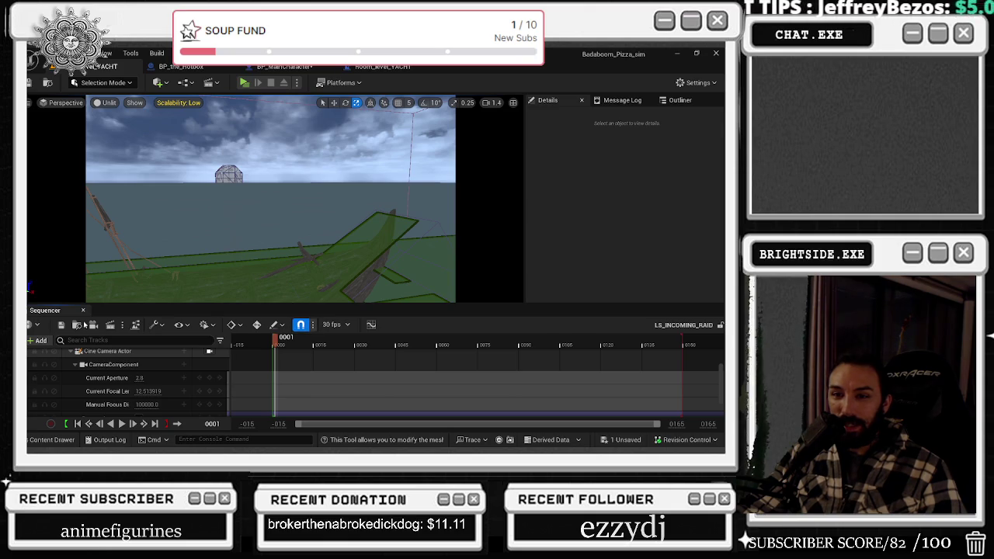
pyautogui.click(162, 324)
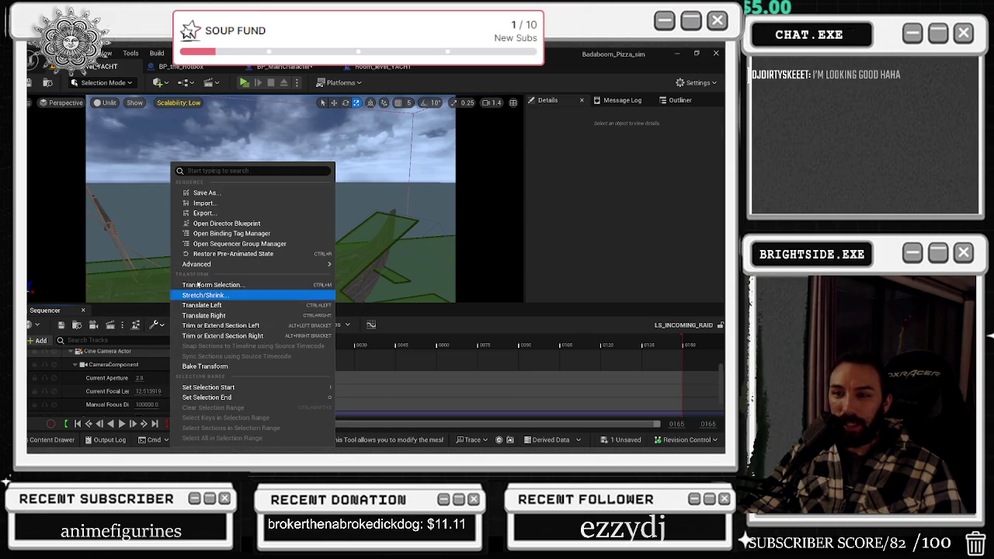
pyautogui.moveTo(228, 267)
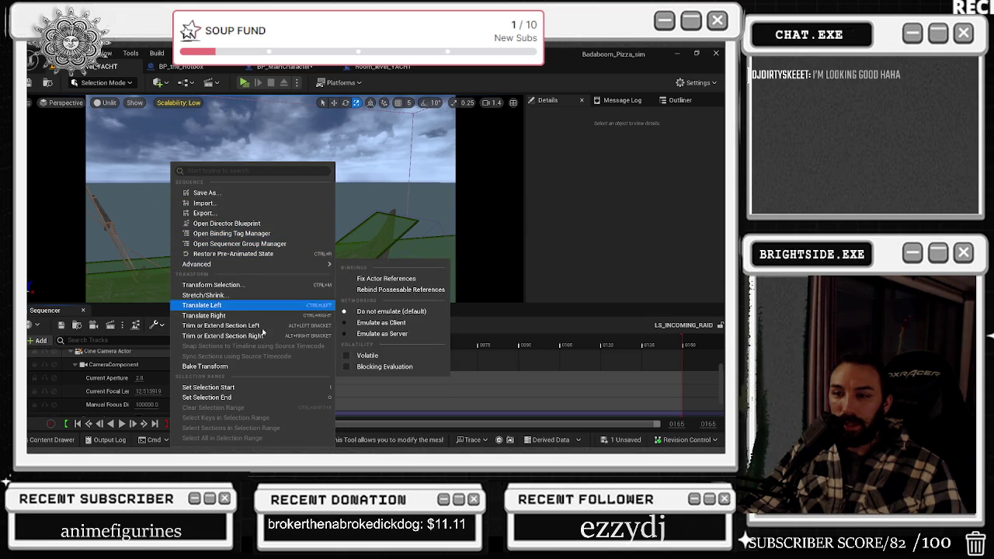
pyautogui.click(251, 224)
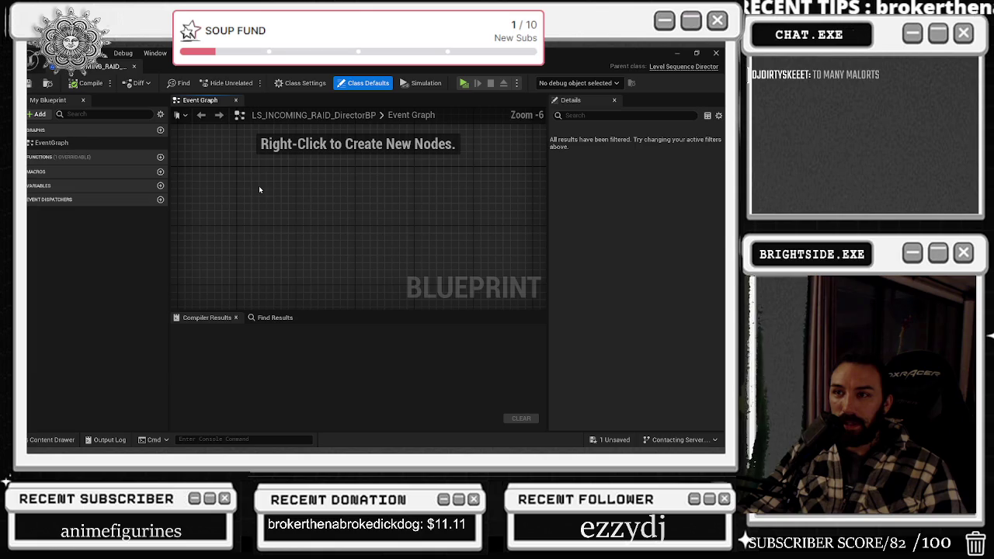
pyautogui.click(133, 67)
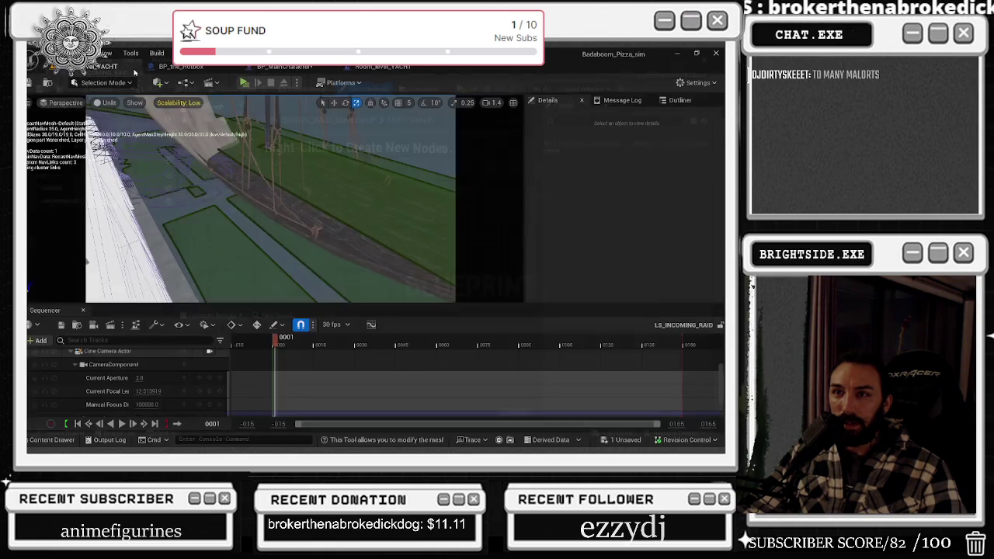
pyautogui.click(45, 439)
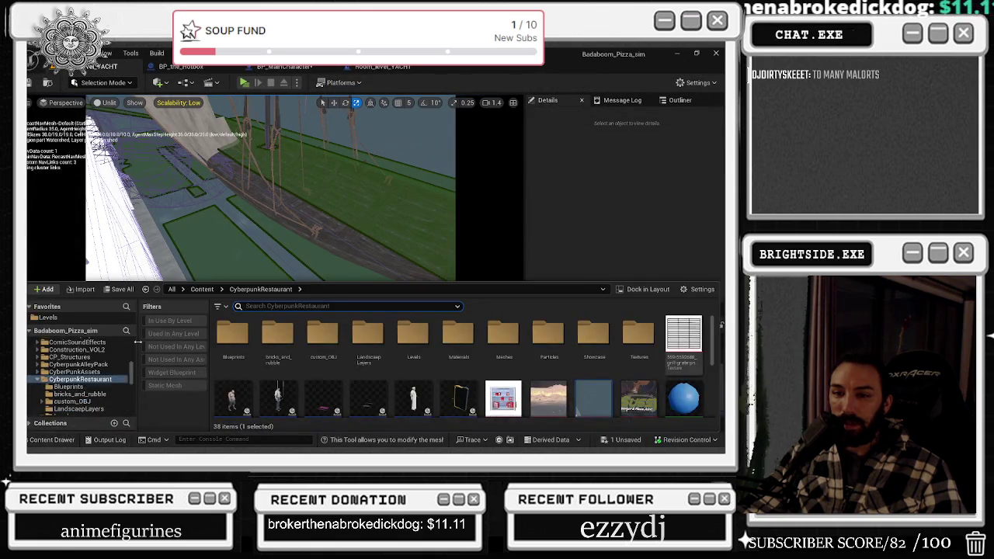
pyautogui.click(38, 379)
pyautogui.click(38, 387)
pyautogui.scroll(-1, 75, 375)
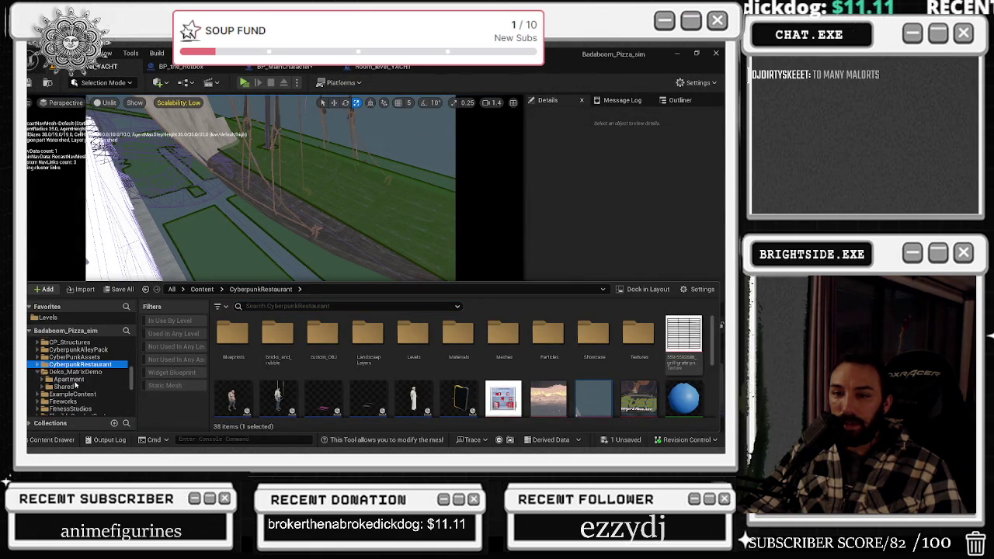
pyautogui.click(66, 401)
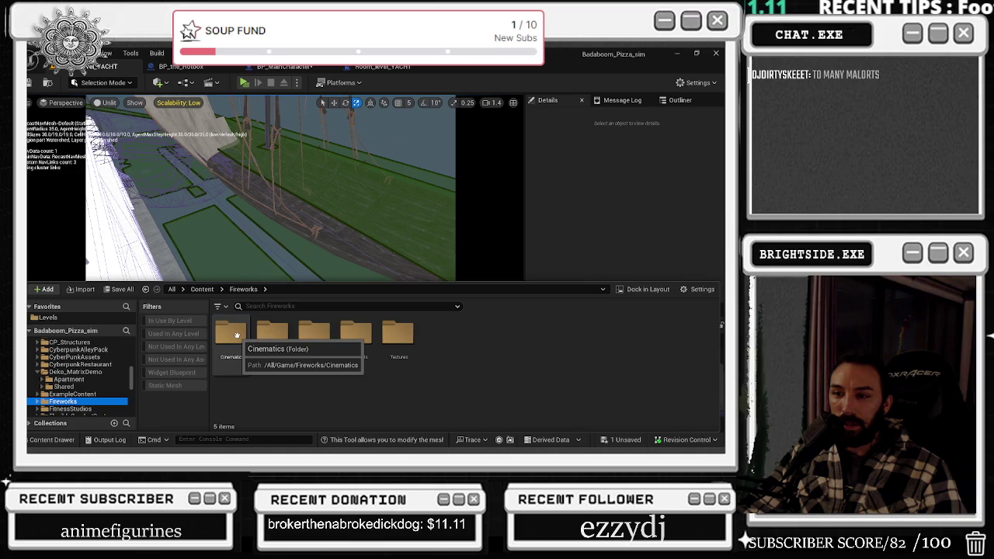
pyautogui.doubleClick(236, 335)
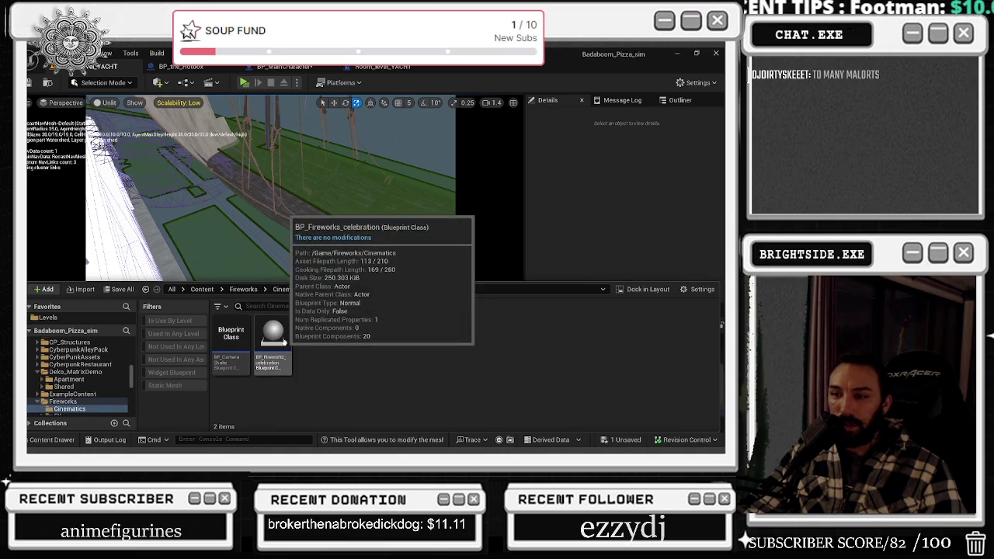
pyautogui.hotkey('ctrl', 'space')
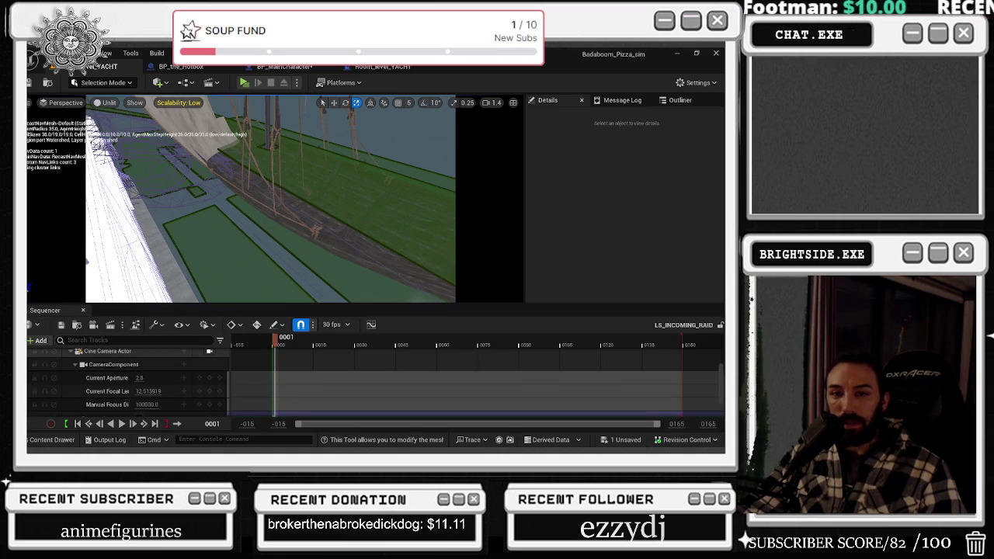
pyautogui.moveTo(274, 340); pyautogui.dragTo(272, 340)
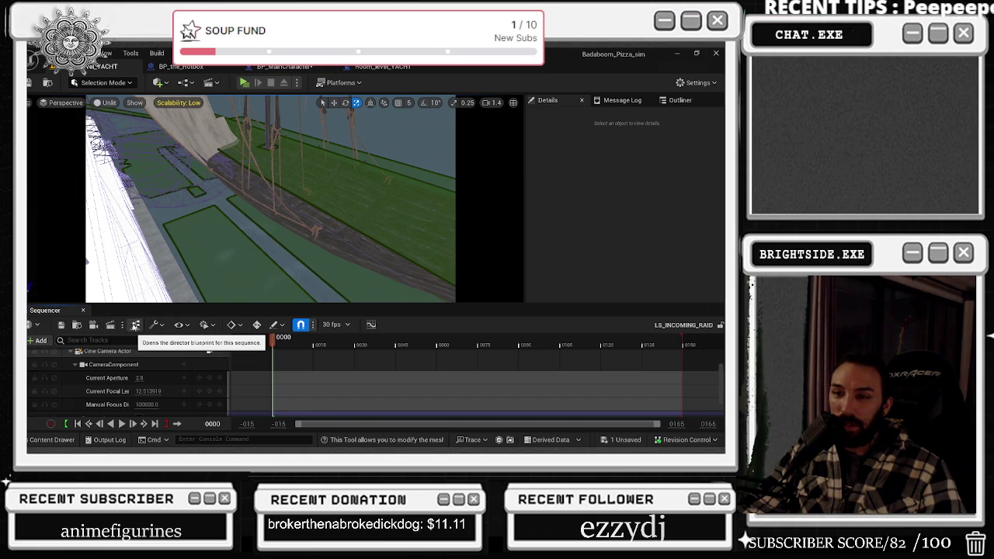
# Look through the Sequencer toolbar menus, then open LS_INCOMING_RAID's Director Blueprint from the Actions menu.
pyautogui.click(135, 325)
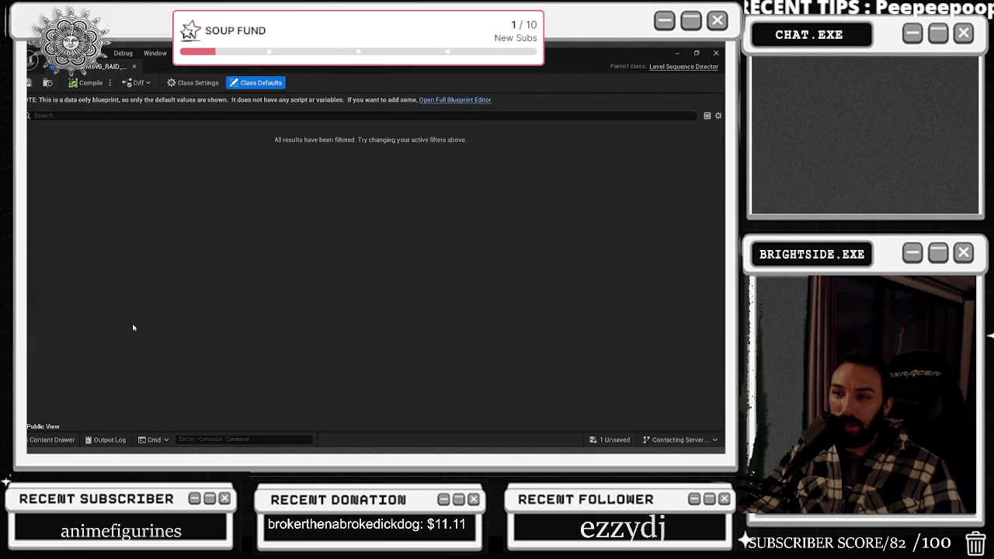
pyautogui.click(133, 66)
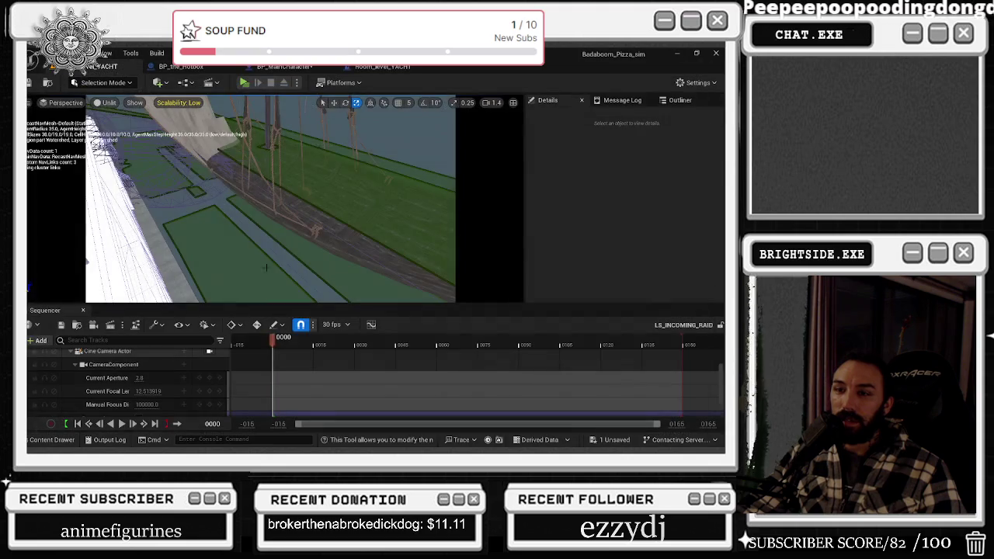
pyautogui.click(134, 325)
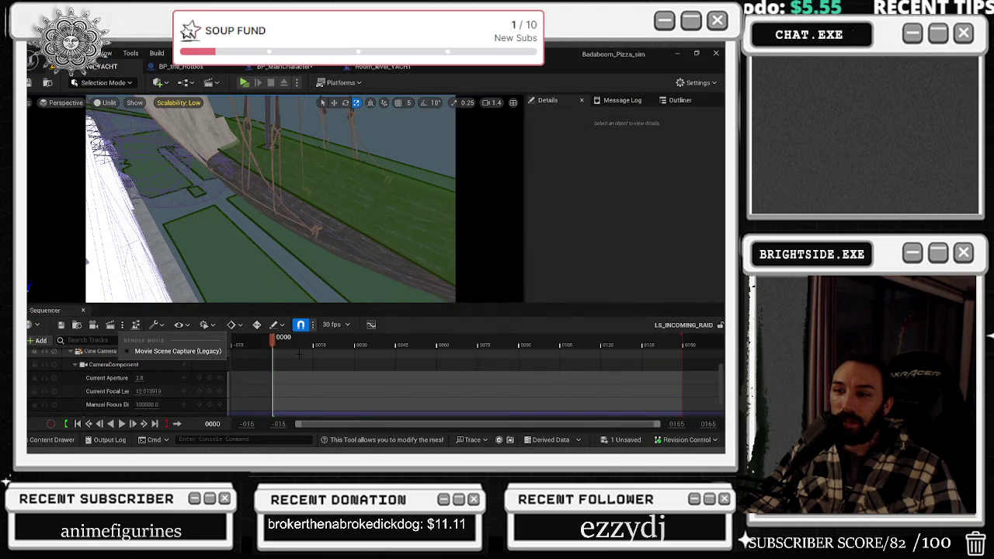
pyautogui.click(235, 357)
pyautogui.scroll(3, 83, 372)
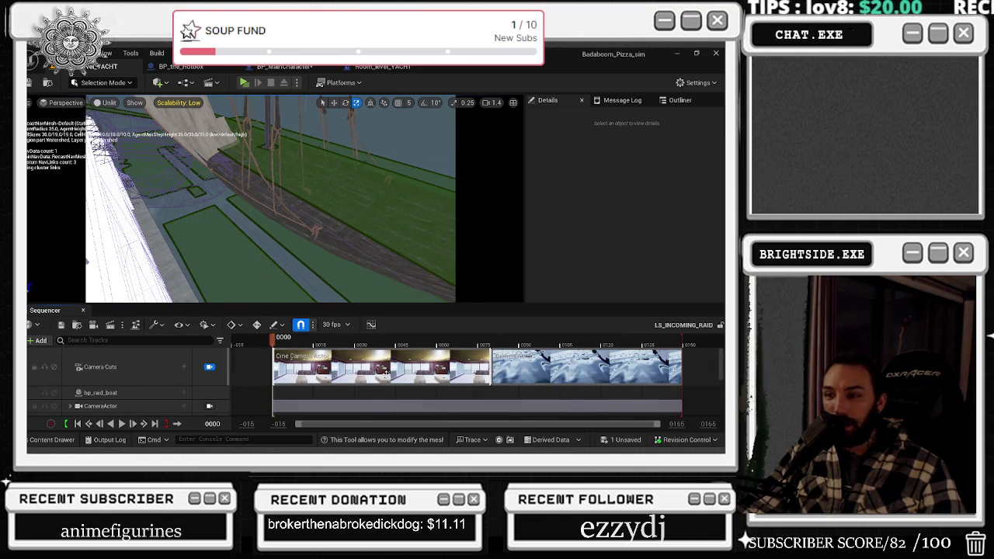
pyautogui.click(212, 325)
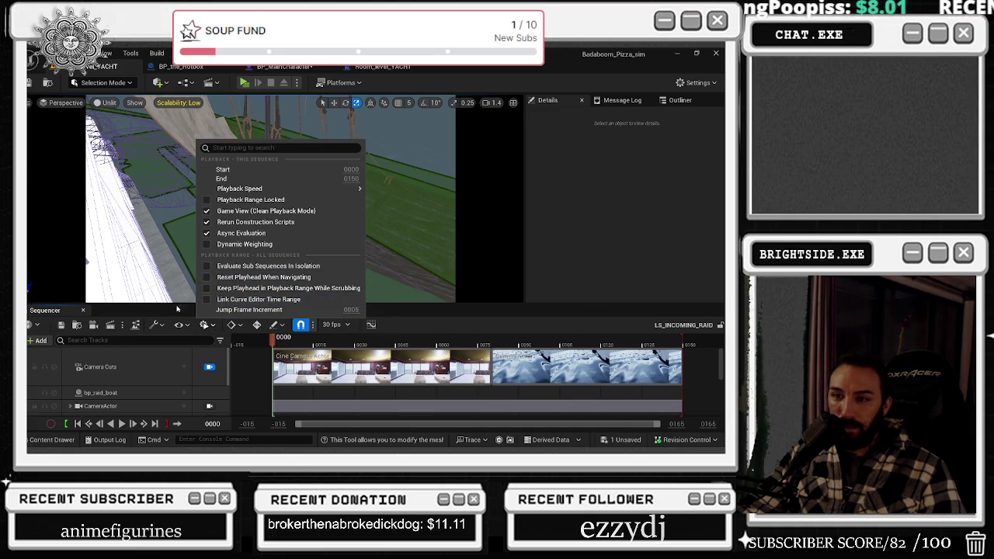
pyautogui.click(154, 324)
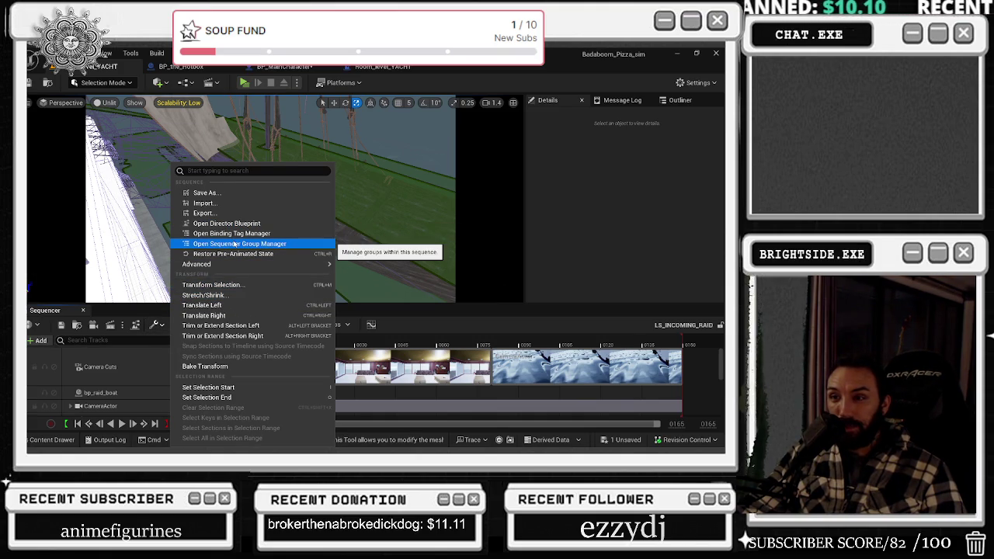
pyautogui.moveTo(238, 268)
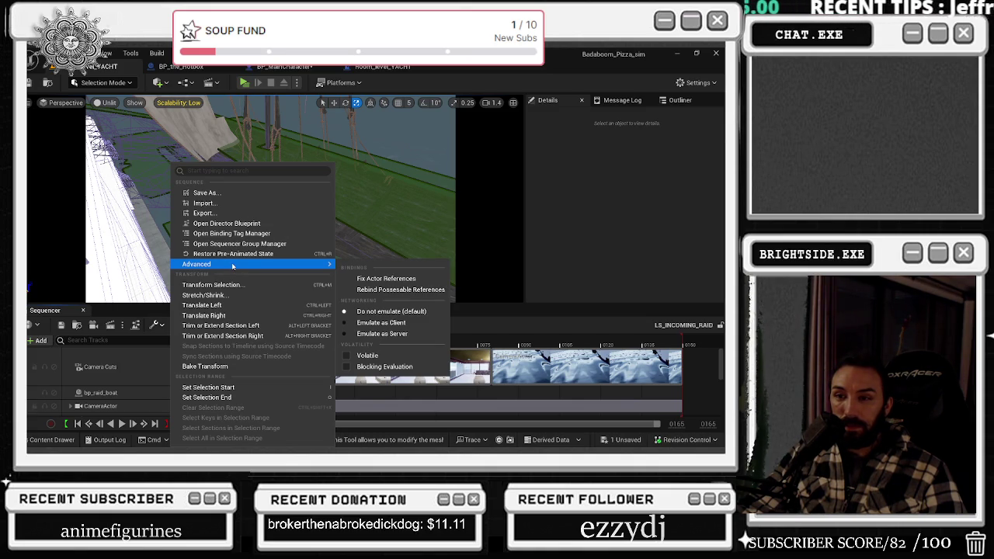
pyautogui.click(225, 223)
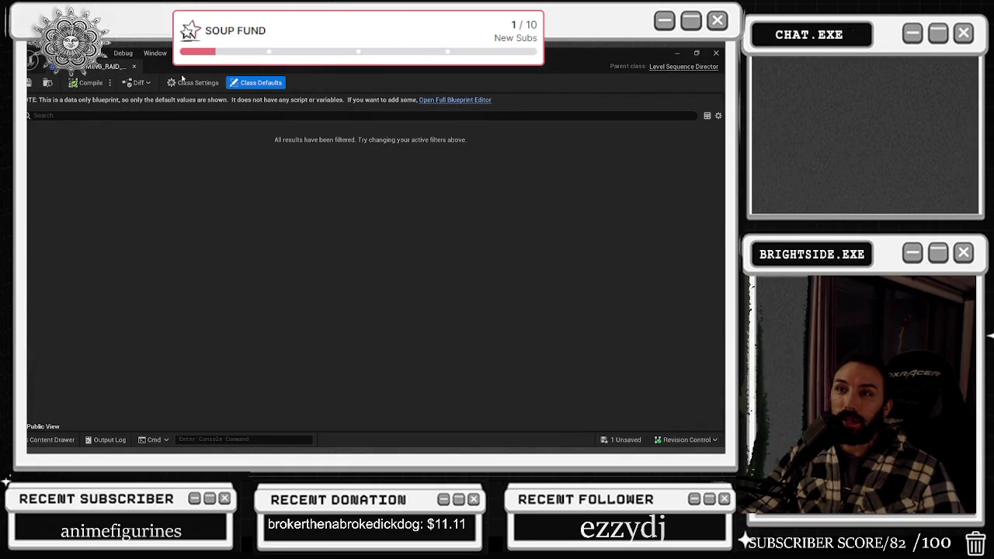
# Check the director's class settings and open it in the full blueprint editor.
pyautogui.click(197, 83)
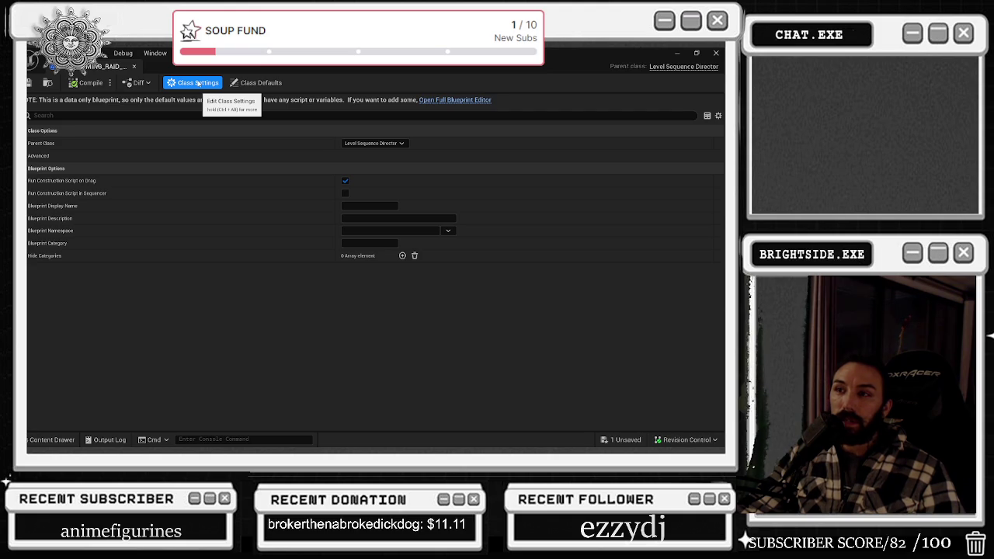
pyautogui.click(30, 156)
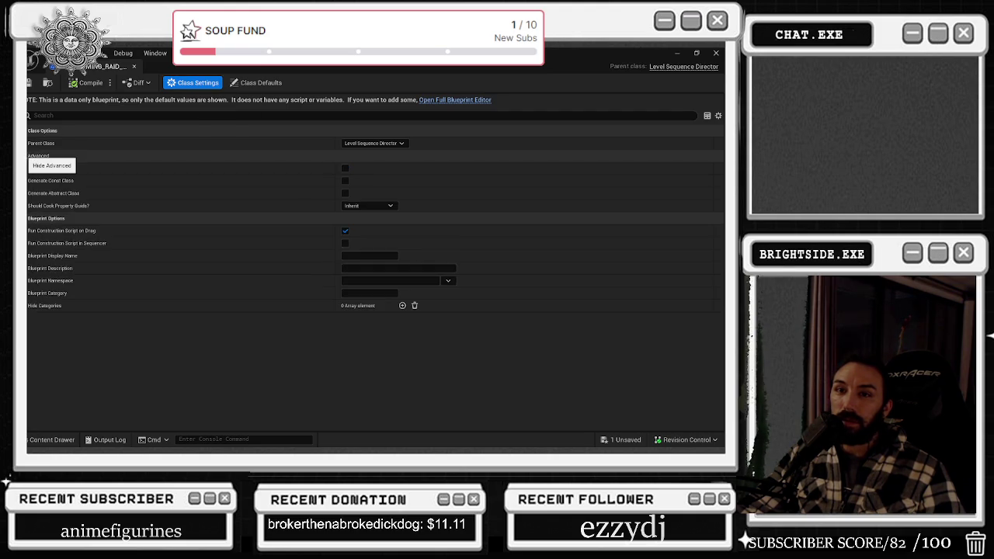
pyautogui.click(29, 156)
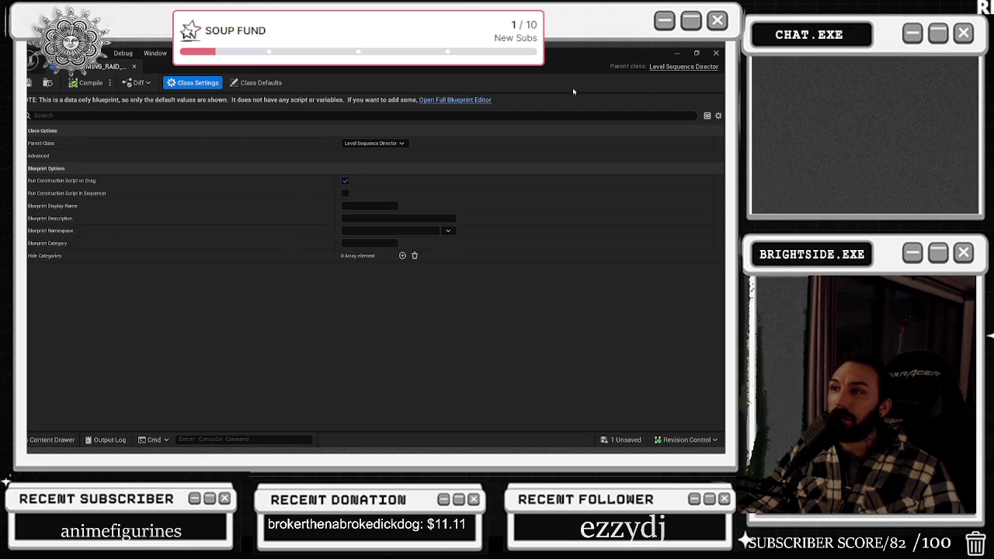
pyautogui.click(477, 101)
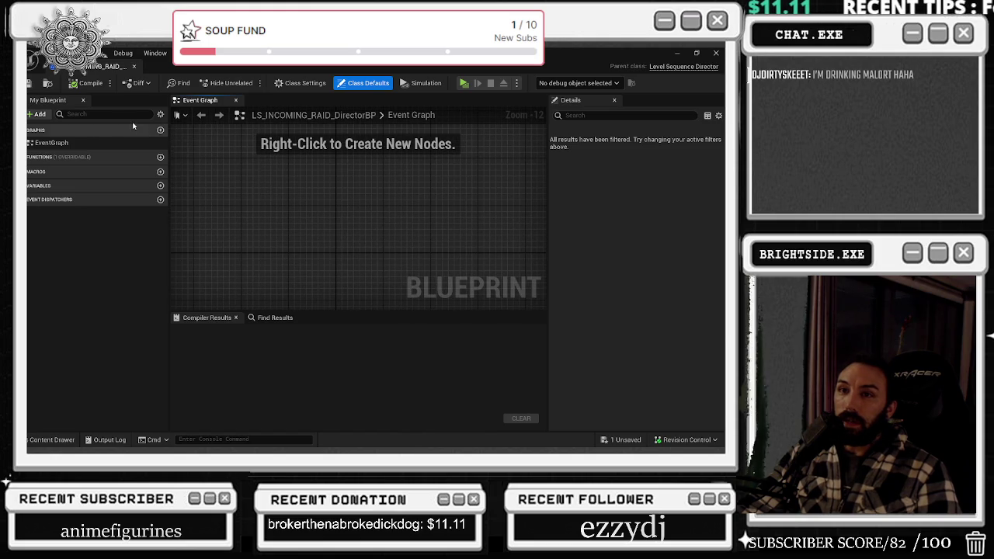
# Search the Event Graph node list for 'begin' and 'init' without adding nodes, then return to the level.
pyautogui.moveTo(296, 184); pyautogui.dragTo(292, 229)
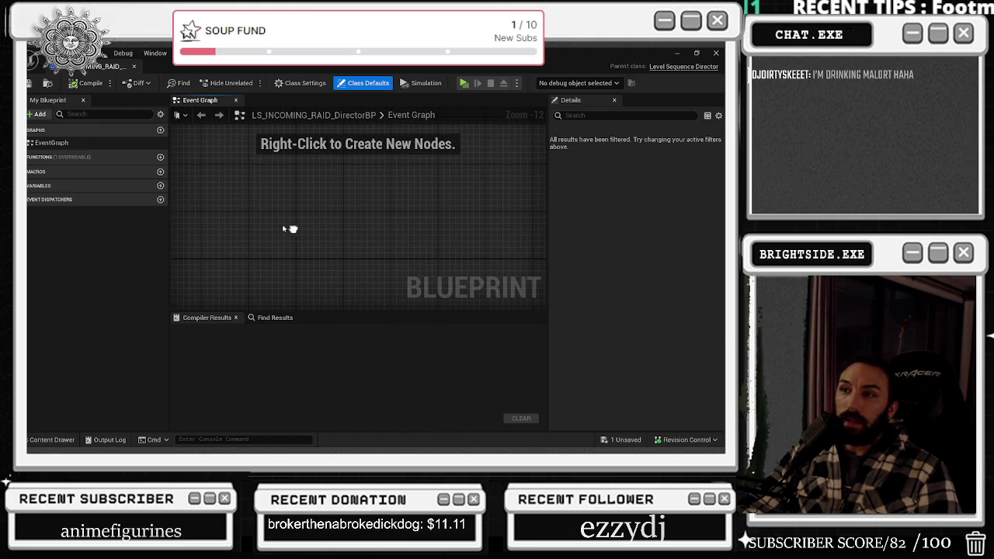
pyautogui.rightClick(251, 170)
pyautogui.write('begin')
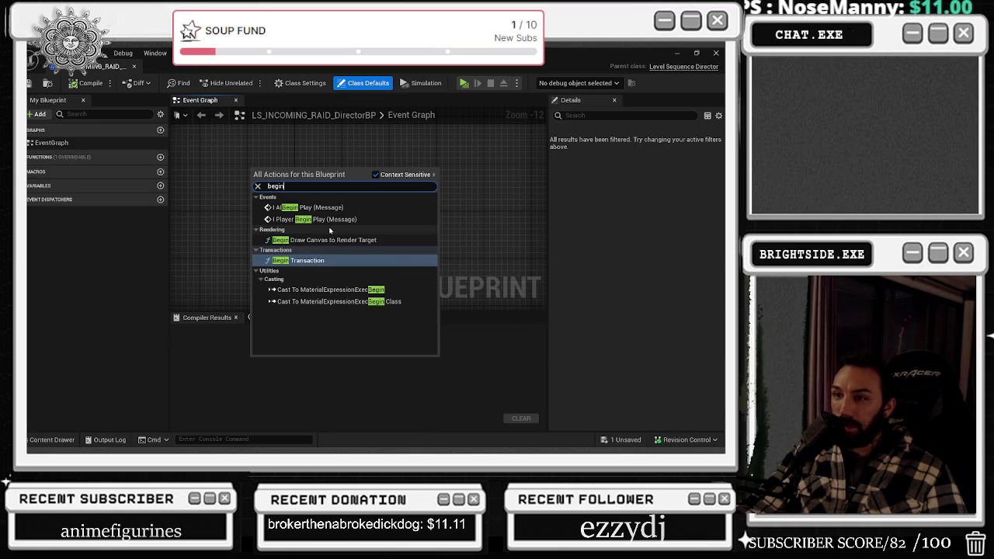
pyautogui.click(470, 199)
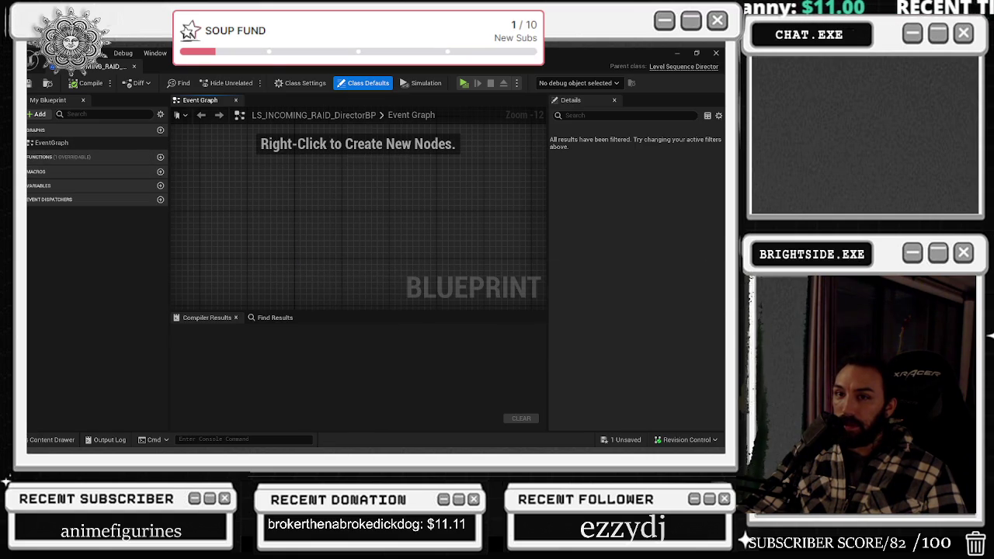
pyautogui.rightClick(346, 238)
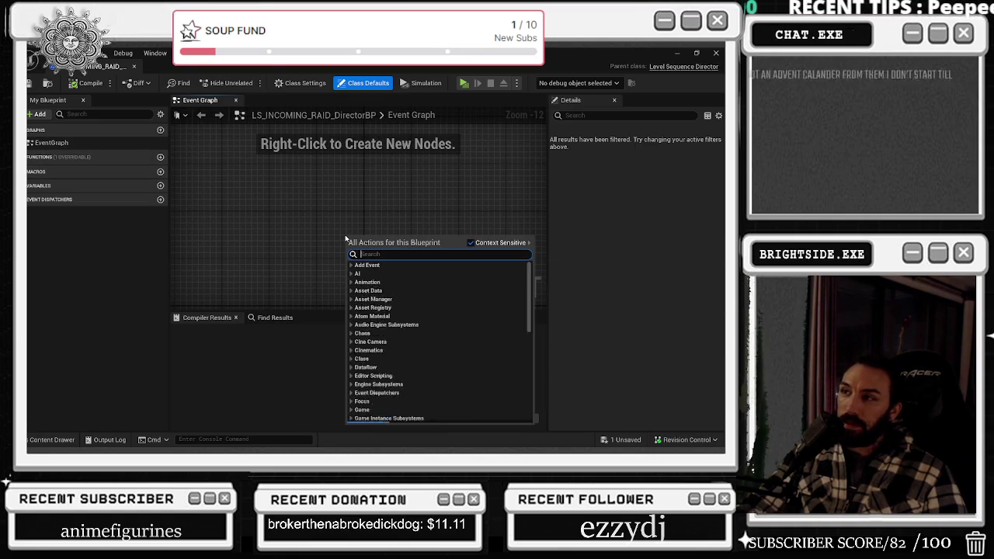
pyautogui.write('init')
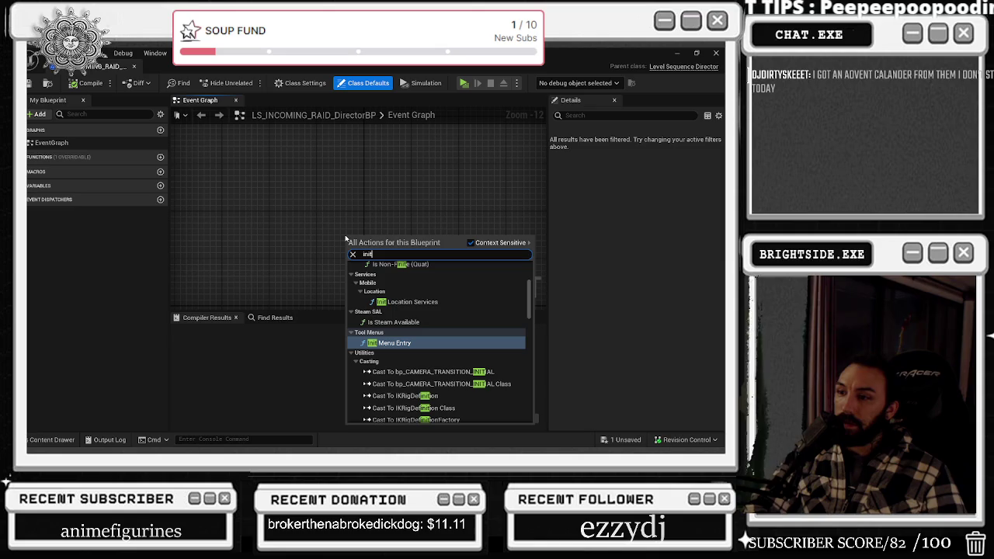
pyautogui.scroll(5, 490, 369)
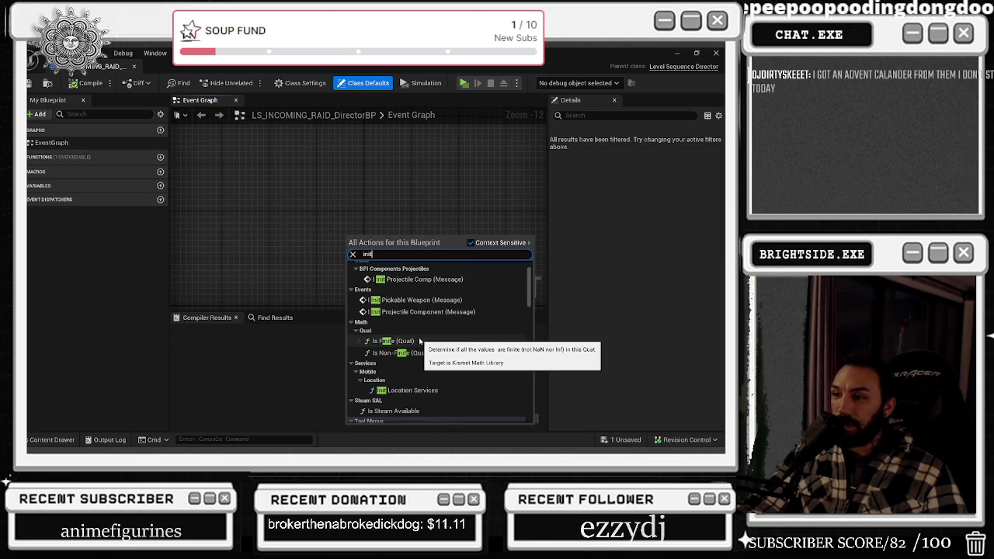
pyautogui.click(433, 206)
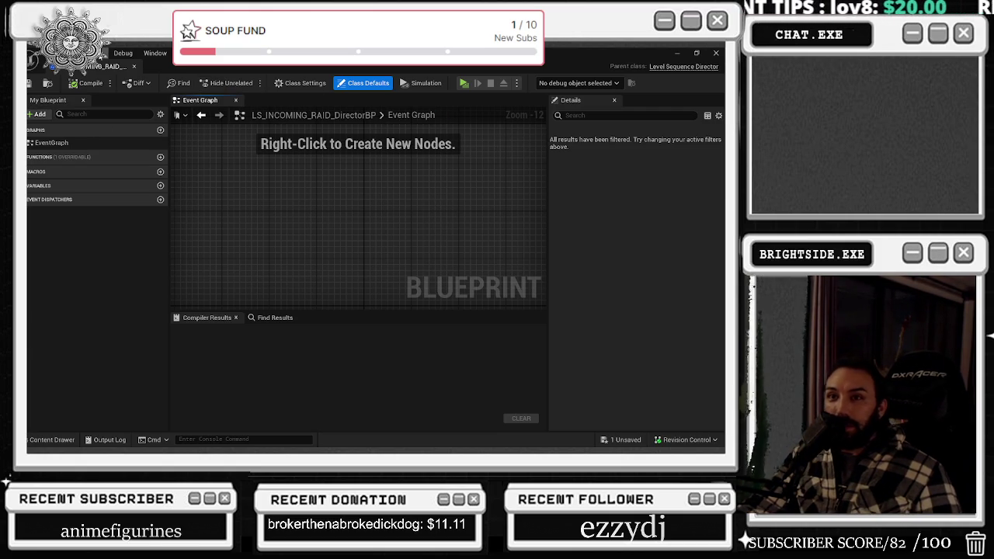
pyautogui.click(134, 66)
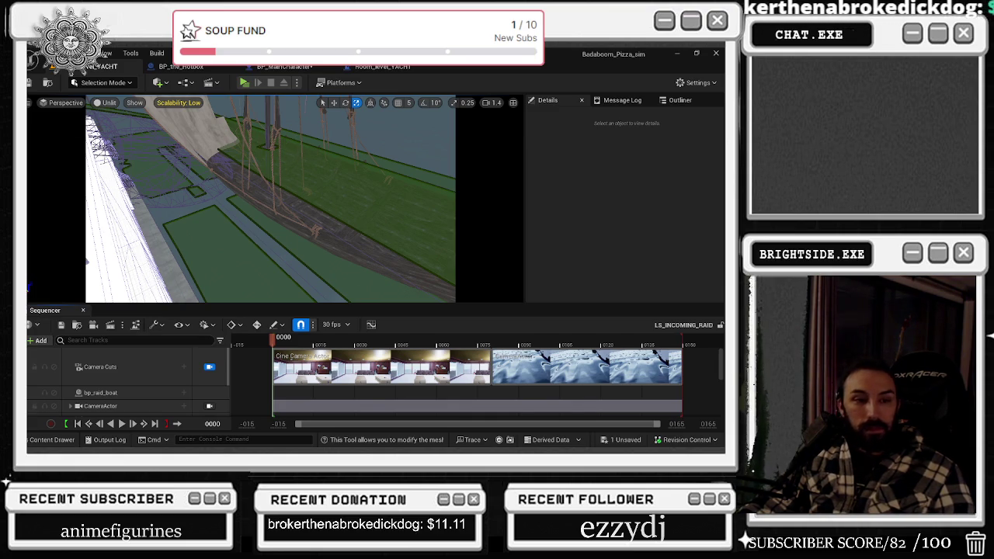
# Open the + Add track menu in the LS_INCOMING_RAID sequence.
pyautogui.click(38, 340)
pyautogui.write('camera')
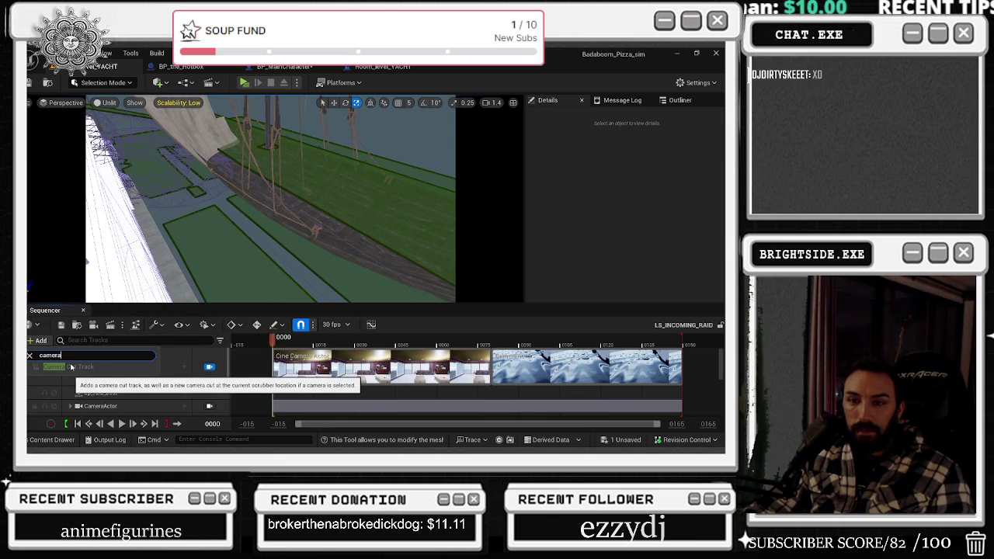
# Select the CameraActor track and add a Camera Cut Track by searching 'ut'.
pyautogui.scroll(-2, 125, 377)
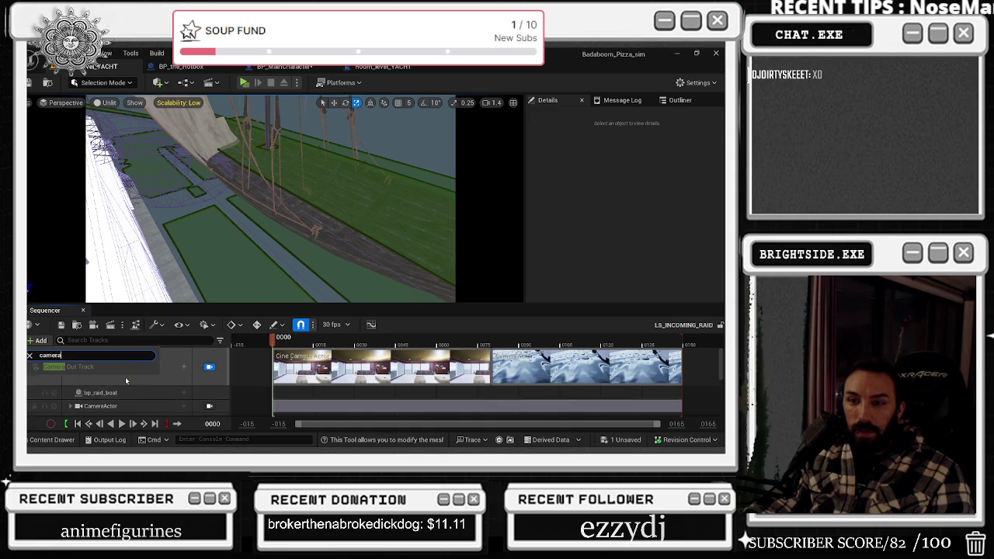
pyautogui.click(142, 379)
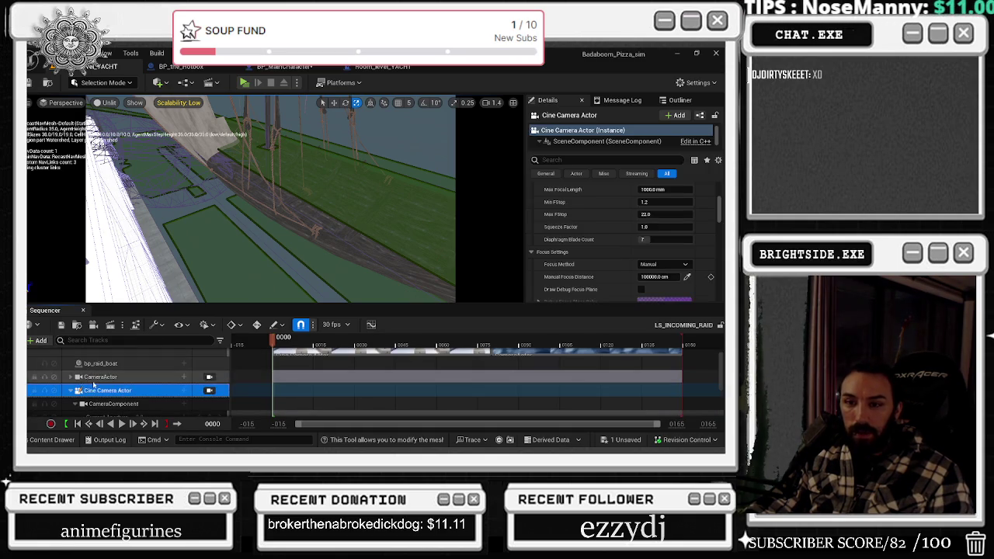
pyautogui.scroll(2, 103, 392)
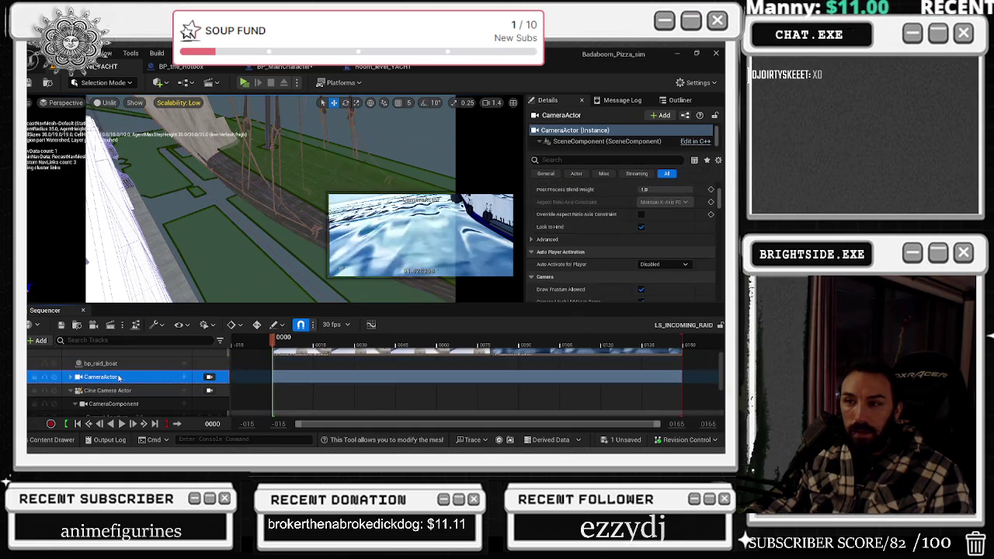
pyautogui.rightClick(295, 364)
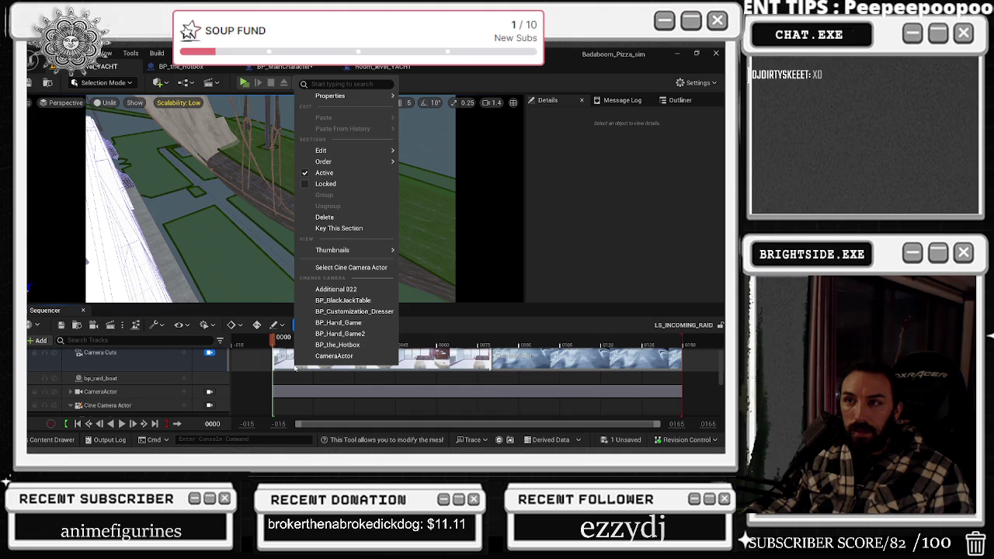
pyautogui.click(34, 340)
pyautogui.click(35, 340)
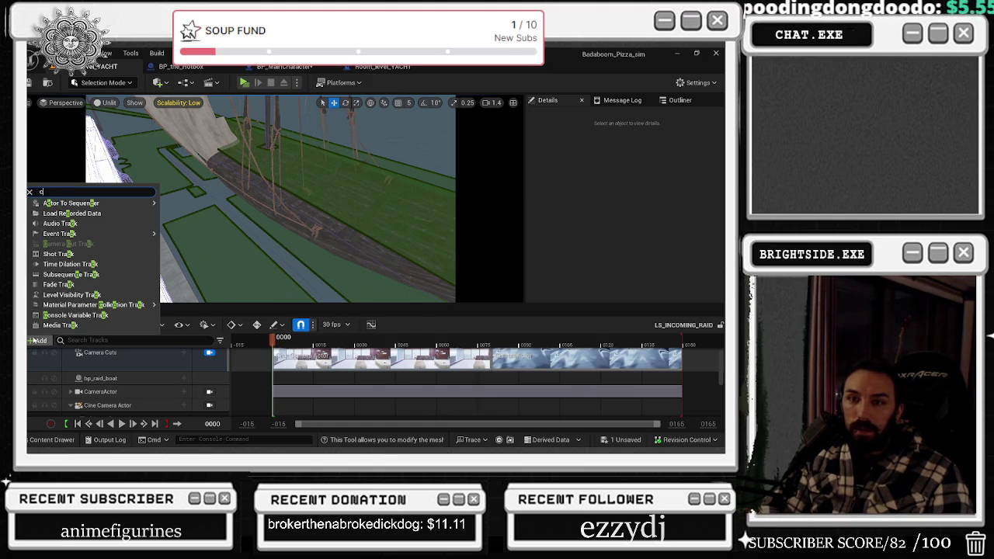
pyautogui.write('ut')
pyautogui.press('Return')
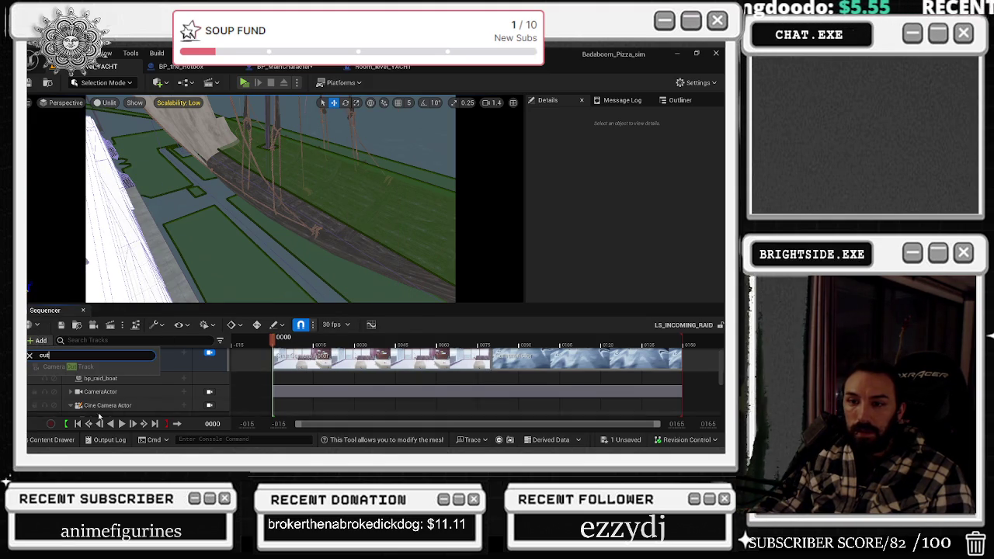
pyautogui.click(100, 391)
# Compare the Cine Camera Actor and CameraActor tracks, then add a Camera Cuts track via 'cut'.
pyautogui.click(36, 341)
pyautogui.write('c')
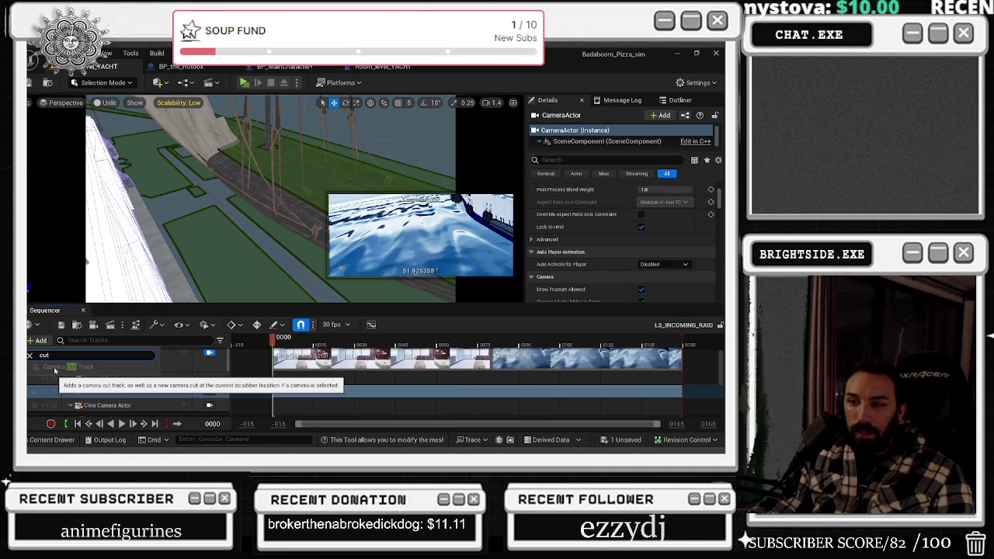
pyautogui.press('Escape')
pyautogui.click(116, 405)
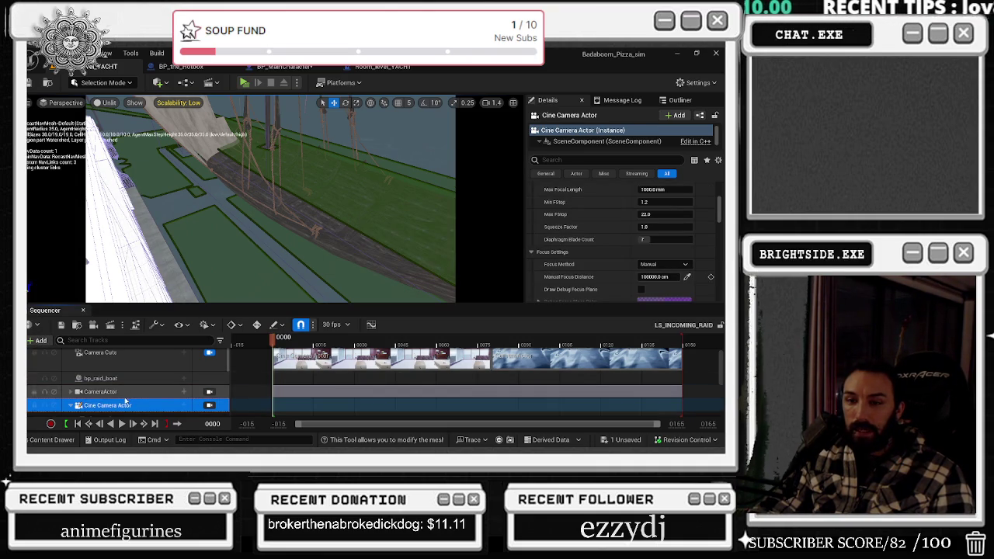
pyautogui.click(117, 391)
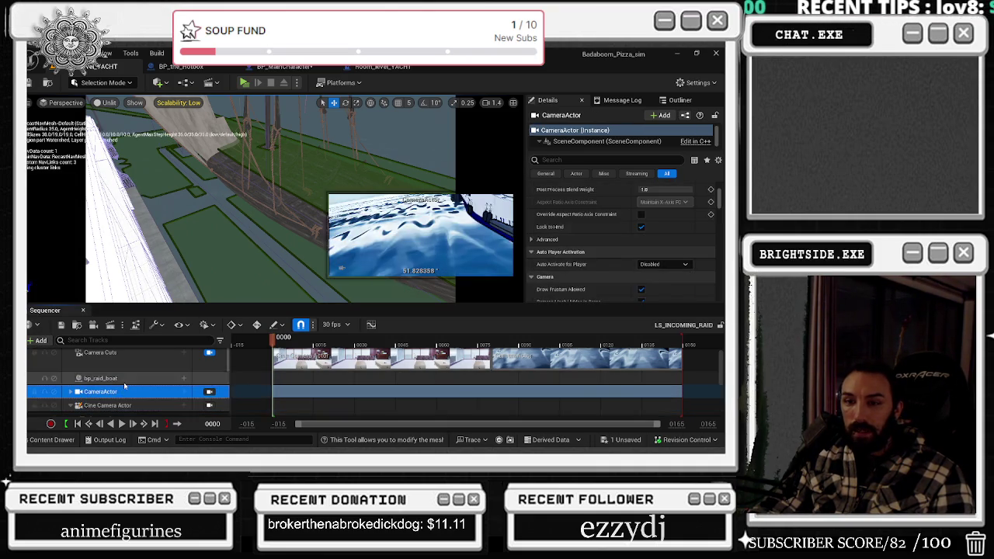
pyautogui.click(37, 326)
pyautogui.click(37, 327)
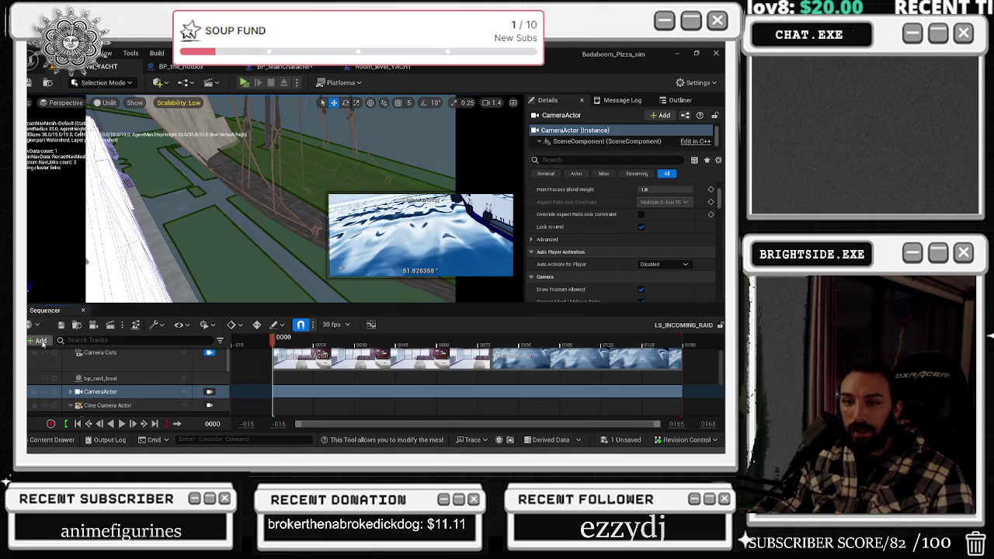
pyautogui.click(41, 341)
pyautogui.write('cut')
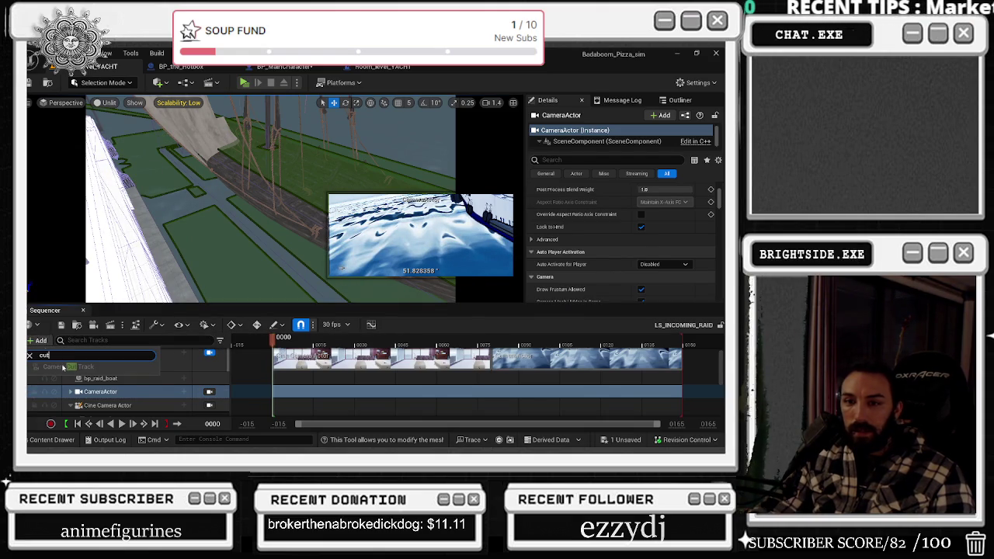
pyautogui.click(64, 367)
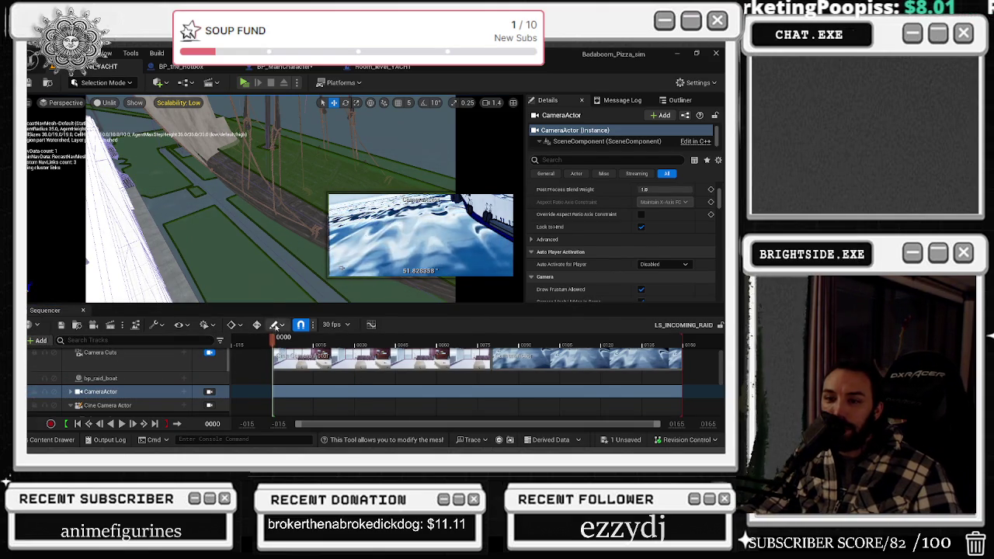
# Unlock the viewport from the sequence cameras and select the Additional 022 camera inside the yacht.
pyautogui.click(209, 353)
pyautogui.moveTo(291, 223); pyautogui.dragTo(292, 222)
pyautogui.moveTo(242, 192); pyautogui.dragTo(242, 192)
pyautogui.moveTo(302, 189); pyautogui.dragTo(303, 189)
pyautogui.click(248, 233)
pyautogui.moveTo(248, 233); pyautogui.dragTo(249, 233)
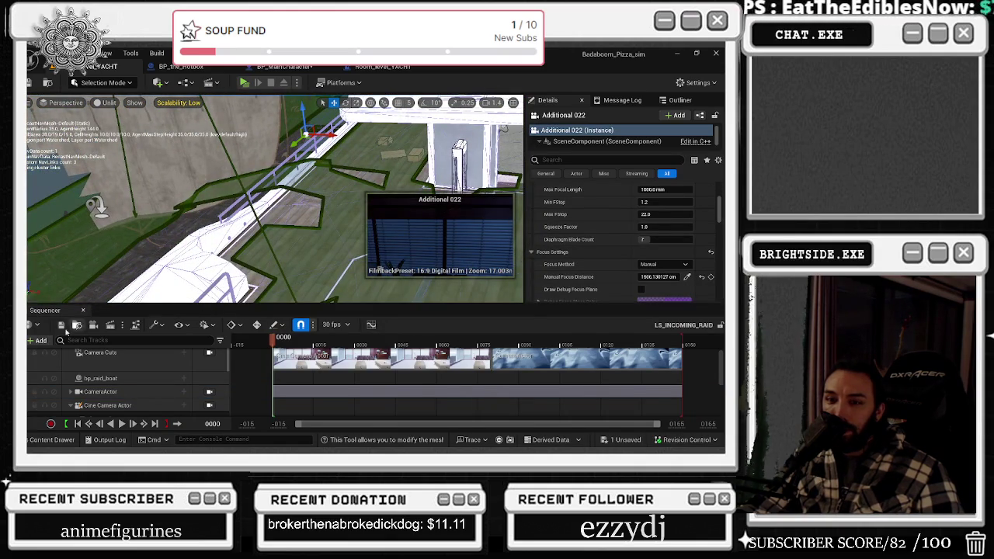
# Try another camera cut track, select the BP_the_Hotbox camera, then switch to the maximized browser.
pyautogui.write('cut')
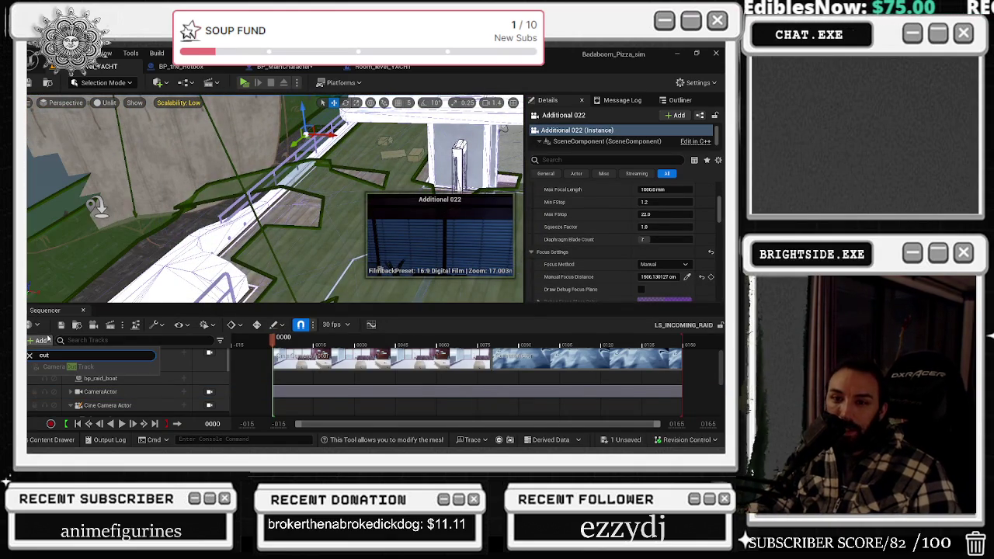
pyautogui.press('Return')
pyautogui.click(48, 339)
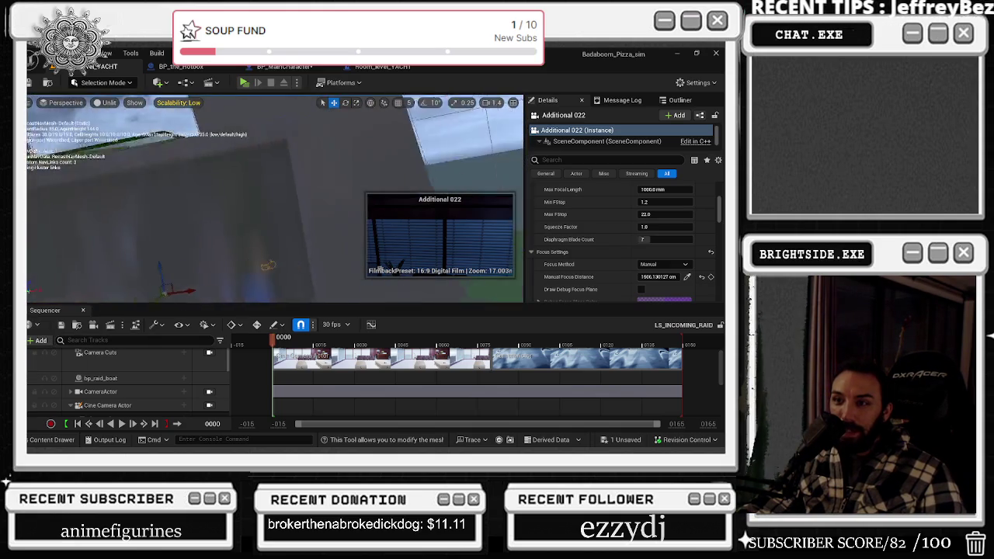
pyautogui.moveTo(248, 233)
pyautogui.mouseDown()
pyautogui.moveTo(258, 218)
pyautogui.moveTo(267, 247)
pyautogui.mouseUp()
pyautogui.click(258, 217)
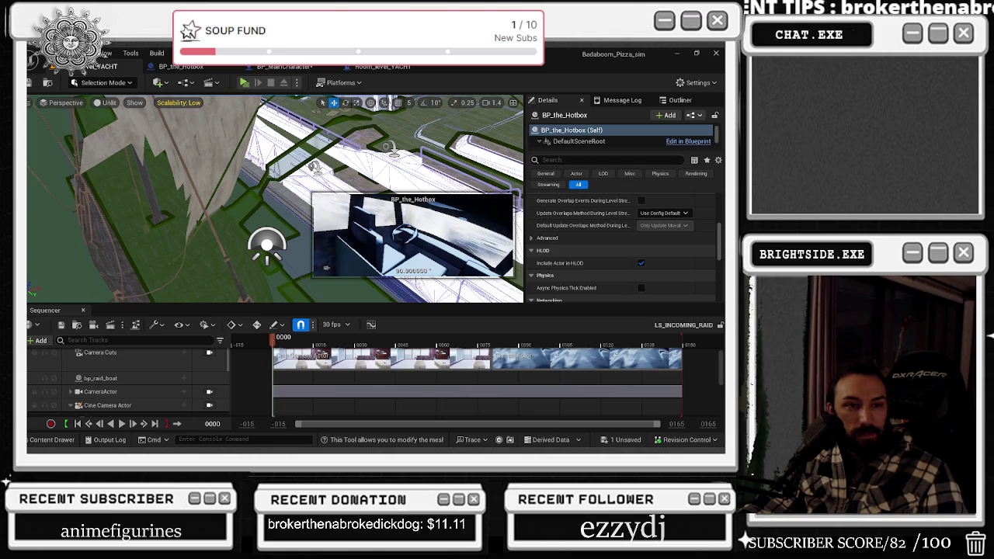
pyautogui.hotkey('alt', 'Tab')
pyautogui.click(544, 127)
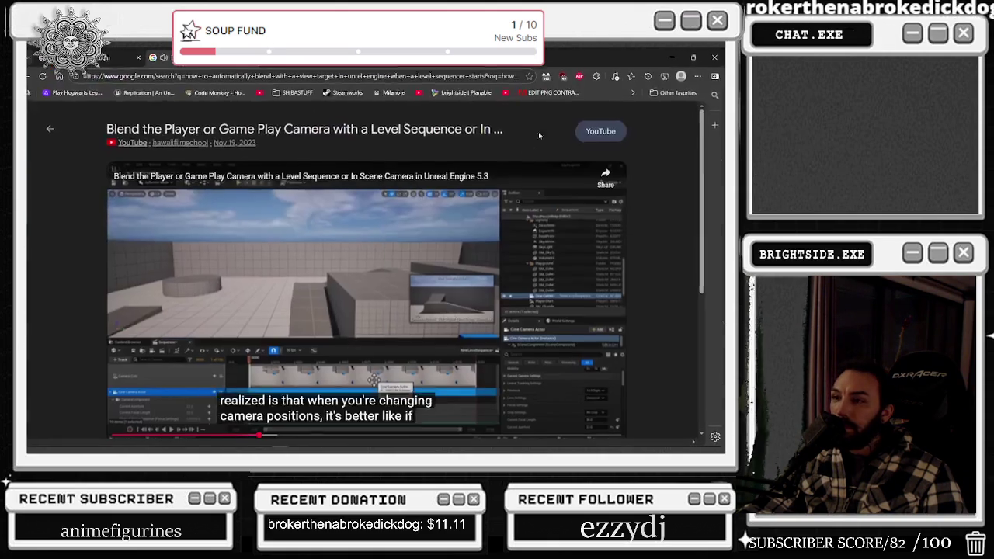
# Seek through the YouTube tutorial to about 1:13, 1:47 and 2:10, then back near the start.
pyautogui.scroll(-1, 343, 275)
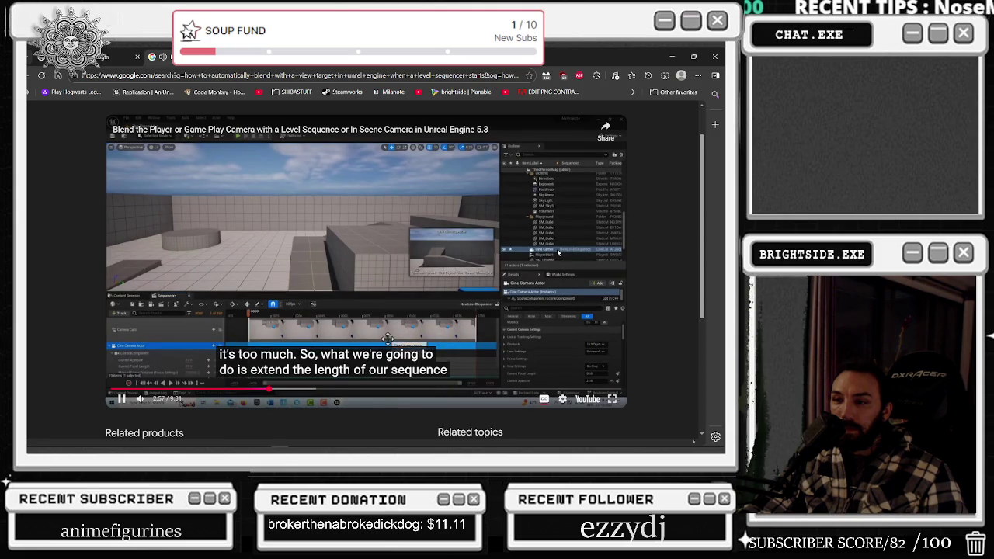
pyautogui.click(177, 391)
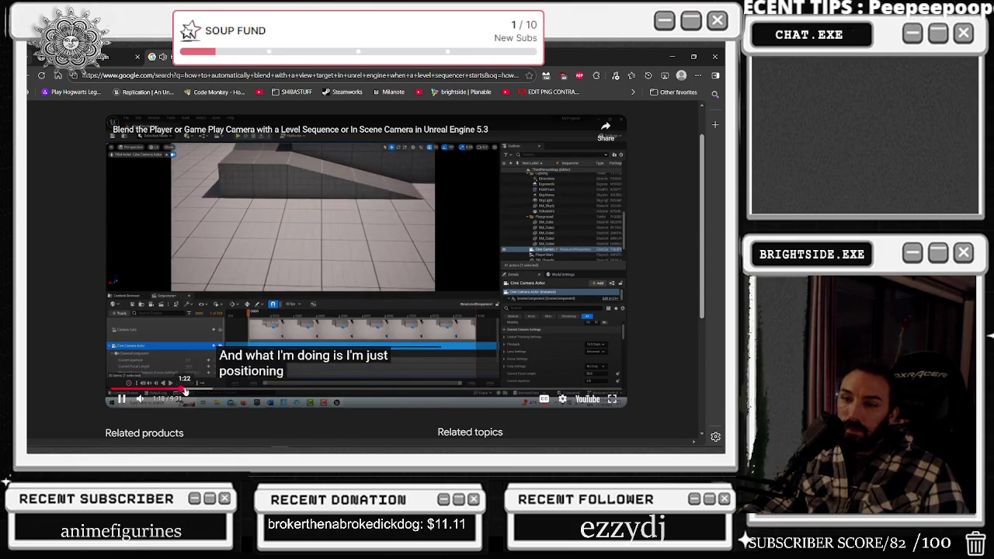
pyautogui.press('Right')
pyautogui.click(208, 391)
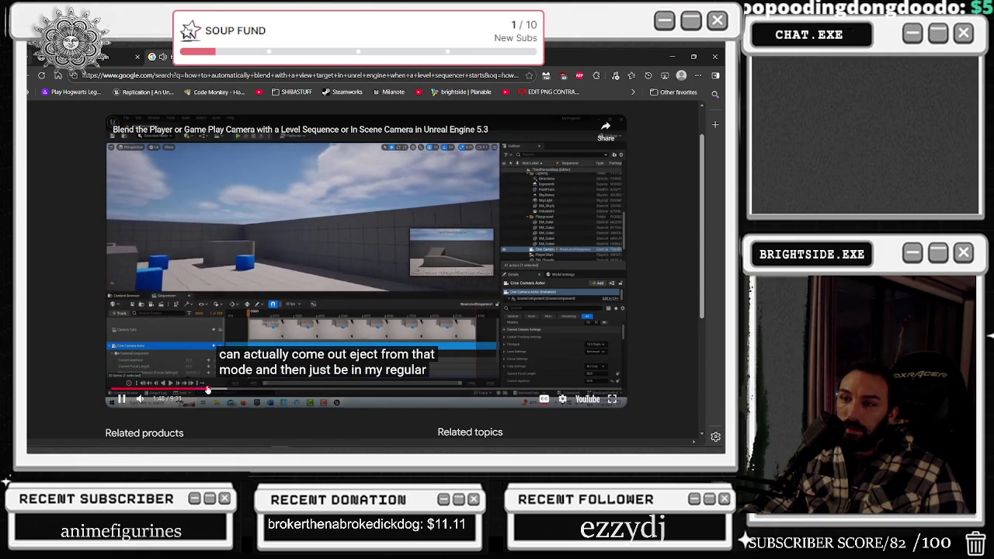
pyautogui.click(228, 391)
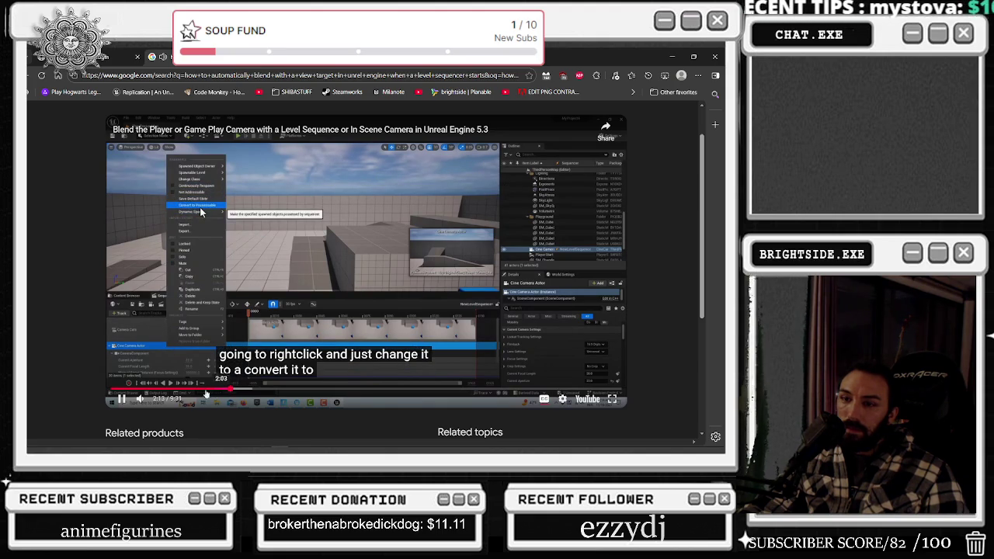
pyautogui.click(119, 389)
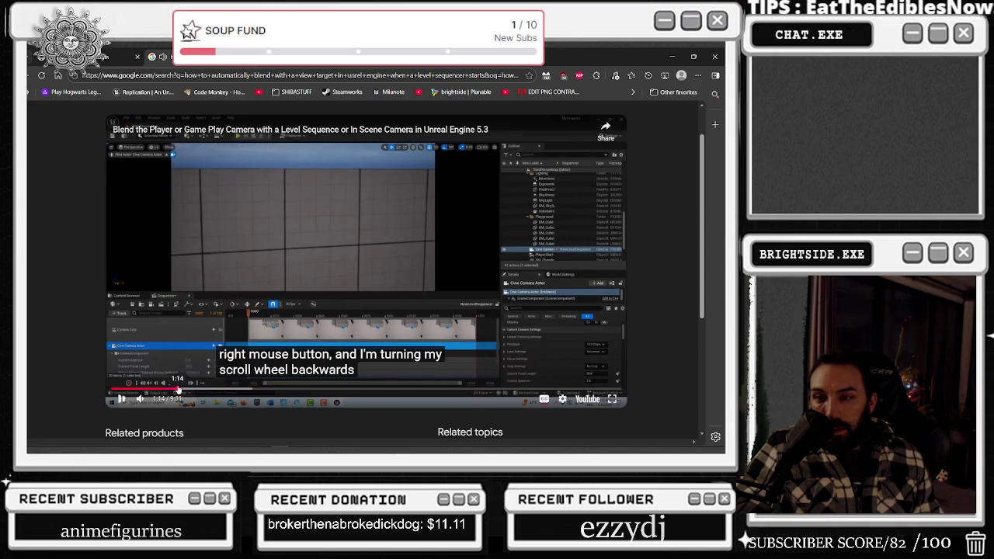
# Jump the tutorial to 1:22, 1:31 and 1:45, pause it, and return to Unreal's CameraActor track.
pyautogui.click(185, 389)
pyautogui.click(198, 386)
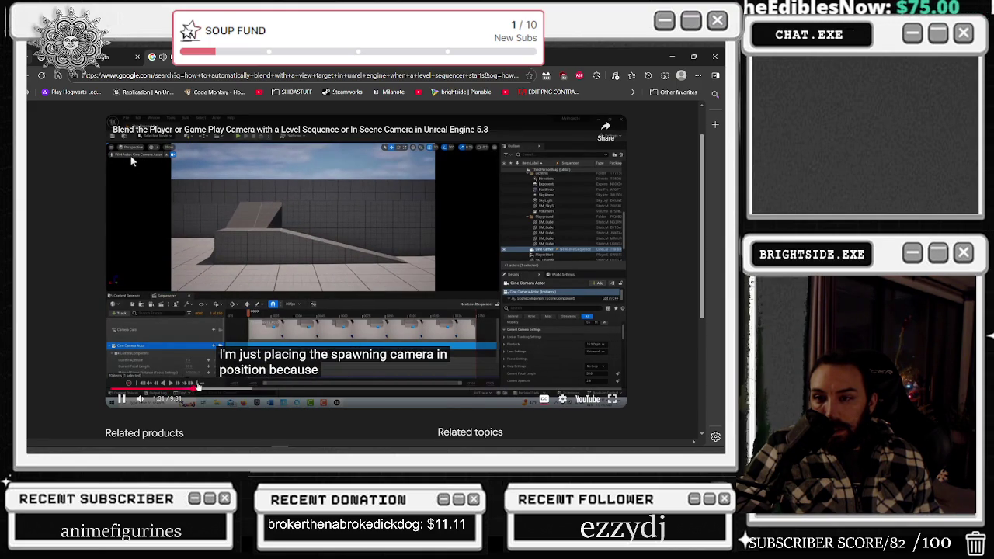
pyautogui.click(215, 386)
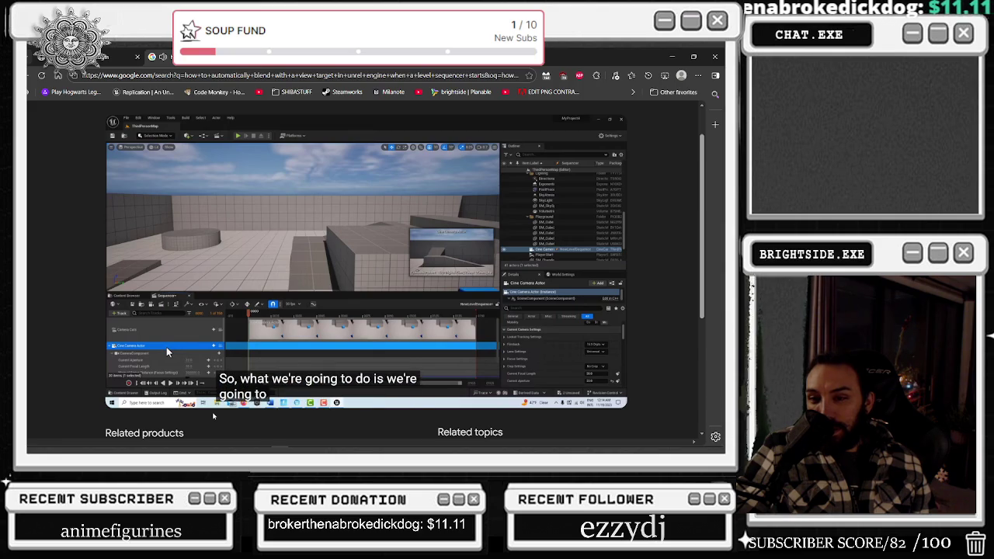
pyautogui.moveTo(288, 317)
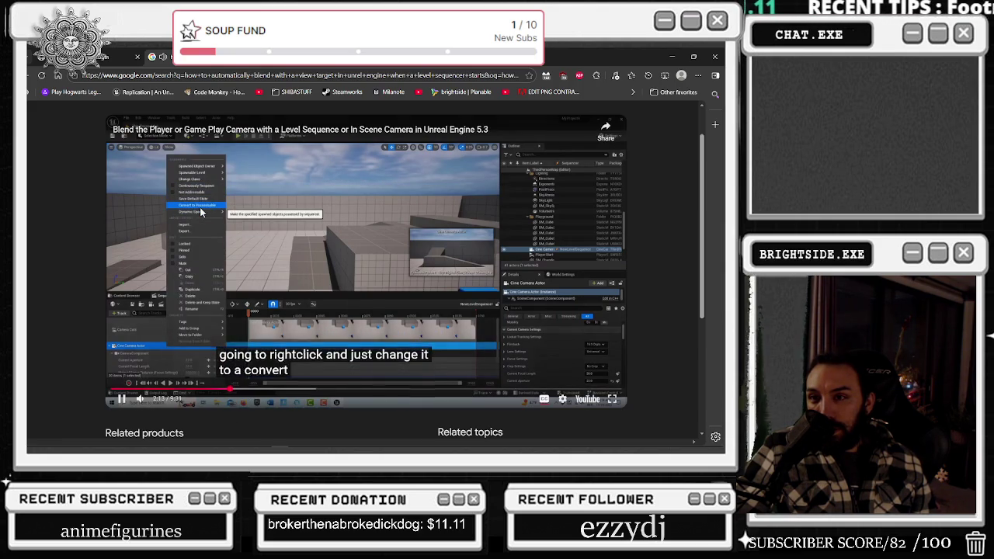
pyautogui.click(200, 208)
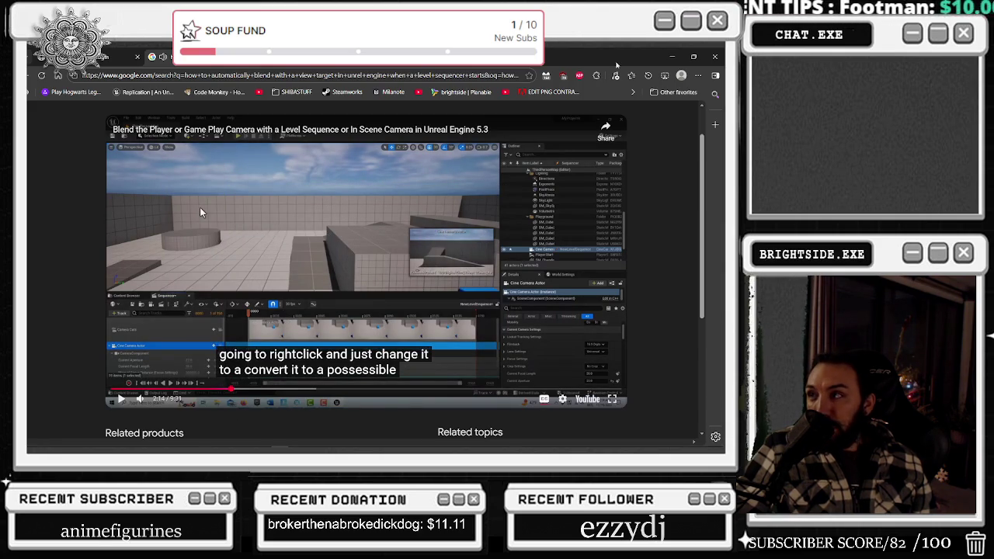
pyautogui.hotkey('alt', 'Tab')
pyautogui.click(116, 395)
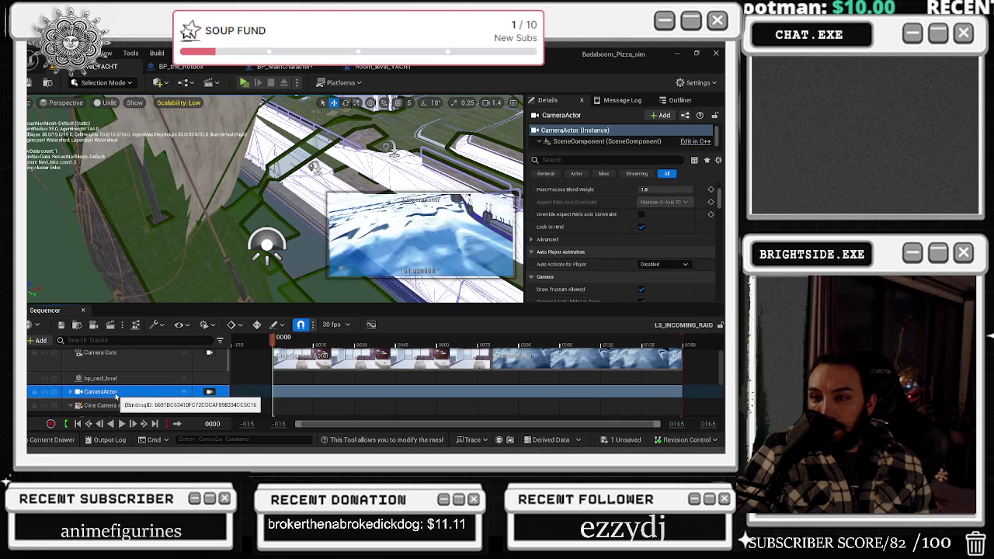
# Convert the Cine Camera Actor track to a possessable.
pyautogui.scroll(-2, 111, 395)
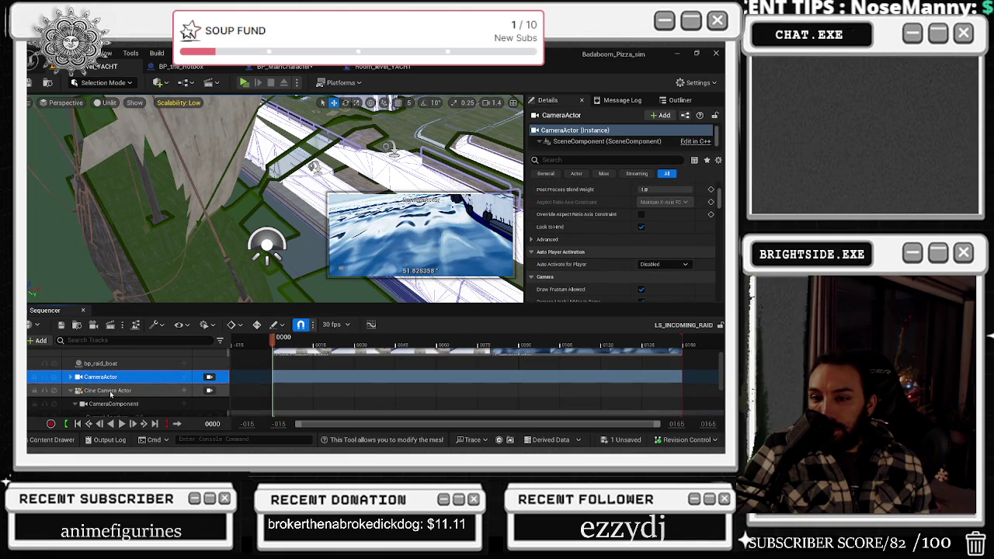
pyautogui.rightClick(111, 395)
pyautogui.click(164, 169)
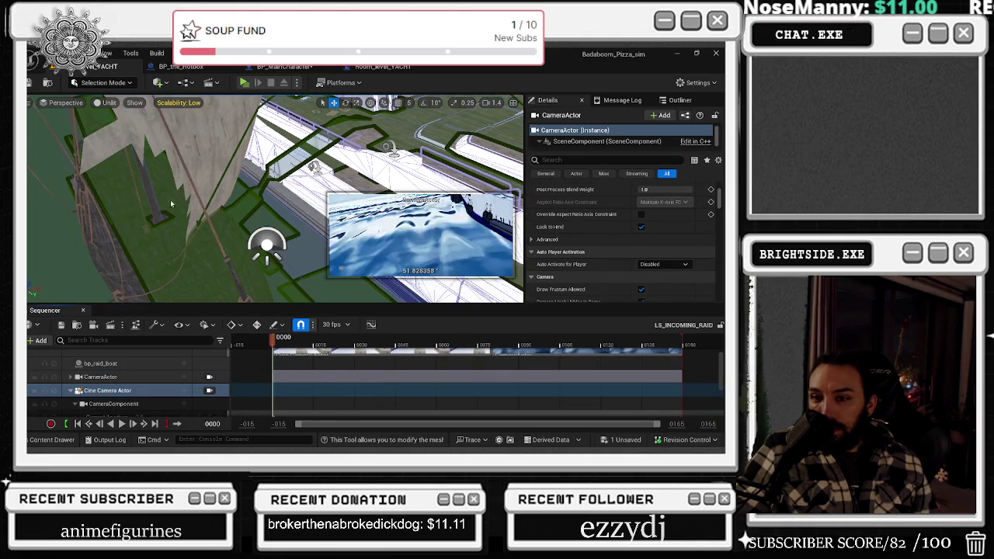
# Try adding a Camera Cut Track via 'cut', then select the Cine Camera's Current Focal Length track.
pyautogui.click(40, 341)
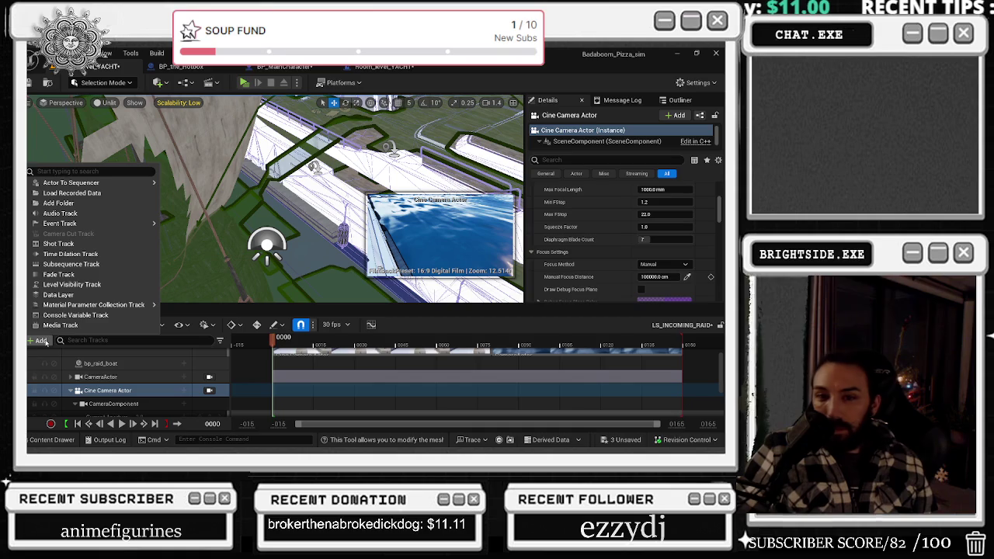
pyautogui.write('cut')
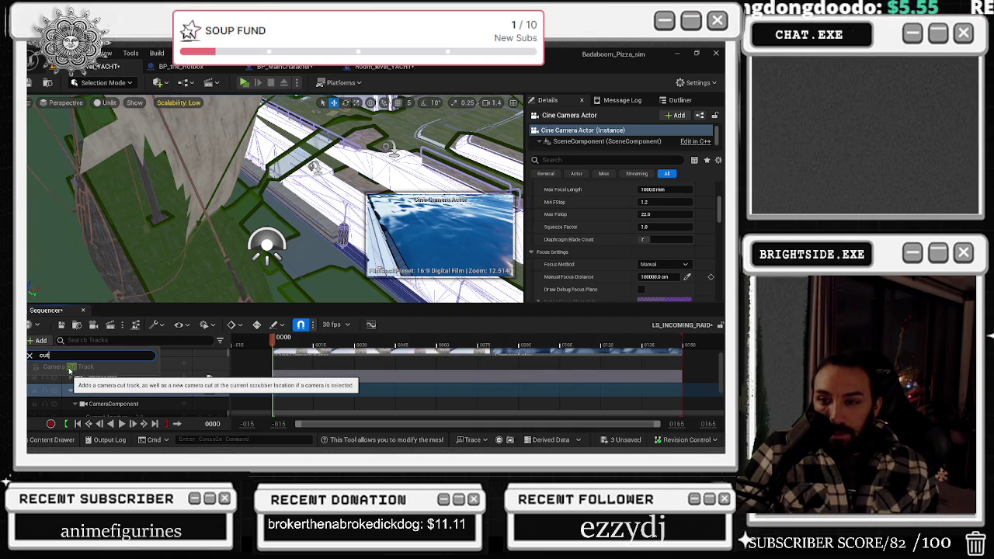
pyautogui.click(69, 370)
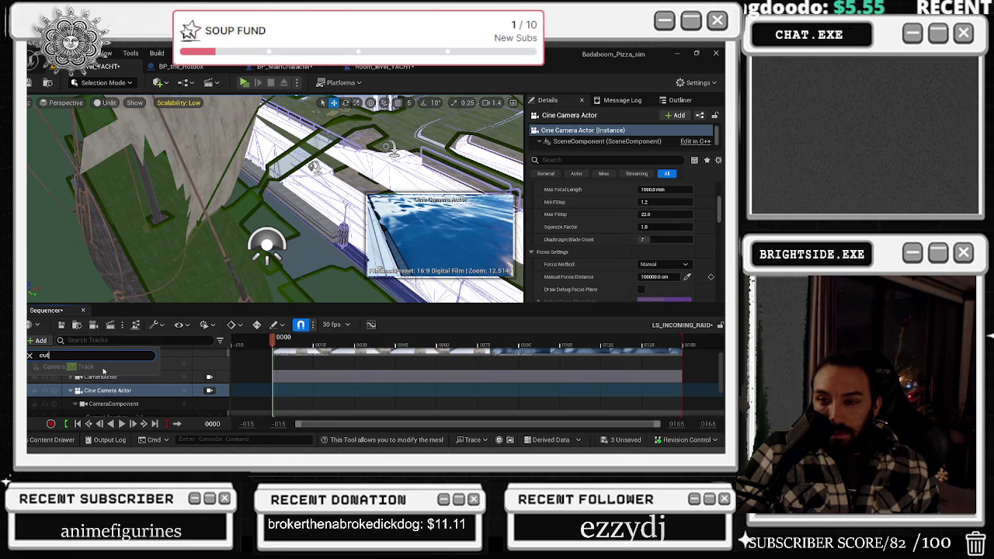
pyautogui.click(184, 391)
pyautogui.press('Escape')
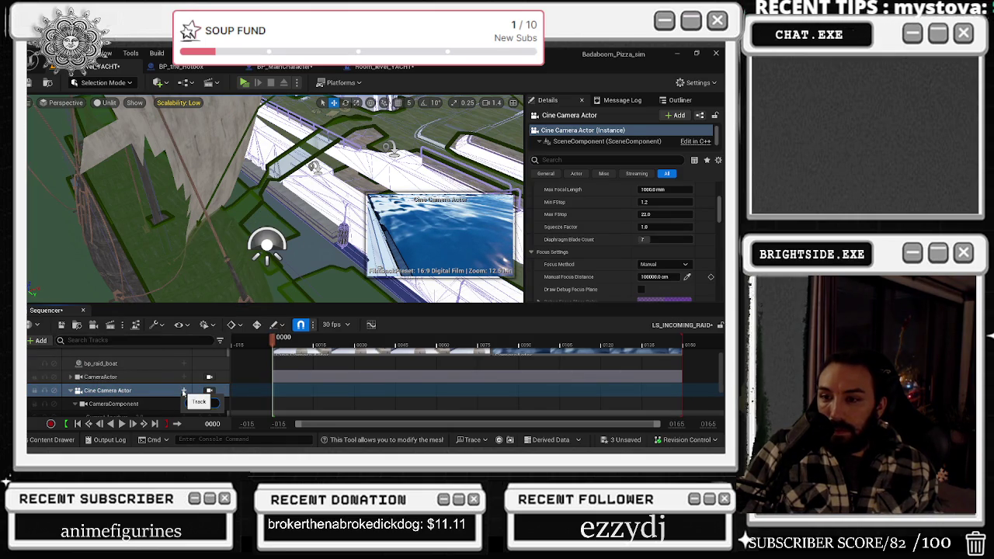
pyautogui.click(112, 392)
pyautogui.scroll(-1, 144, 385)
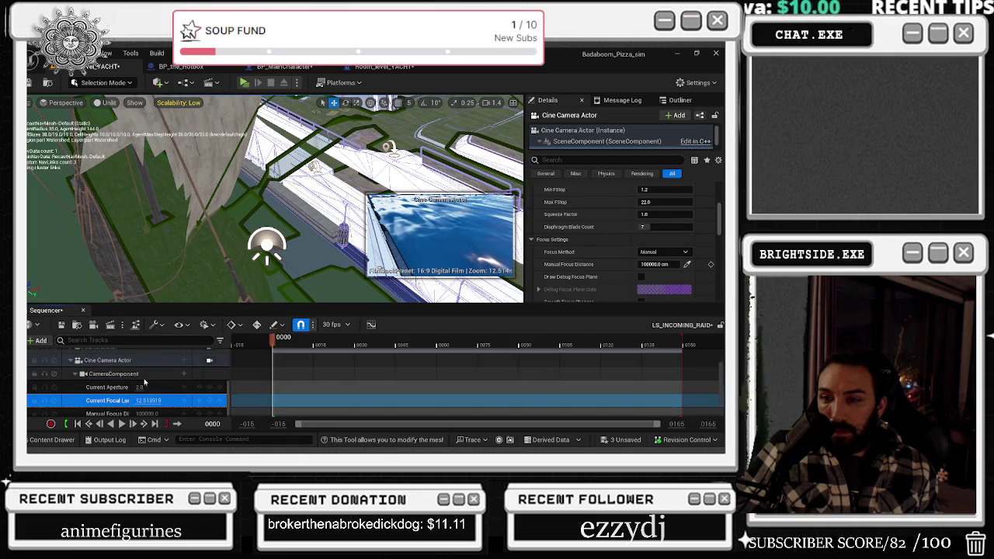
pyautogui.scroll(3, 143, 384)
# Toggle Lock Previous Camera in the Camera Cuts section properties, then bring up Save Content.
pyautogui.rightClick(333, 379)
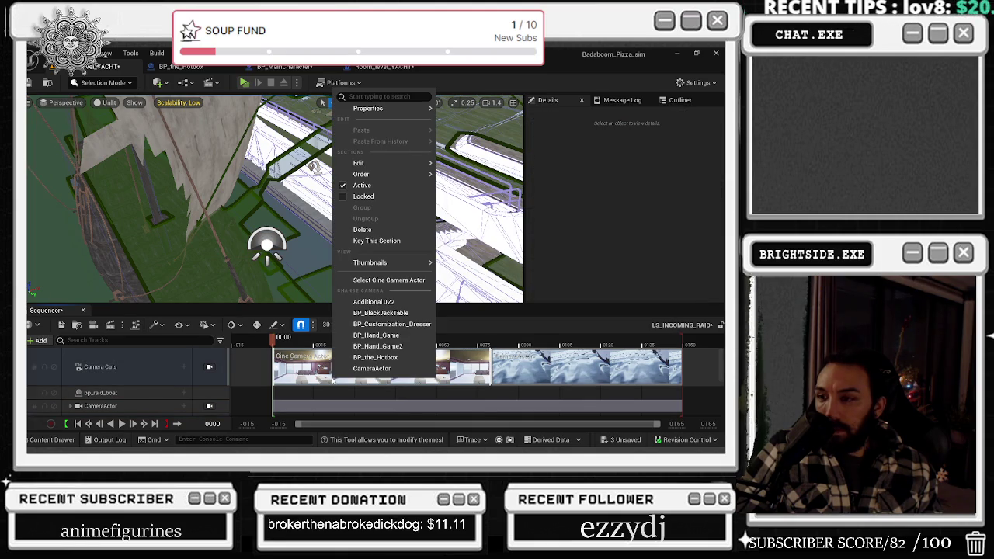
pyautogui.moveTo(387, 267)
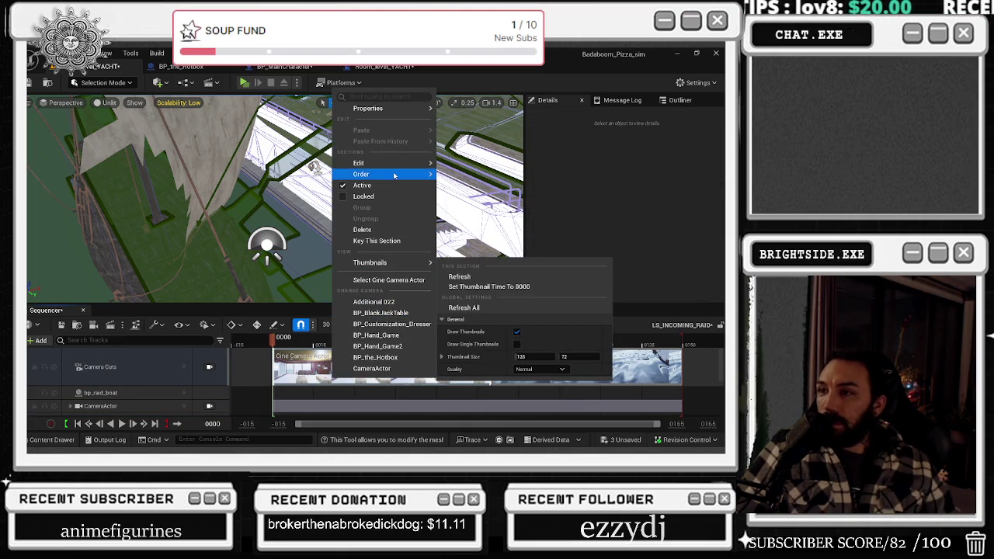
pyautogui.moveTo(399, 163)
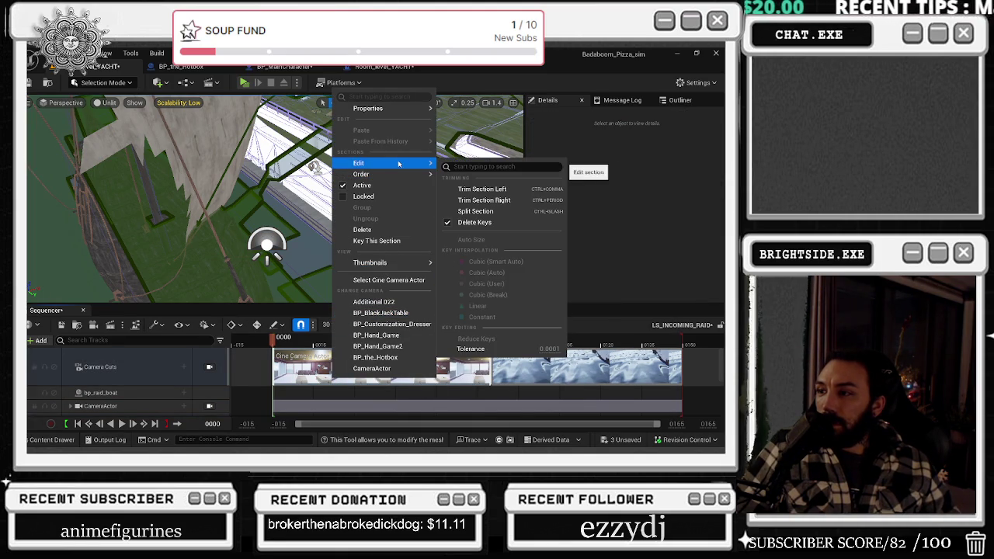
pyautogui.moveTo(393, 112)
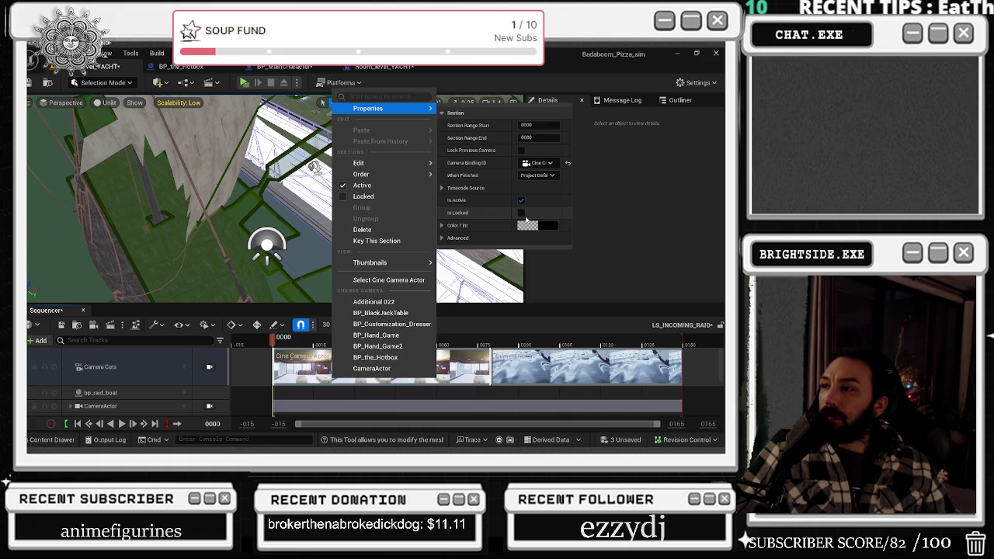
pyautogui.click(521, 150)
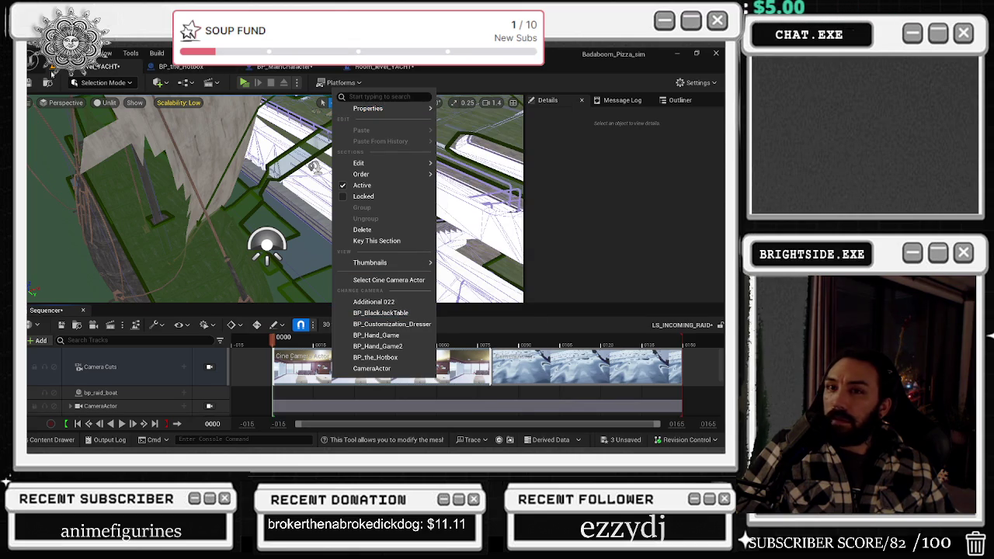
pyautogui.click(621, 439)
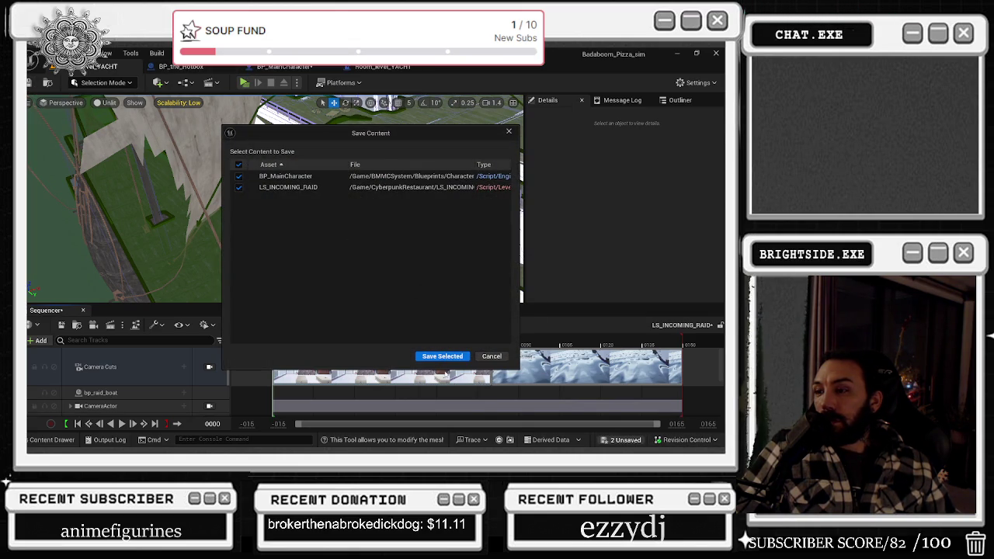
# Save BP_MainCharacter and LS_INCOMING_RAID, rewind the sequence to frame 0, and collapse the Cine Camera tracks.
pyautogui.click(442, 356)
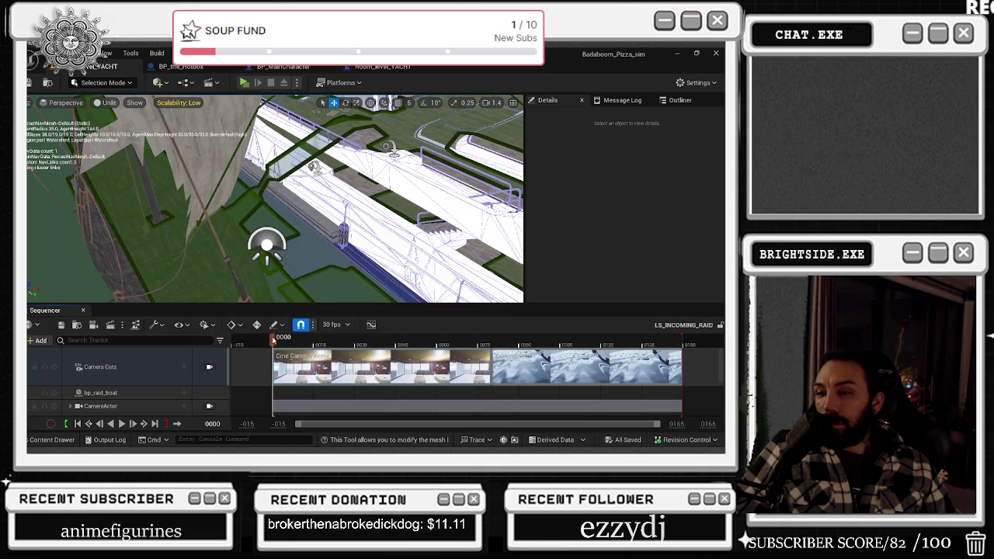
pyautogui.moveTo(323, 344); pyautogui.dragTo(274, 344)
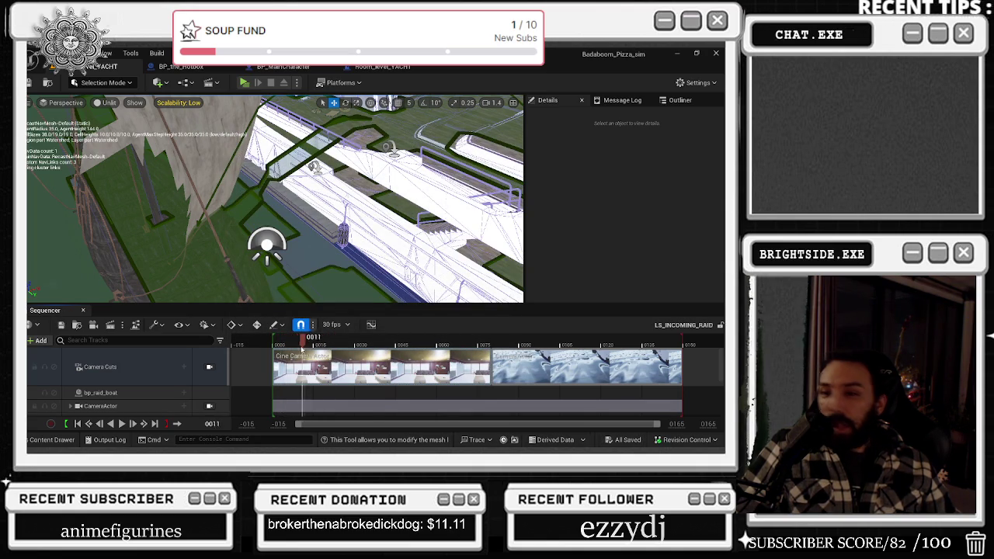
pyautogui.click(209, 367)
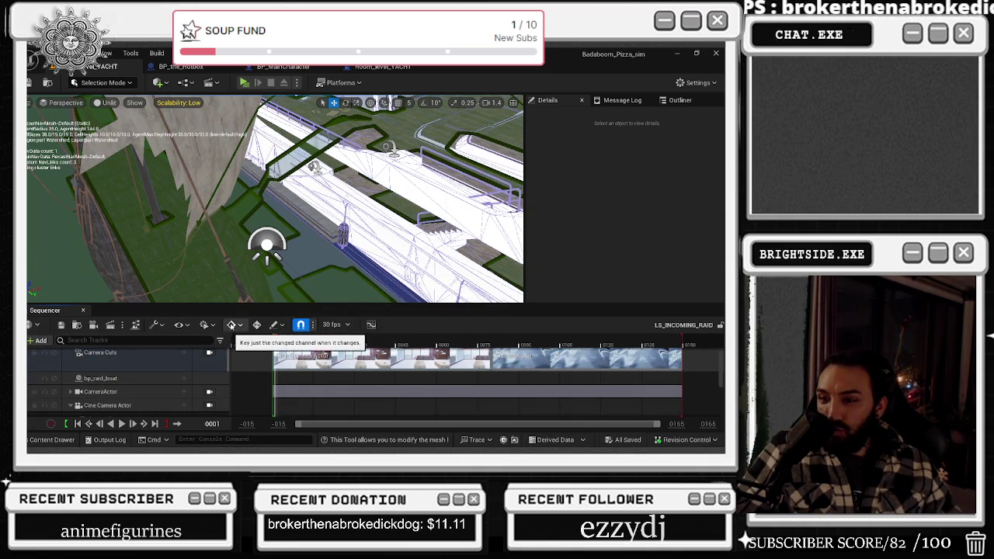
pyautogui.scroll(-2, 119, 384)
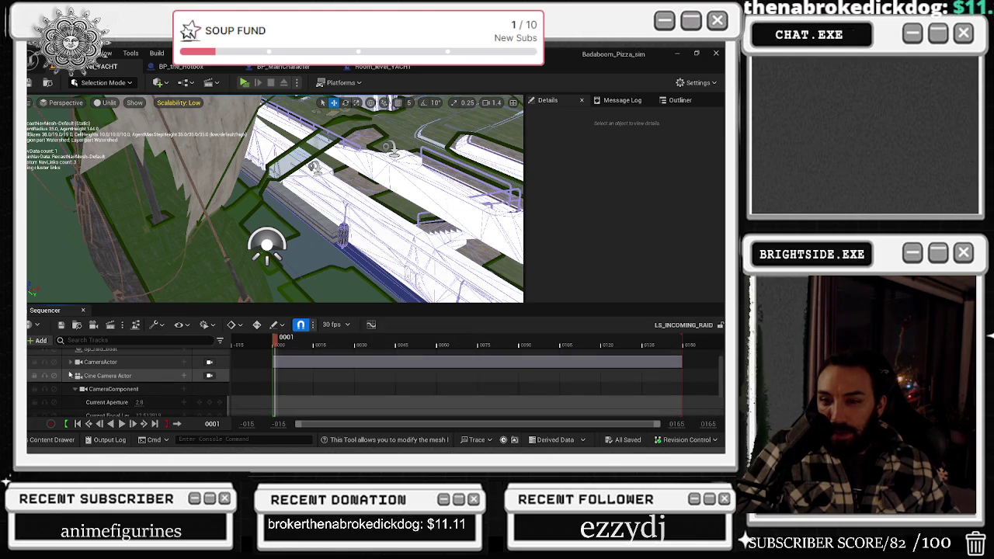
pyautogui.click(70, 375)
# Inspect the Cine Camera Actor and CameraActor track options, then open the Room_level_YACHT Event Graph.
pyautogui.click(122, 408)
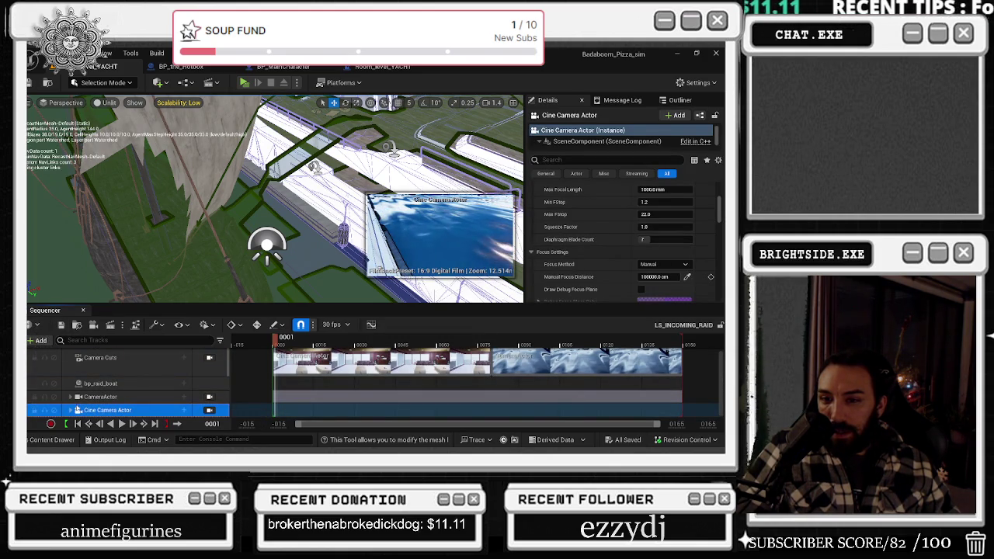
pyautogui.rightClick(97, 409)
pyautogui.moveTo(138, 177)
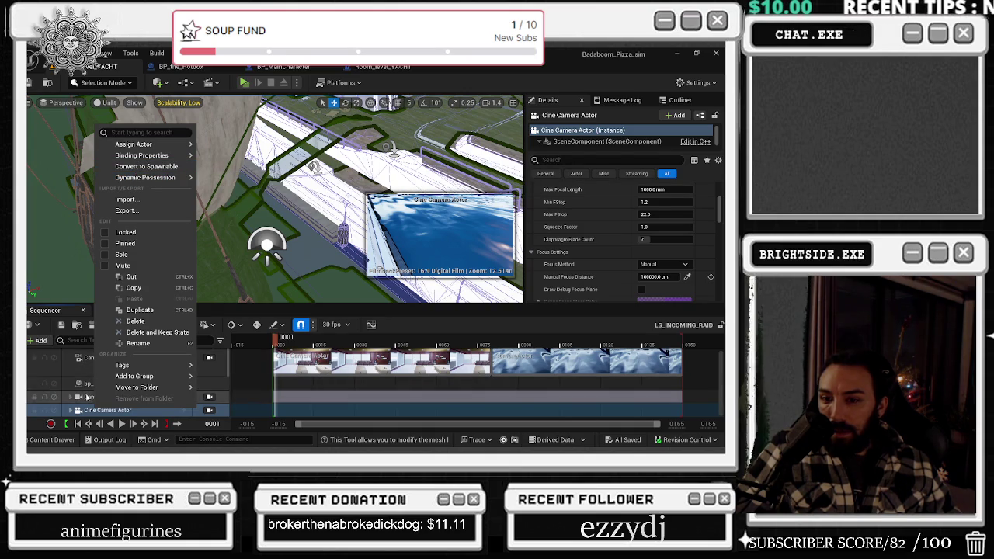
pyautogui.click(91, 397)
pyautogui.rightClick(92, 398)
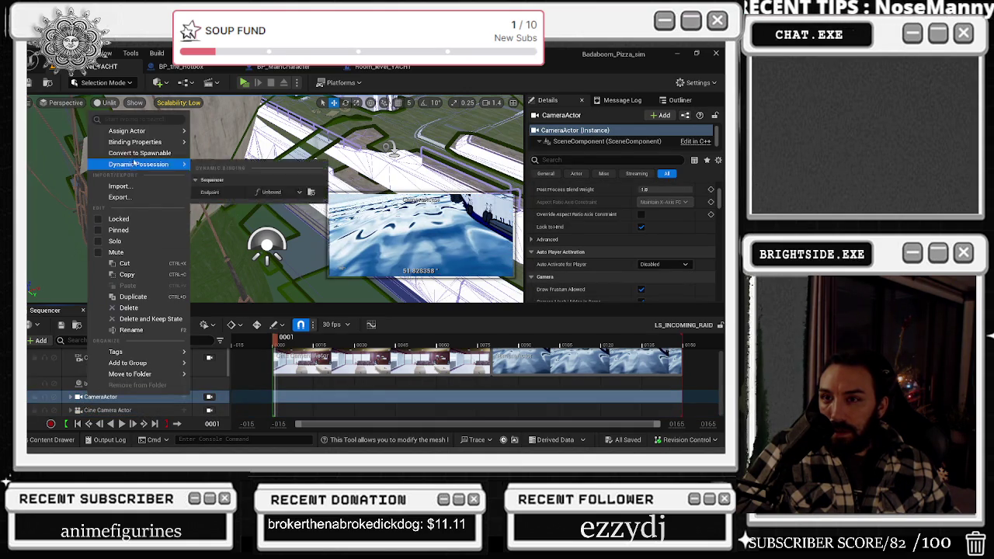
pyautogui.moveTo(132, 171)
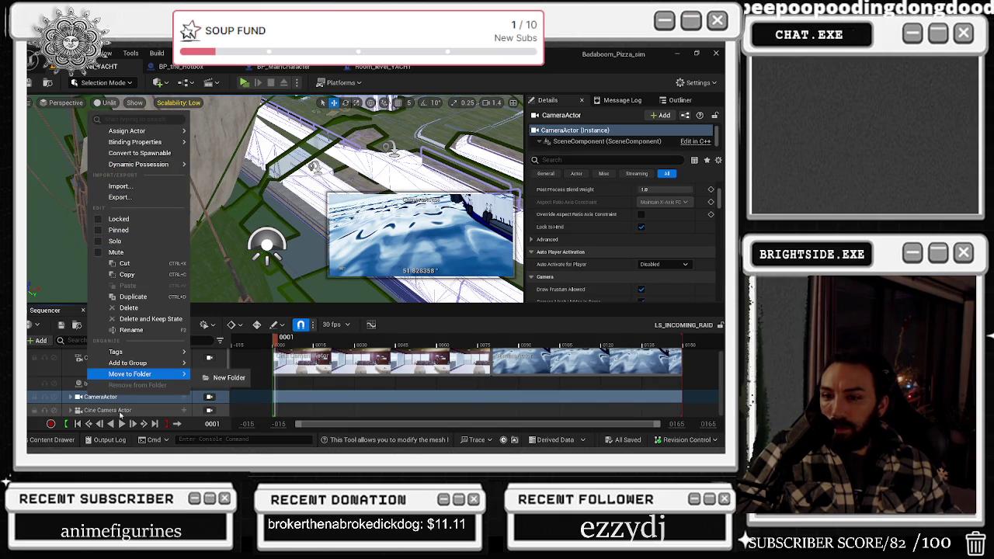
pyautogui.click(112, 402)
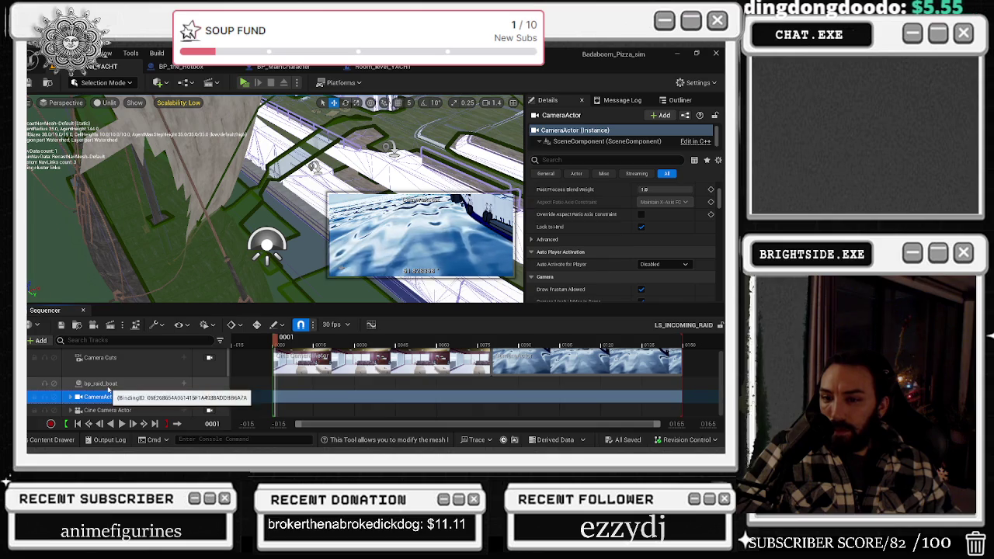
pyautogui.click(380, 66)
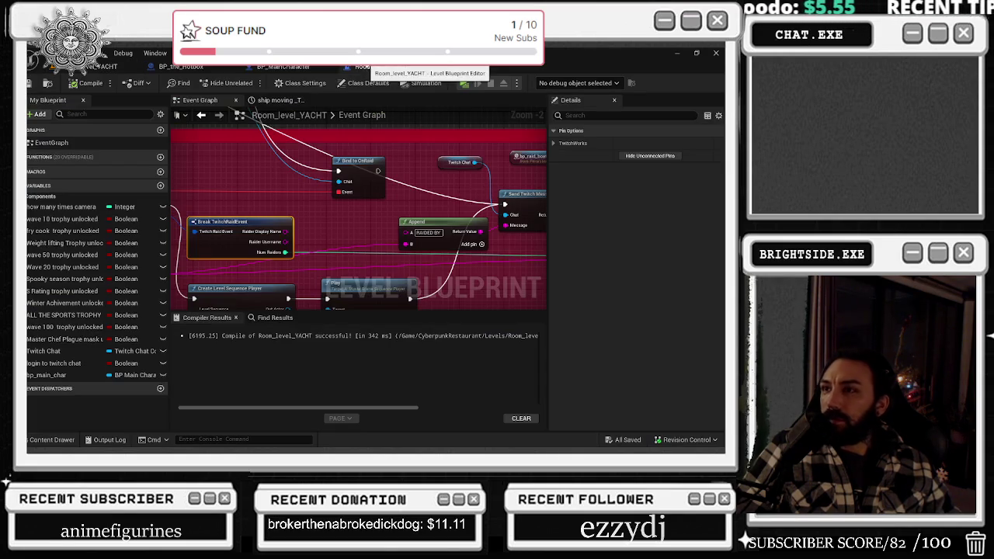
# Glance at the BP_the_Hotbox event graph, return to the level, then bring up the TwitchWorks login browser.
pyautogui.click(197, 66)
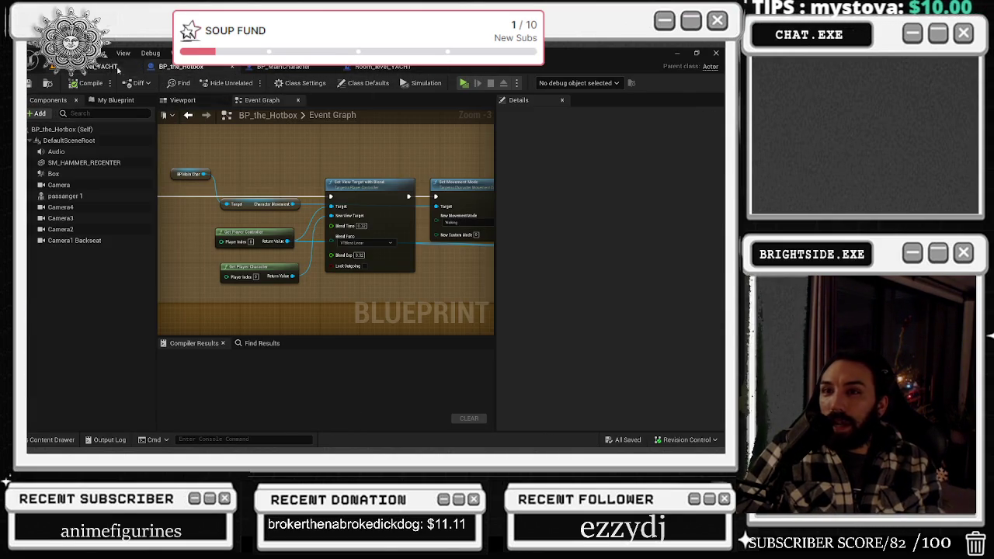
pyautogui.click(109, 67)
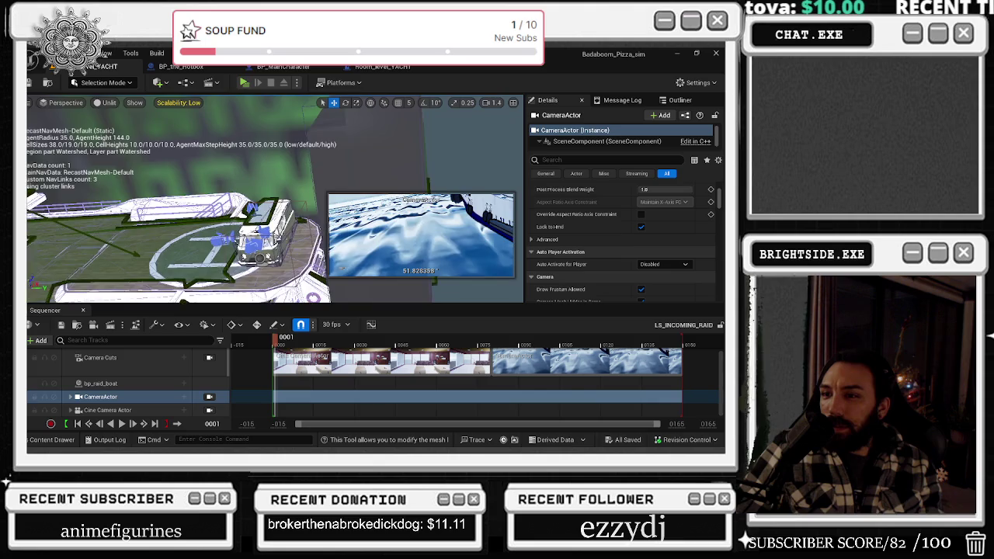
pyautogui.hotkey('alt', 'Tab')
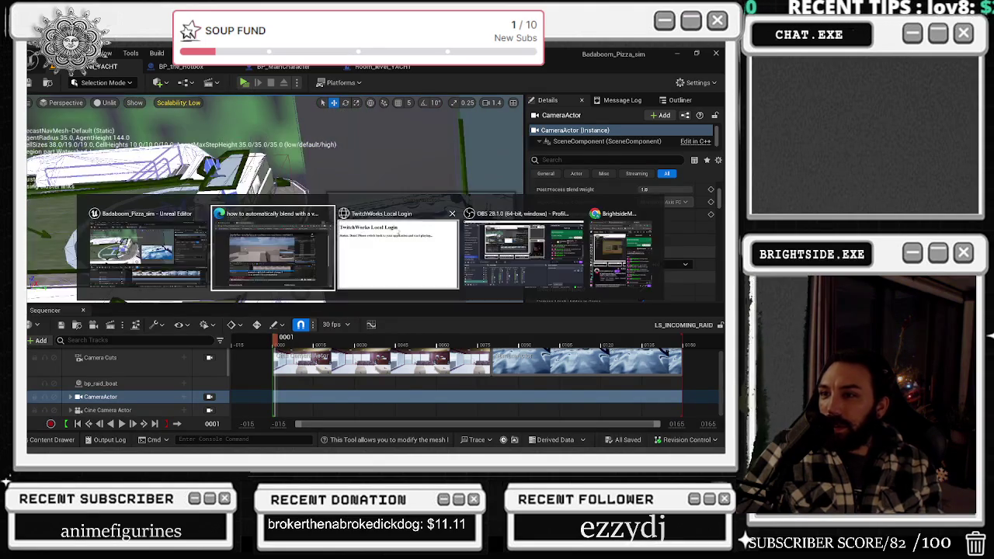
pyautogui.click(579, 256)
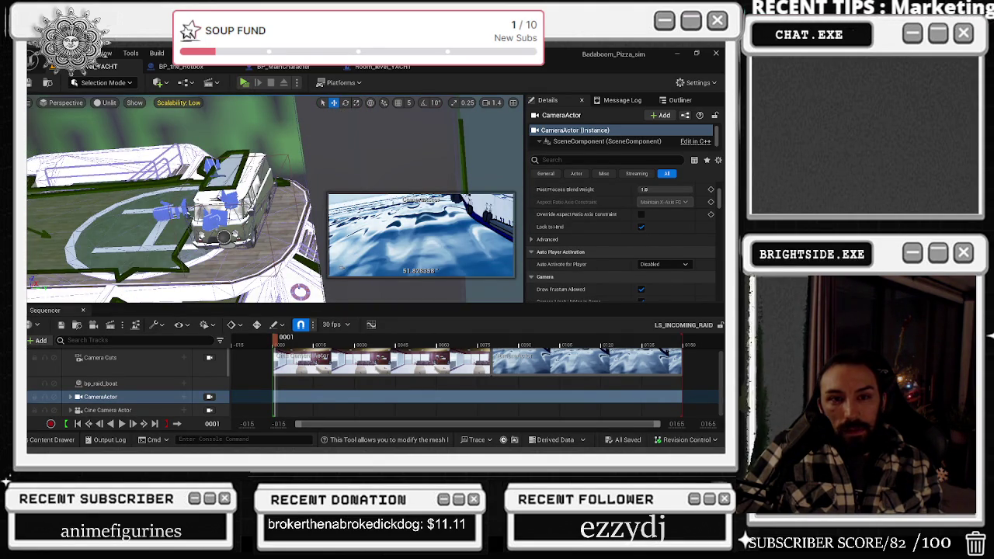
pyautogui.hotkey('alt', 'Tab')
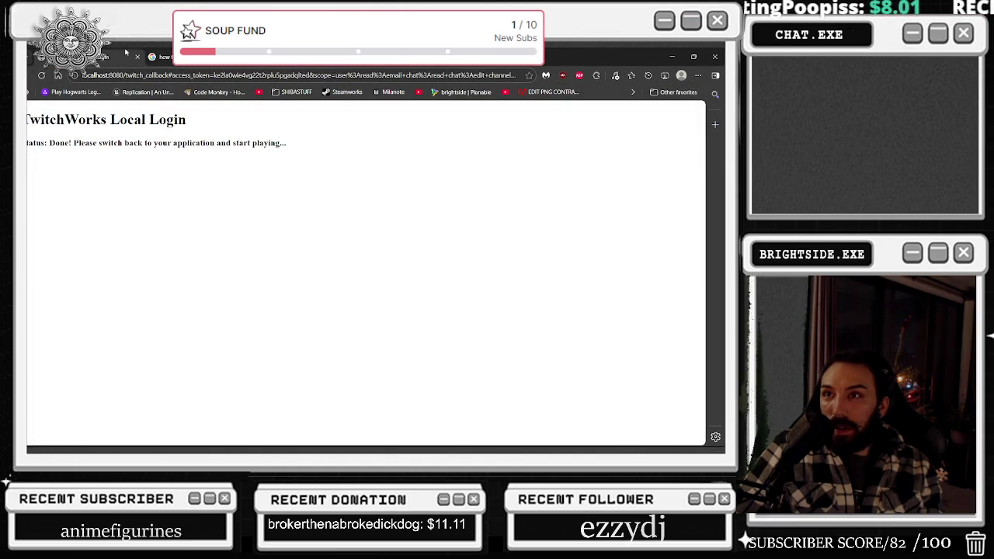
# Close the TwitchWorks login tab and watch the camera-blend tutorial up to the Can Blend part (3:27).
pyautogui.click(138, 58)
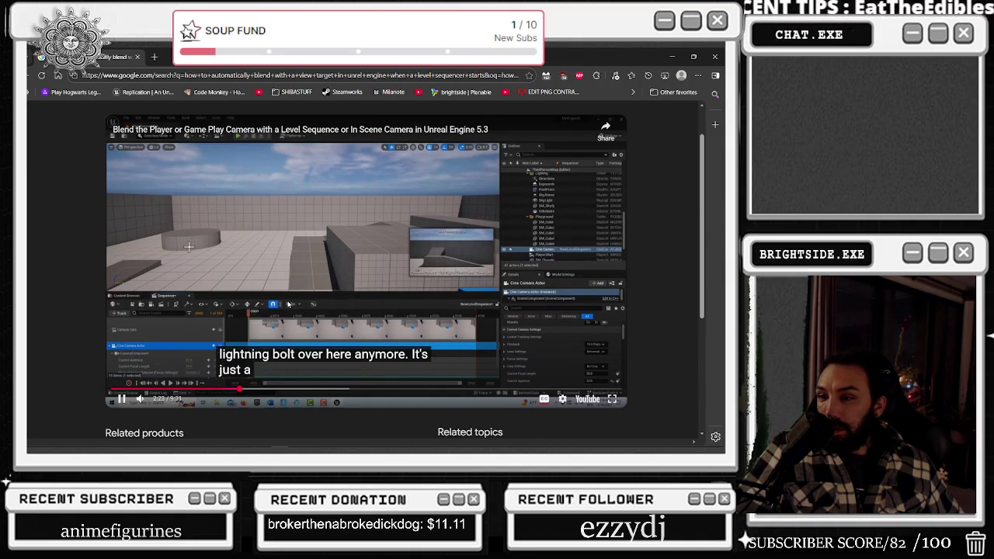
pyautogui.rightClick(468, 306)
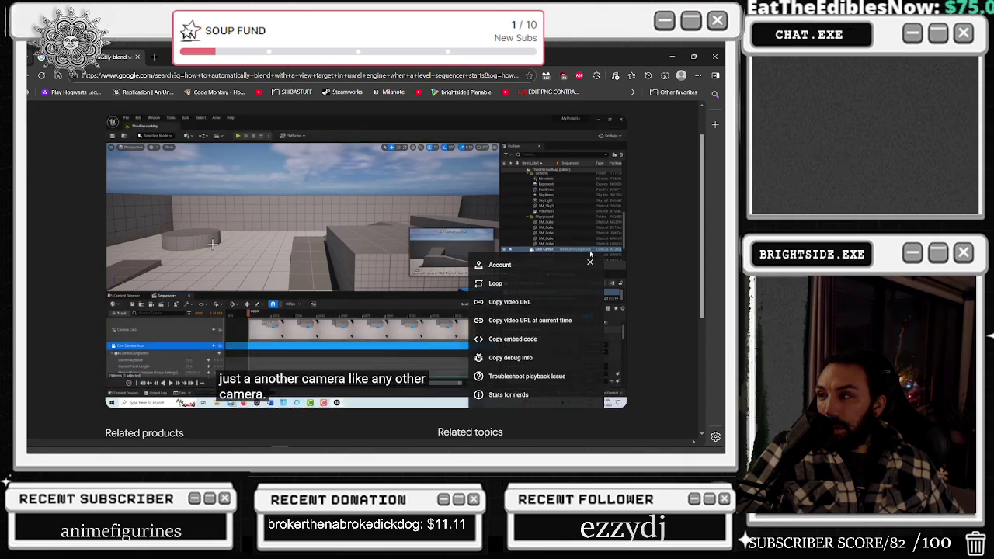
pyautogui.click(663, 199)
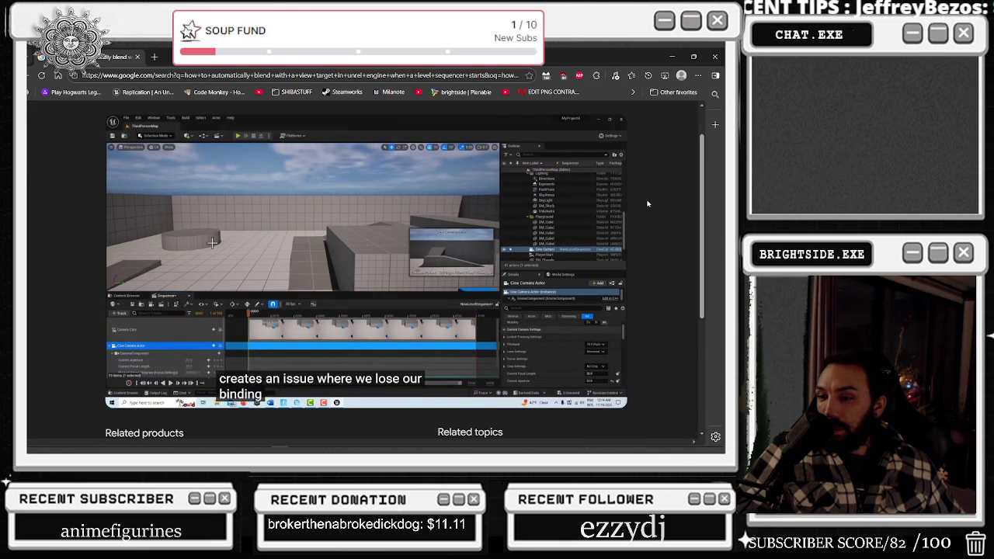
pyautogui.moveTo(613, 204)
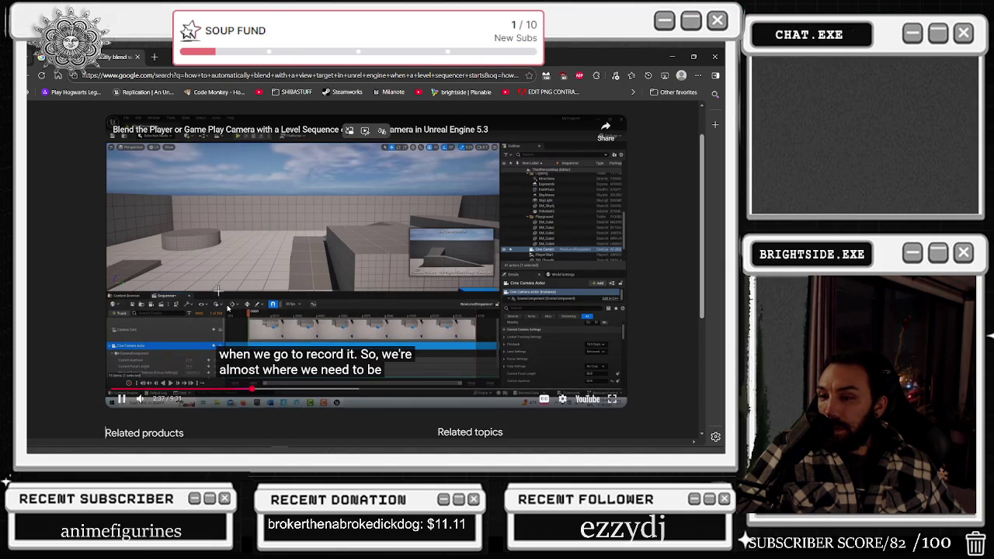
pyautogui.moveTo(149, 403)
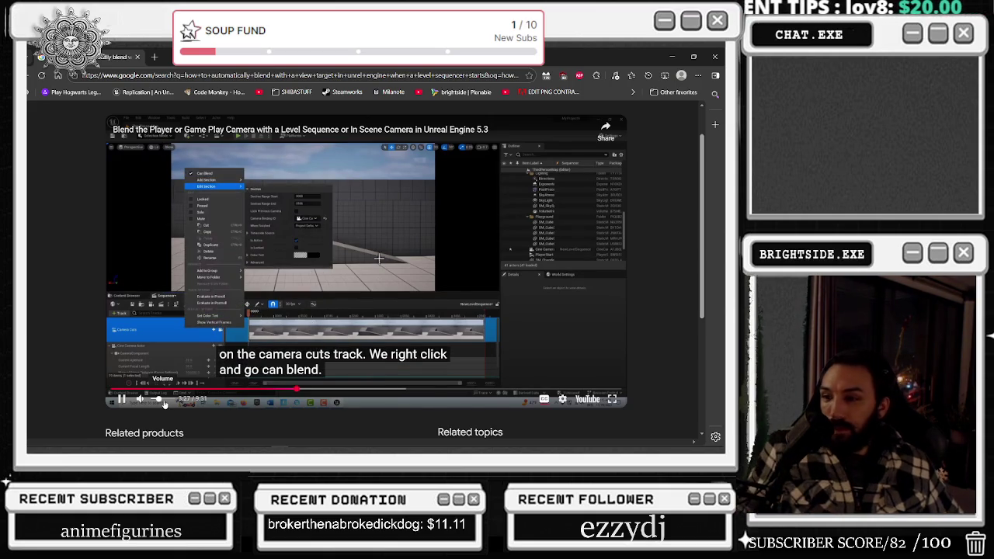
pyautogui.hotkey('alt', 'Tab')
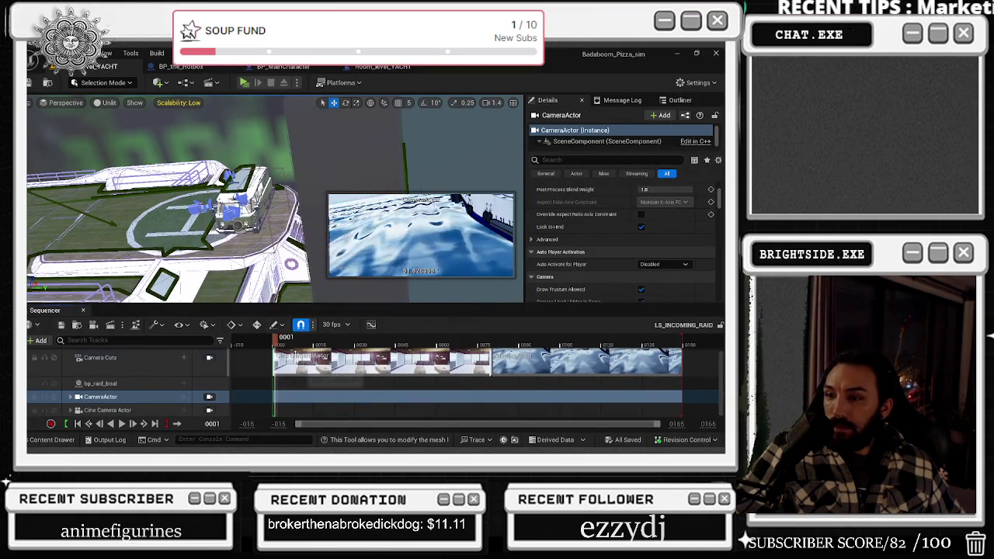
# Look through the camera cut section's context menu without changing anything.
pyautogui.rightClick(297, 357)
pyautogui.moveTo(342, 85)
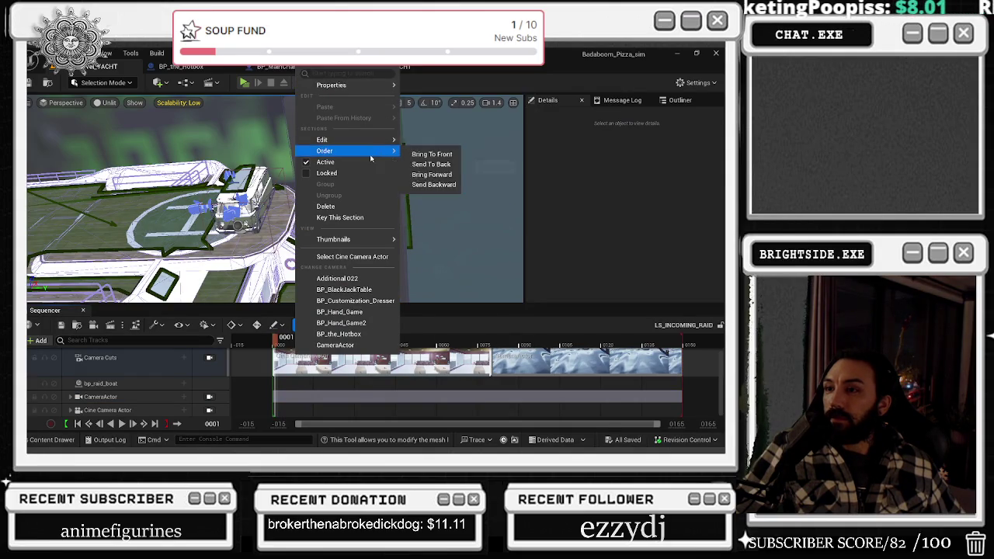
pyautogui.moveTo(337, 243)
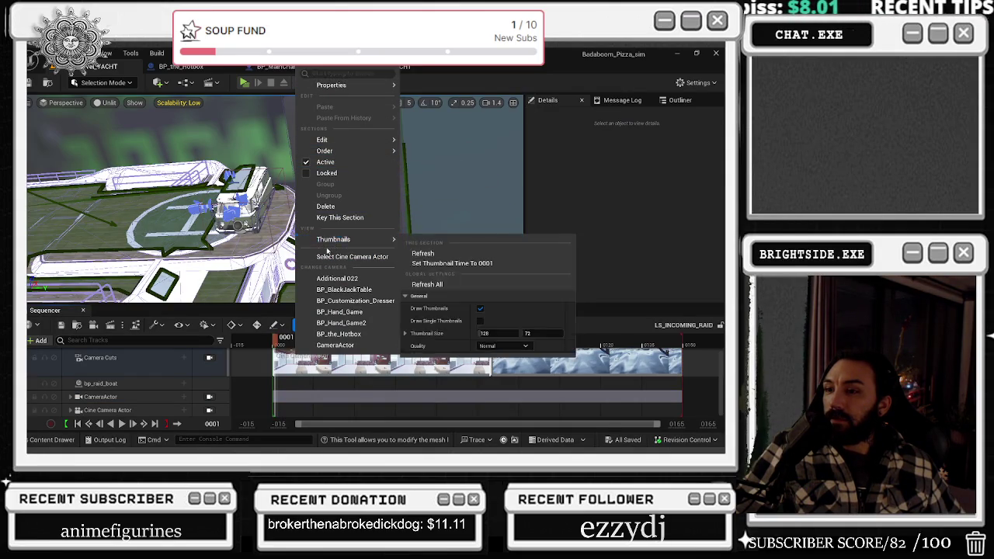
pyautogui.click(297, 370)
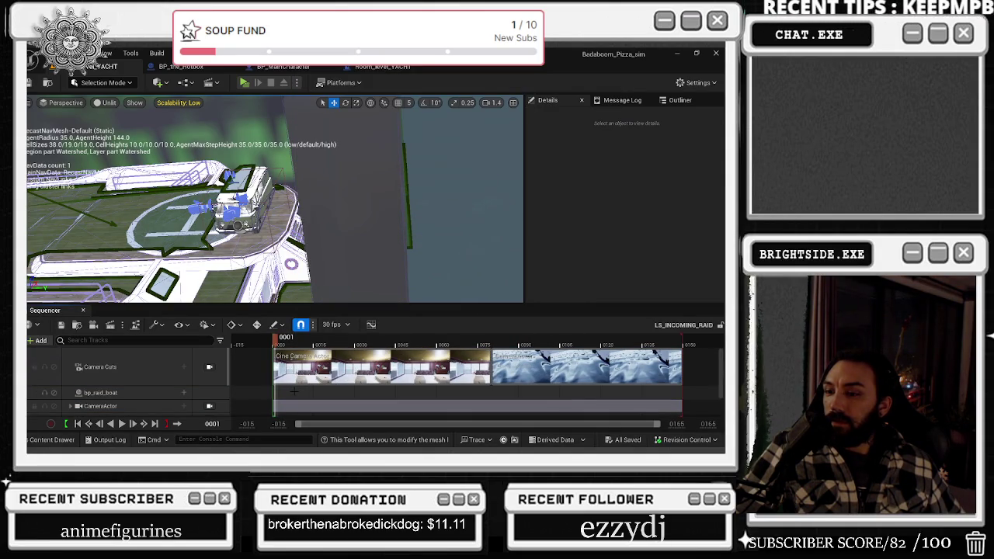
pyautogui.rightClick(296, 365)
pyautogui.moveTo(351, 94)
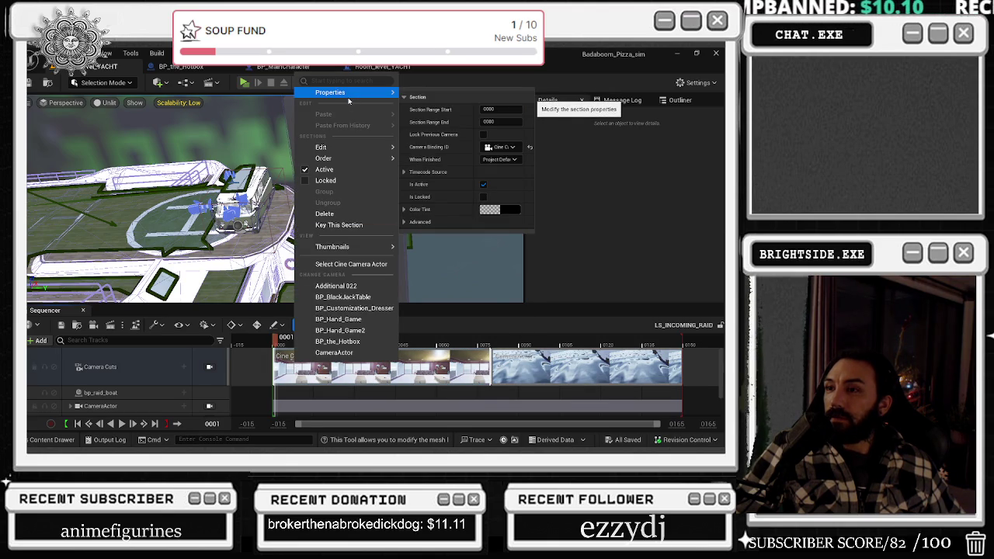
pyautogui.moveTo(349, 151)
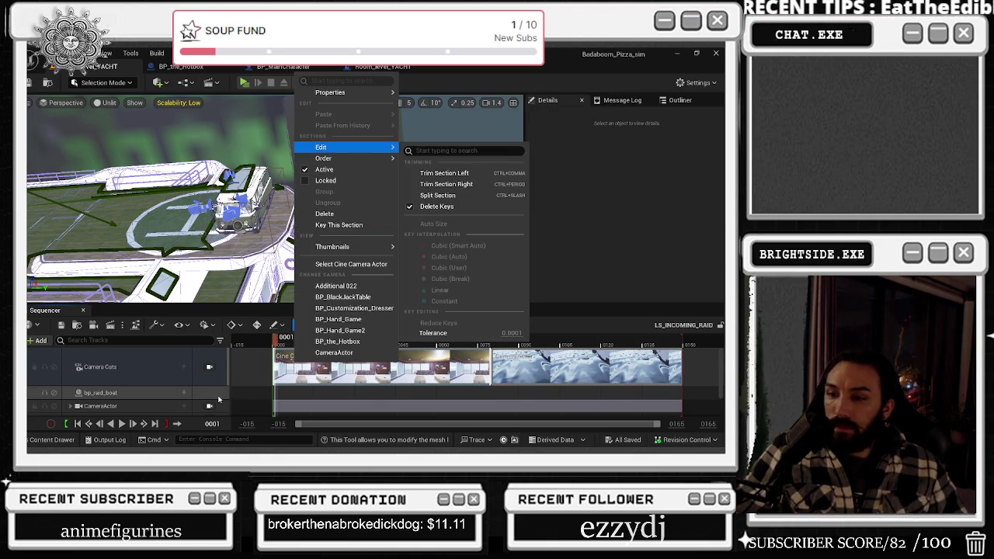
pyautogui.click(260, 377)
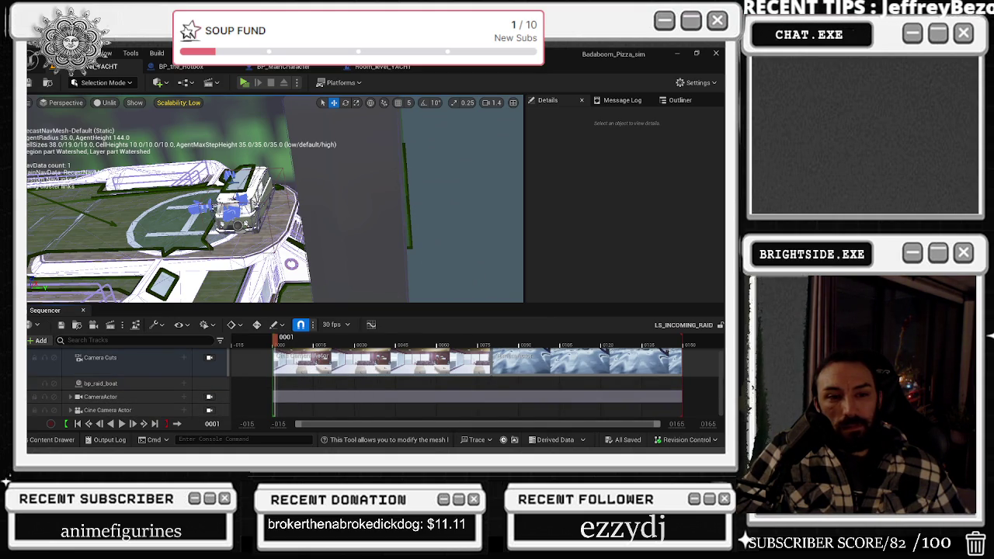
# Turn on Can Blend for the Camera Cuts track of LS_INCOMING_RAID.
pyautogui.rightClick(141, 366)
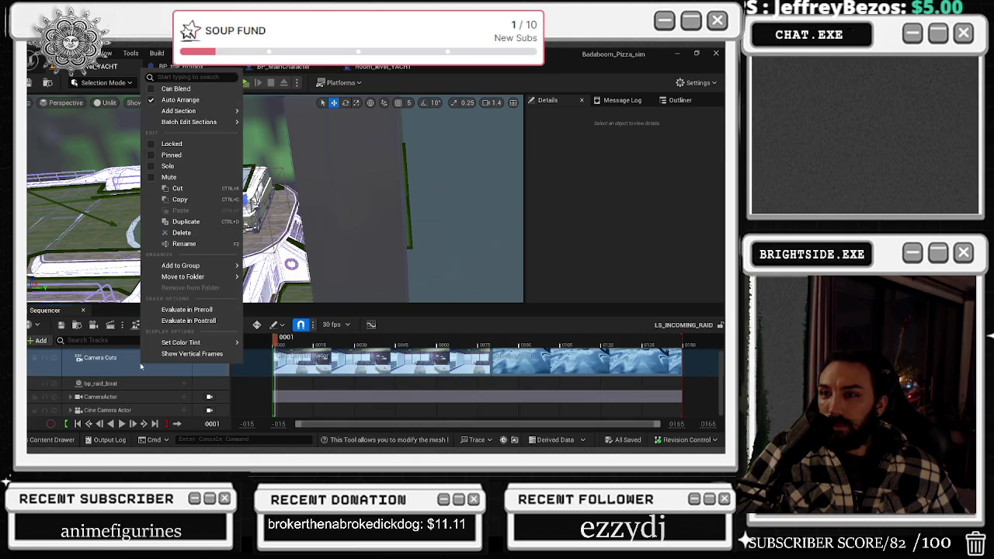
pyautogui.click(231, 235)
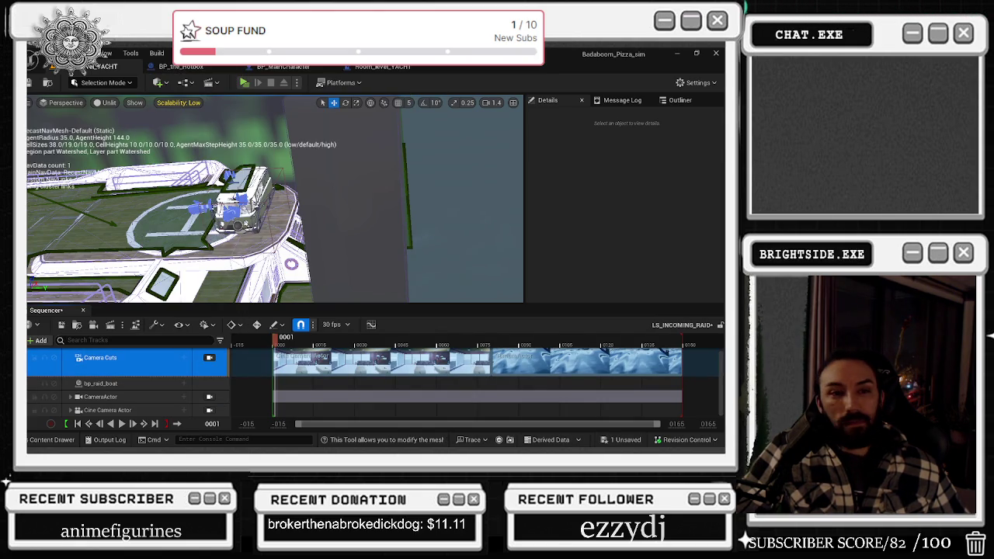
pyautogui.hotkey('alt', 'Tab')
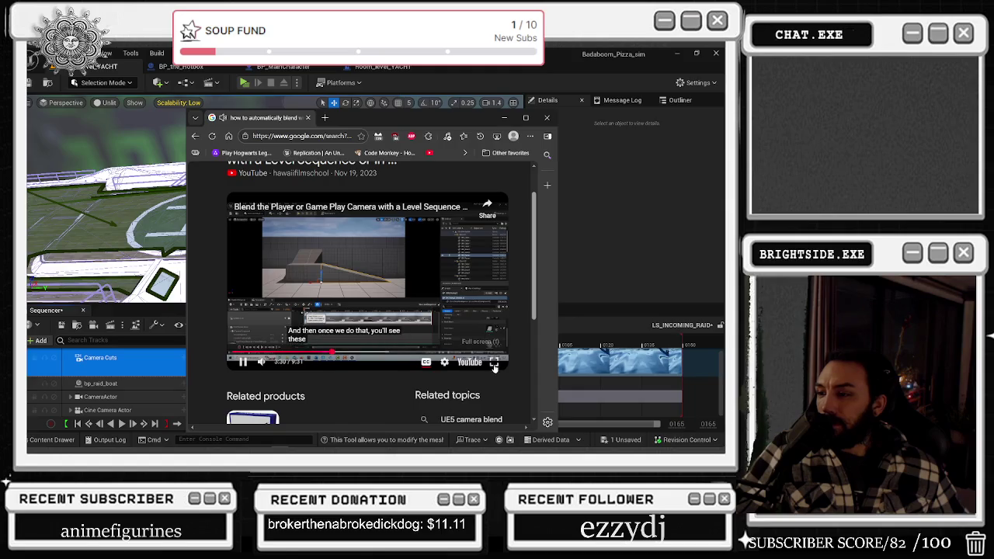
# Watch the tutorial's blend-triangle dragging part in full screen to about 3:40, then minimize Chrome.
pyautogui.doubleClick(451, 242)
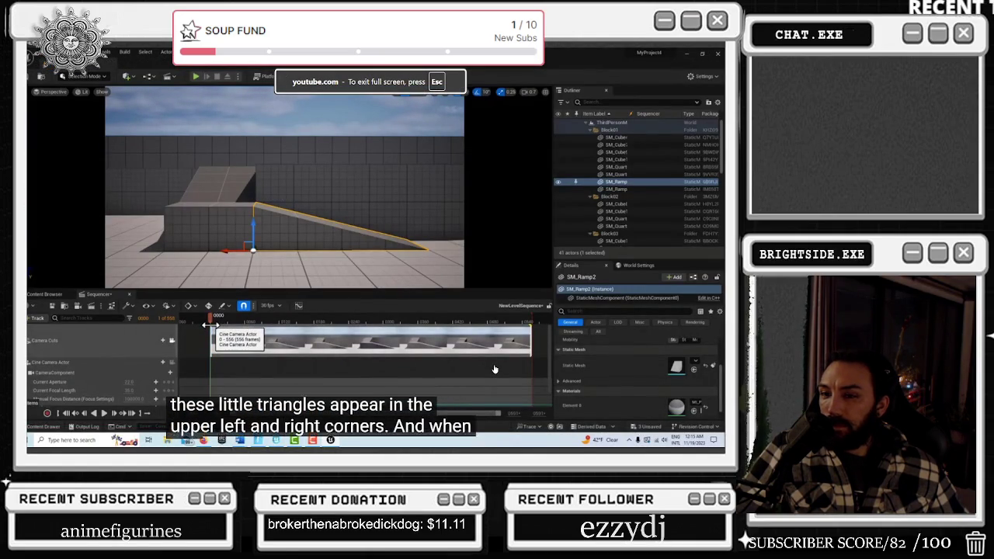
pyautogui.moveTo(485, 367)
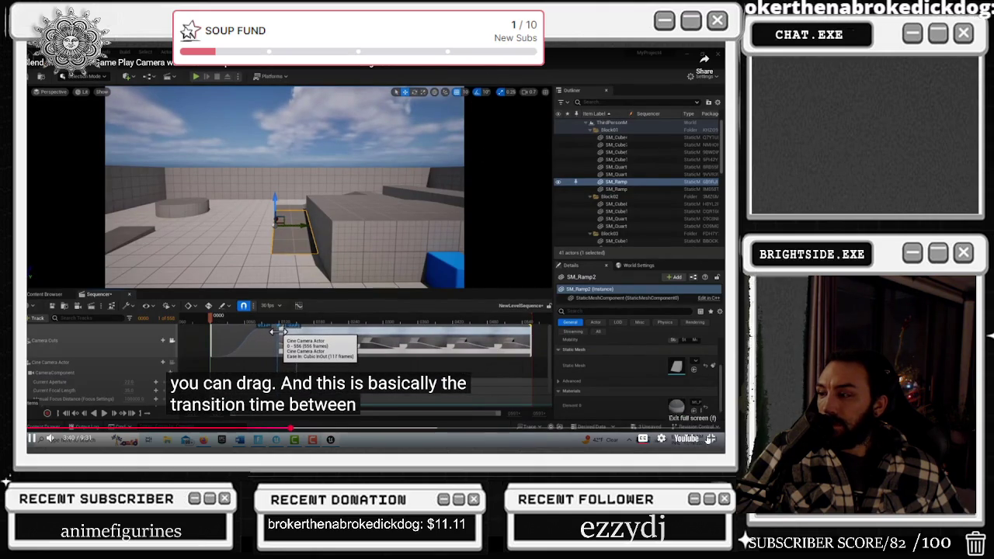
pyautogui.press('Escape')
pyautogui.click(505, 117)
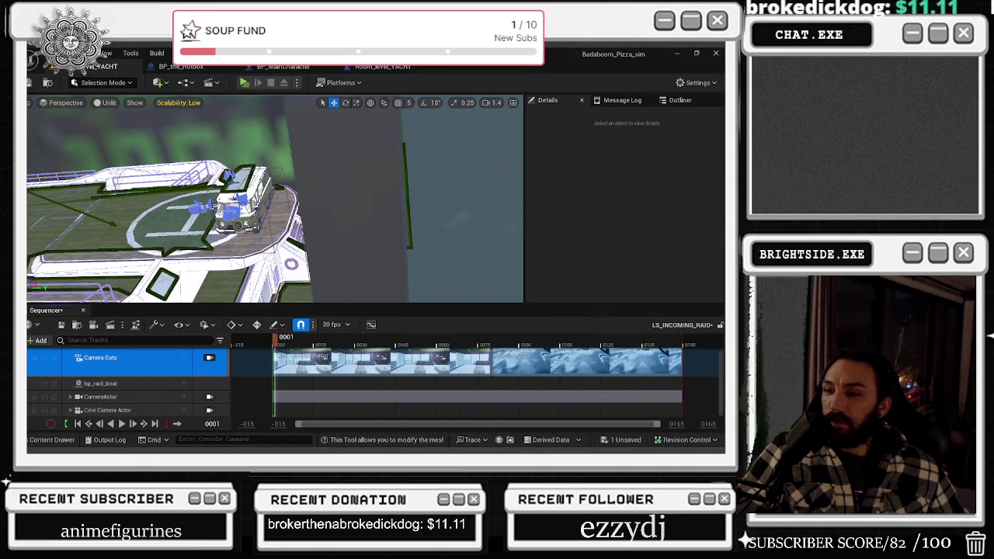
# Undo the track-level Can Blend and revert accidental resizing and moving of the camera cut section.
pyautogui.click(277, 349)
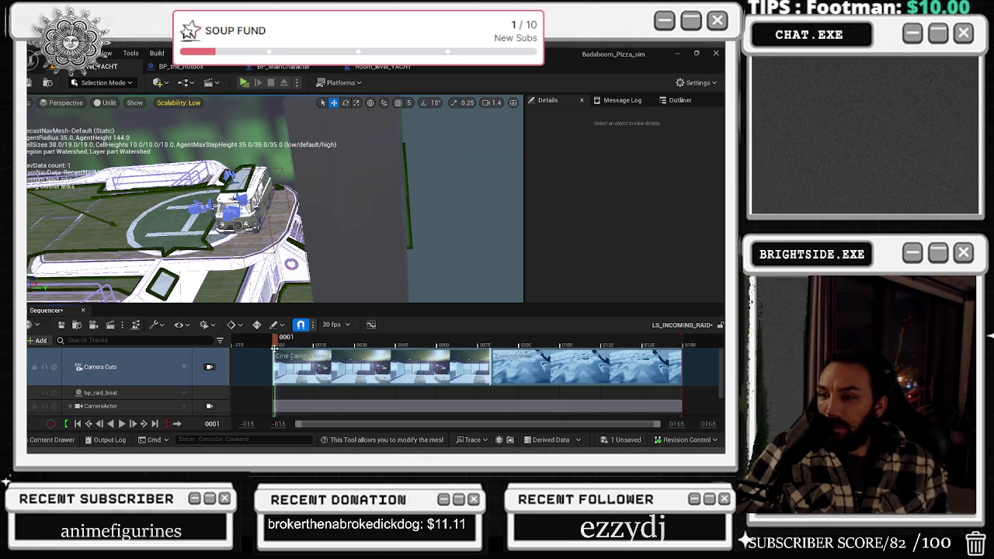
pyautogui.hotkey('ctrl', 'z')
pyautogui.rightClick(284, 356)
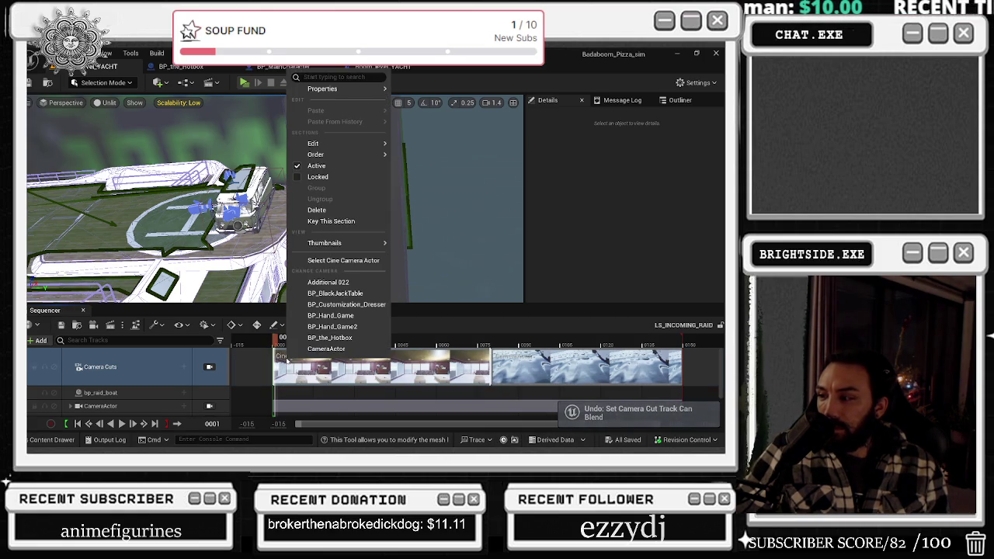
pyautogui.moveTo(326, 144)
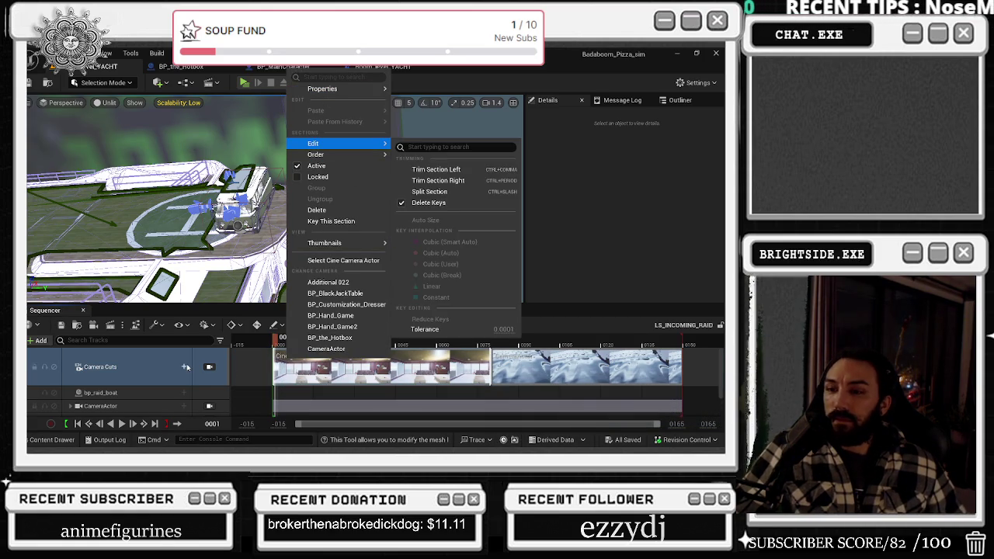
pyautogui.rightClick(194, 374)
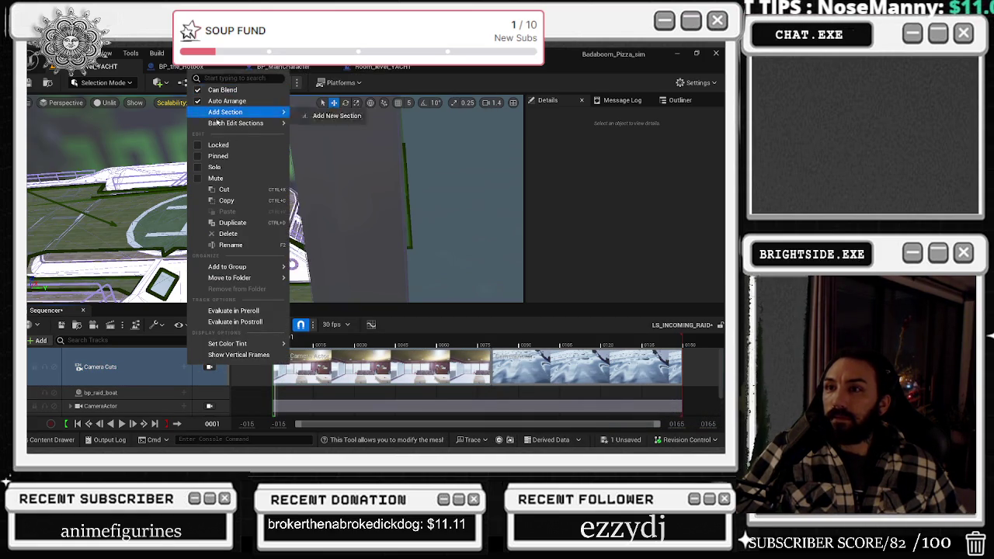
pyautogui.click(217, 90)
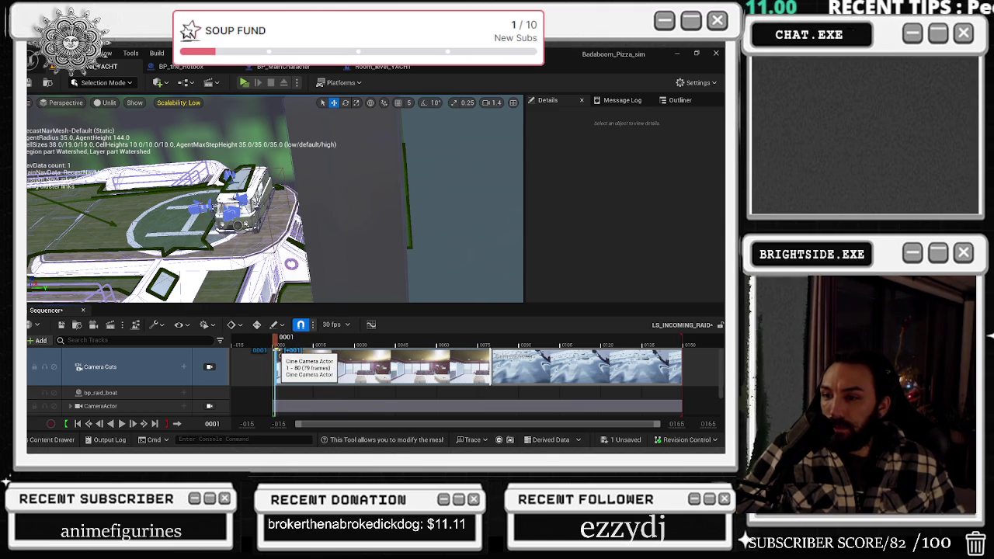
pyautogui.hotkey('ctrl', 'z')
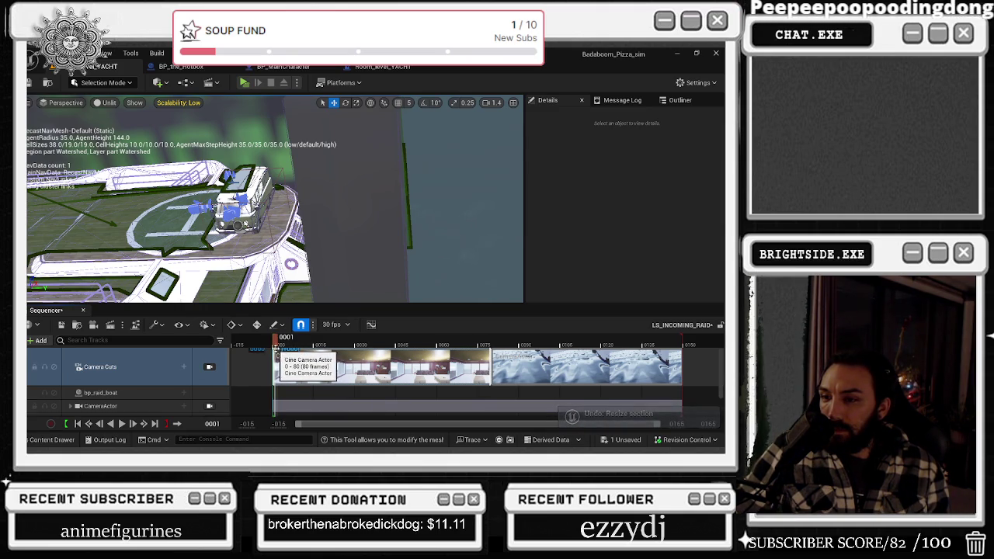
pyautogui.hotkey('ctrl', 'z')
# Give the first camera cut a 22-frame Cubic InOut ease-in and scrub through the blend.
pyautogui.scroll(5, 280, 365)
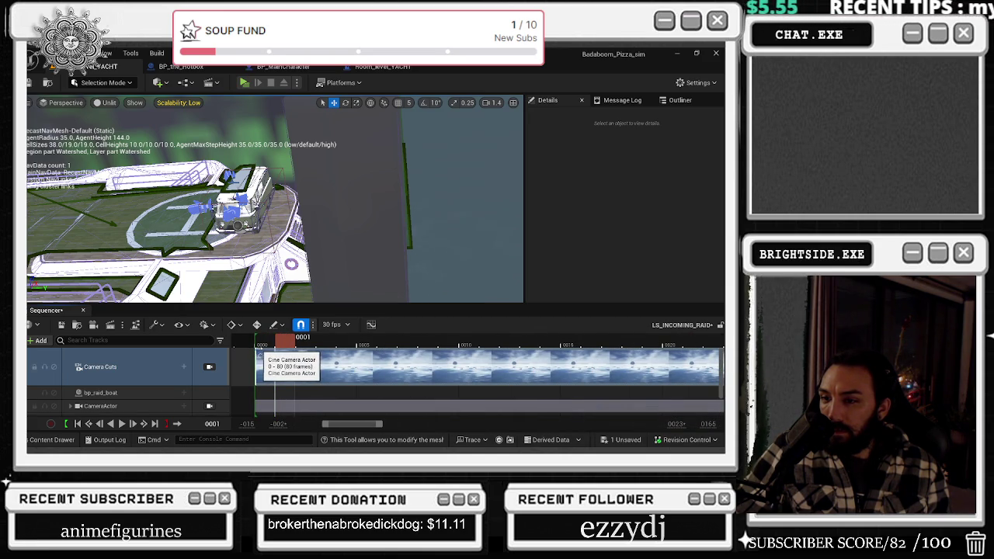
pyautogui.moveTo(274, 351); pyautogui.dragTo(718, 351)
pyautogui.hscroll(5, 458, 359)
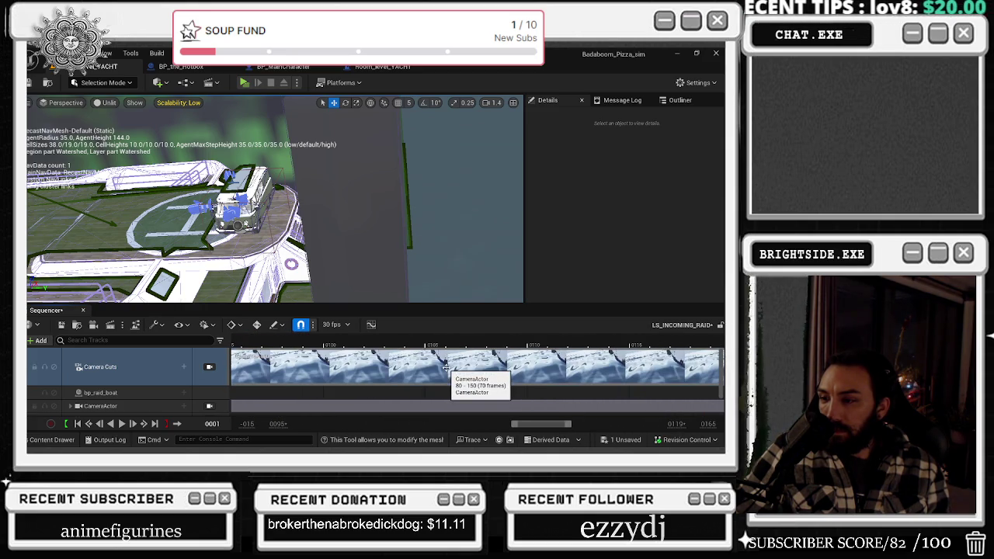
pyautogui.scroll(-5, 388, 368)
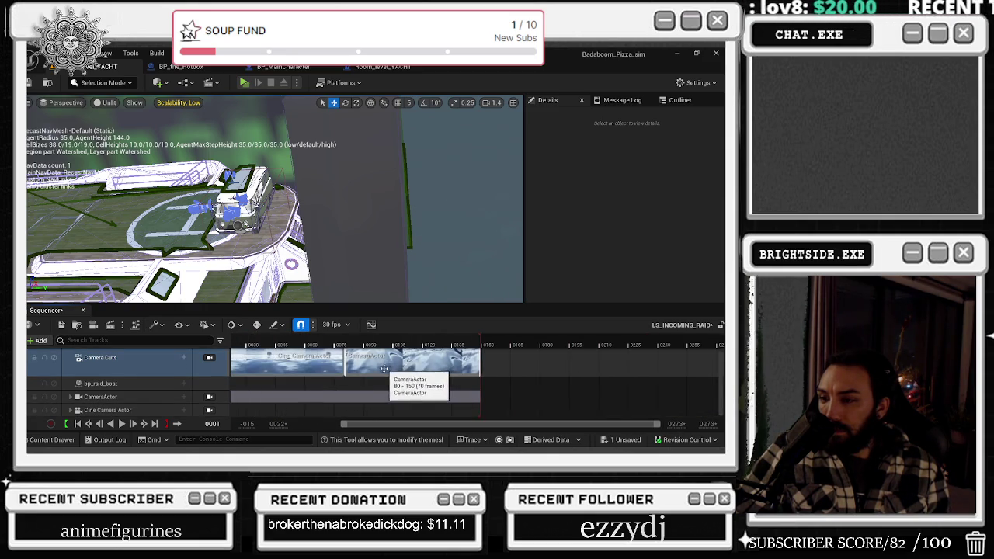
pyautogui.scroll(2, 384, 369)
pyautogui.click(347, 345)
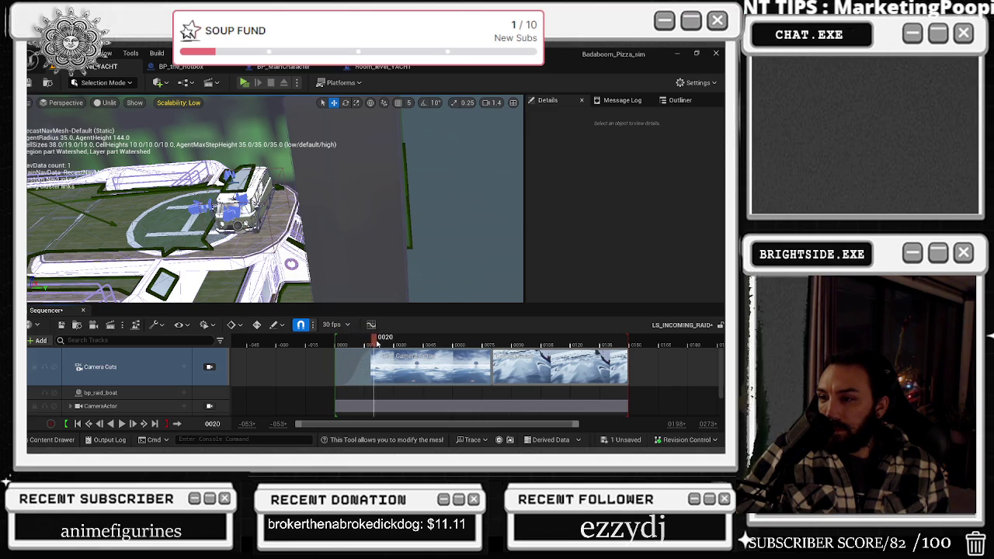
pyautogui.moveTo(405, 340); pyautogui.dragTo(410, 339)
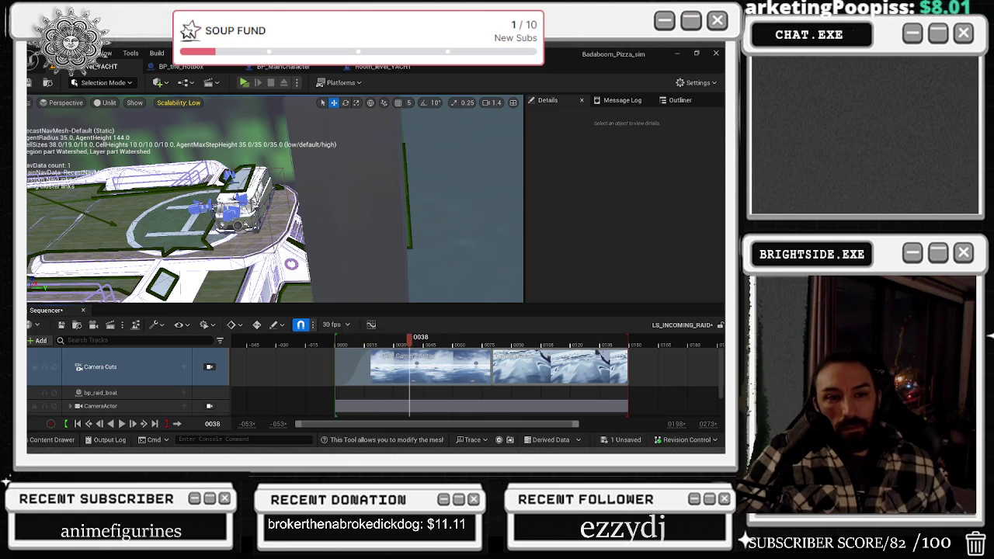
pyautogui.hotkey('alt', 'Tab')
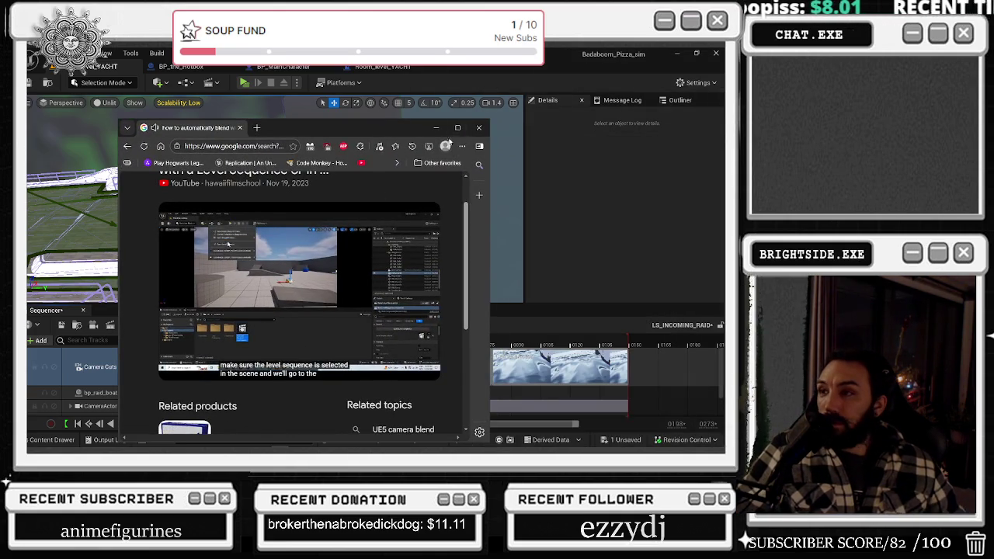
# Maximize the tutorial and rewind to replay the Level Blueprint Play section, reaching 4:51.
pyautogui.press('super+Up')
pyautogui.click(402, 234)
pyautogui.press('Left')
pyautogui.press('Left')
pyautogui.press('Left')
pyautogui.click(397, 237)
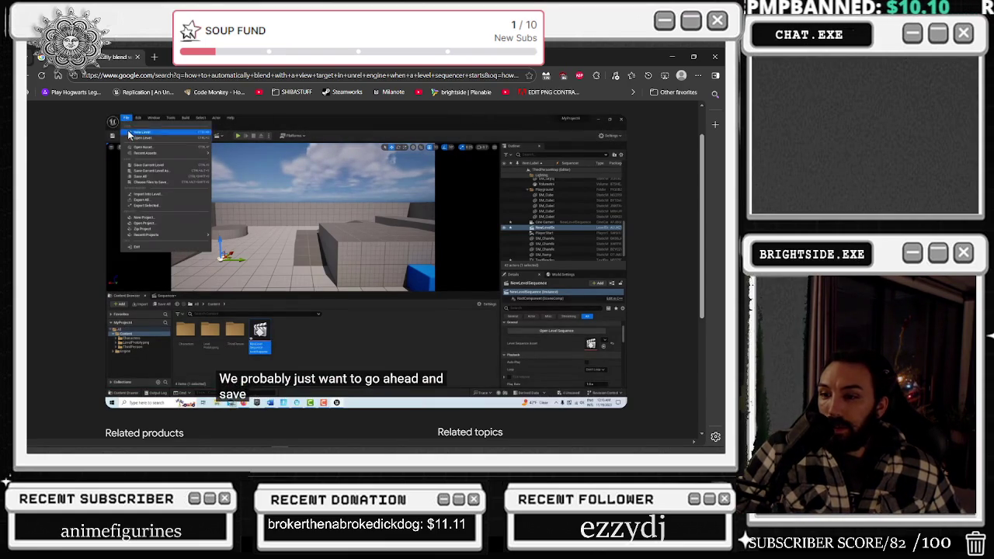
pyautogui.press('Left')
pyautogui.press('Left')
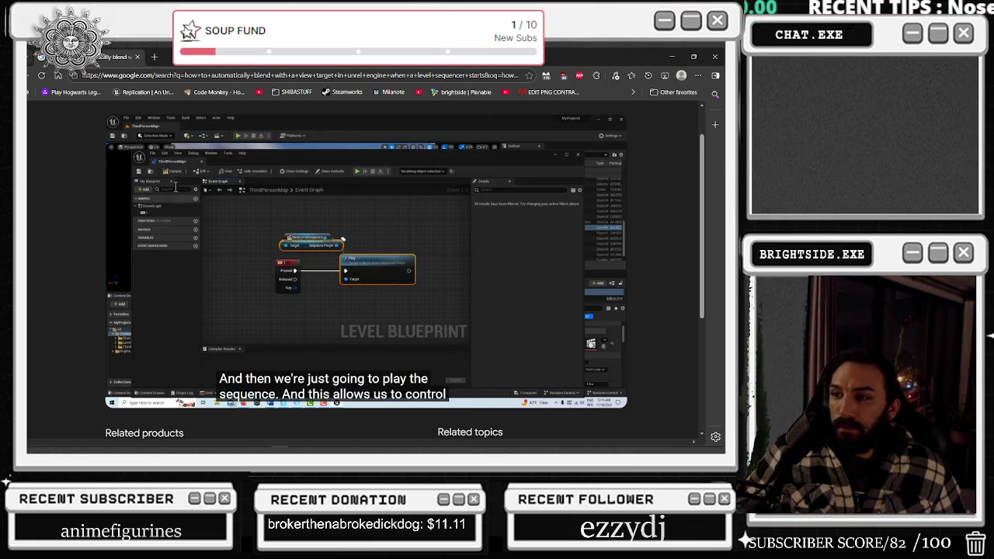
pyautogui.moveTo(360, 224)
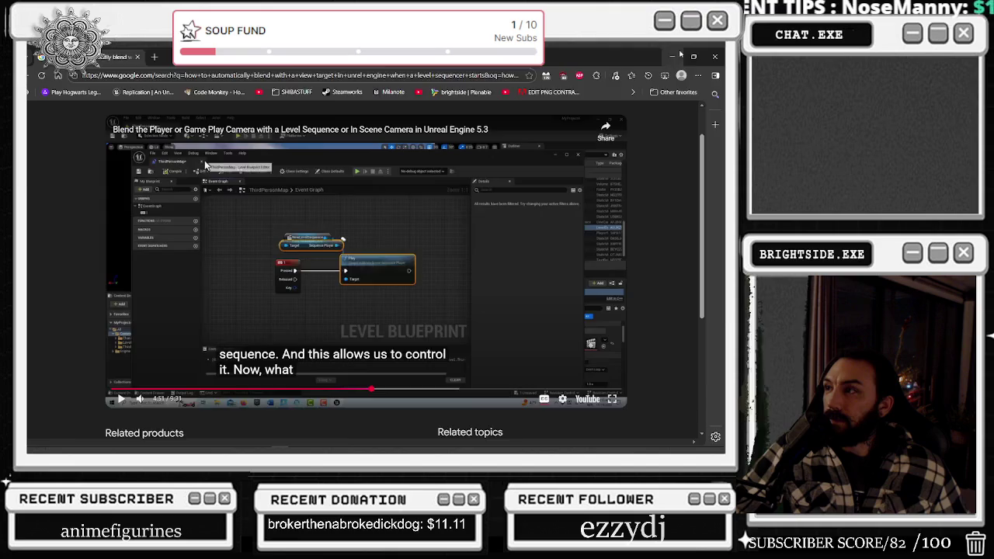
pyautogui.hotkey('alt', 'Tab')
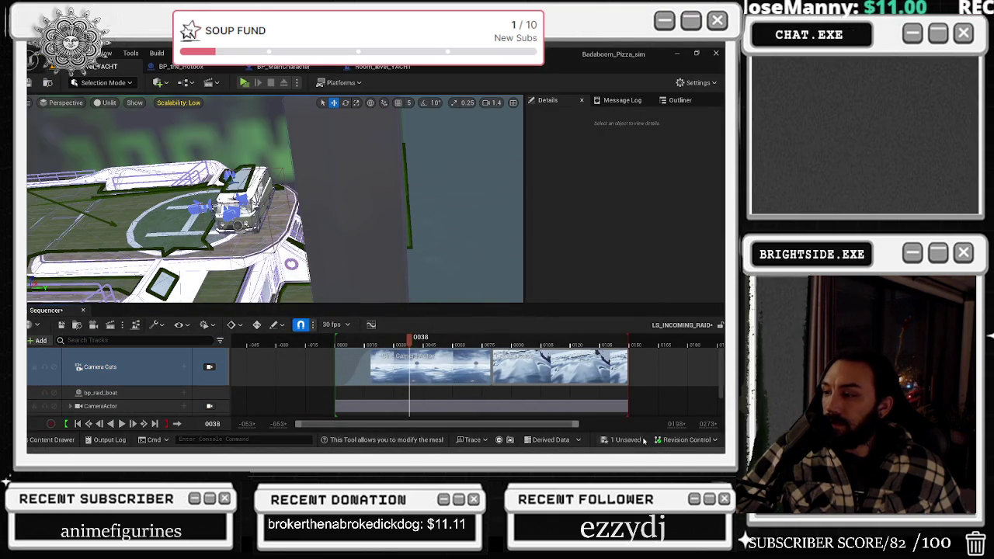
# Save all unsaved changes and start Play in Editor.
pyautogui.click(625, 439)
pyautogui.click(443, 355)
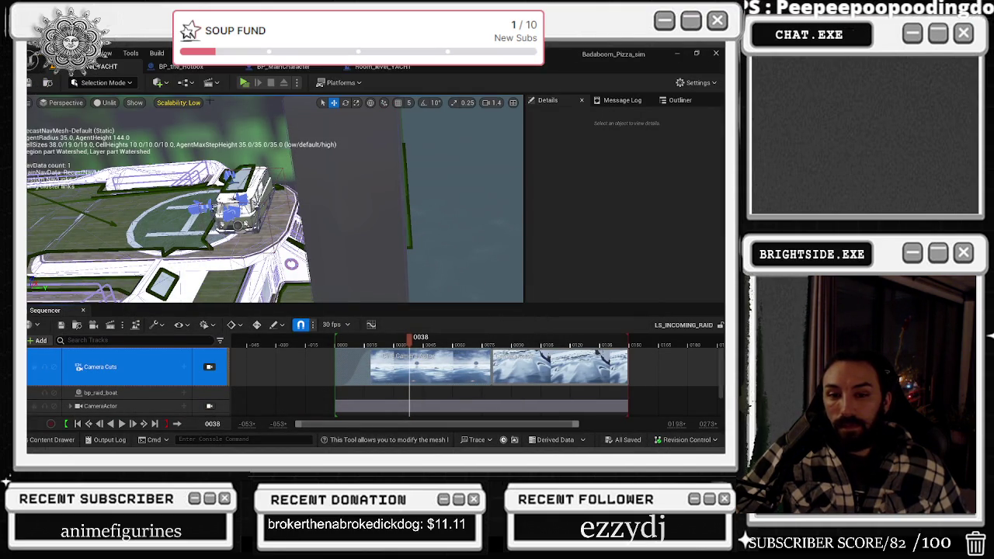
pyautogui.click(244, 86)
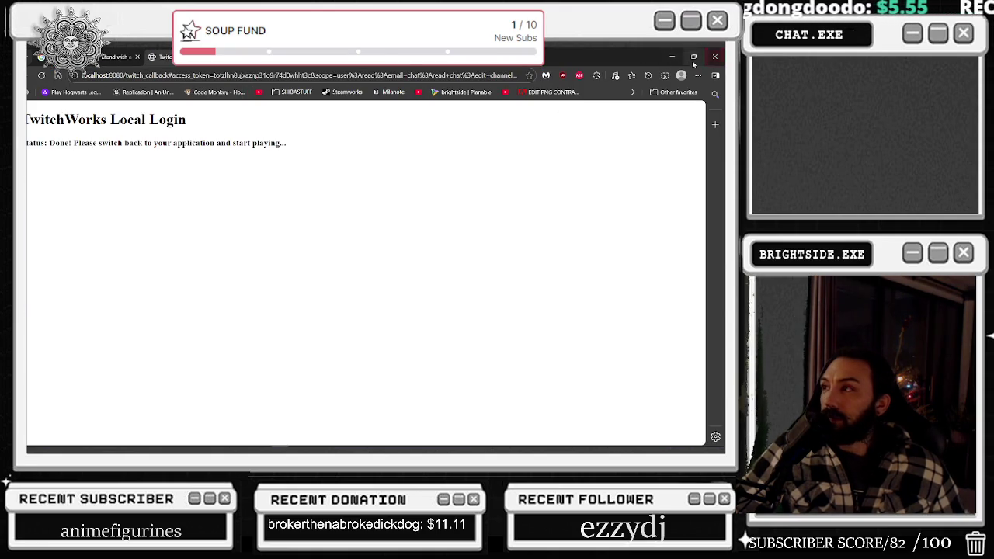
# Dismiss the TwitchWorks login, walk onto the yacht deck and throw two grenades, then return.
pyautogui.click(672, 57)
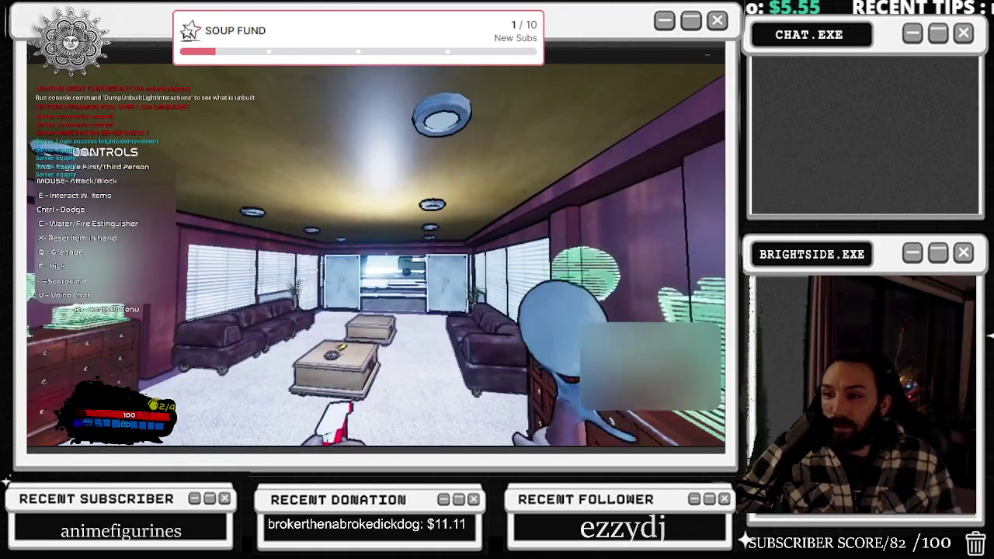
pyautogui.press('w')
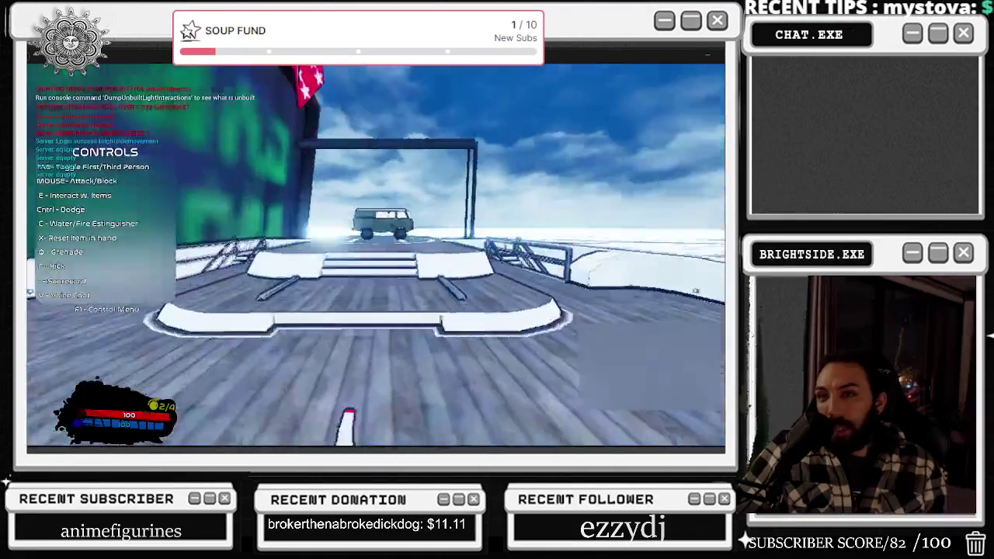
pyautogui.press('w')
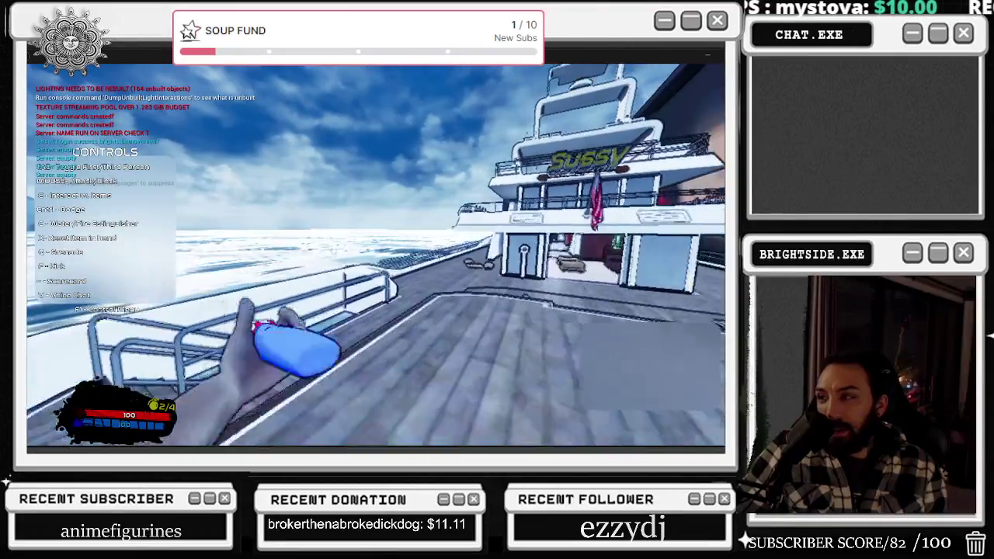
pyautogui.press('q')
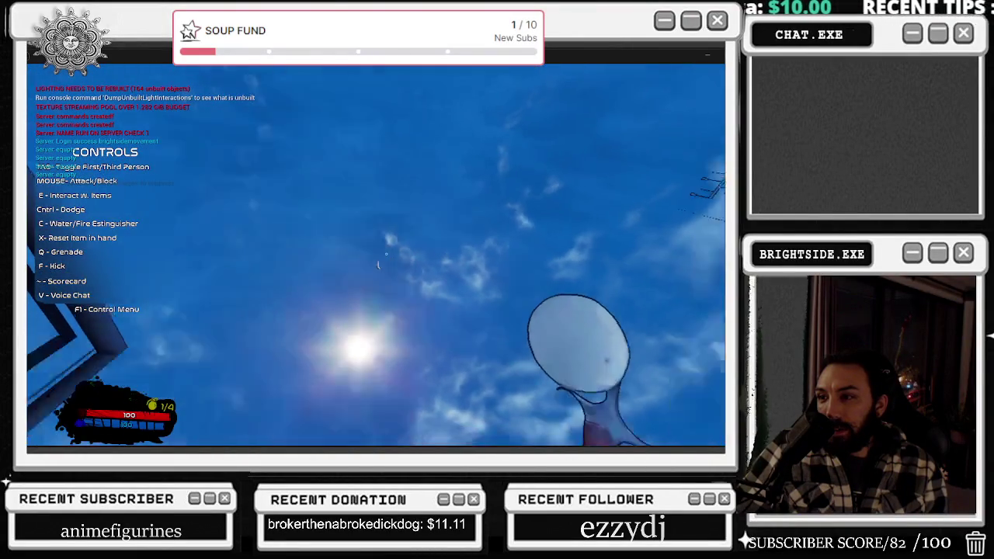
pyautogui.press('q')
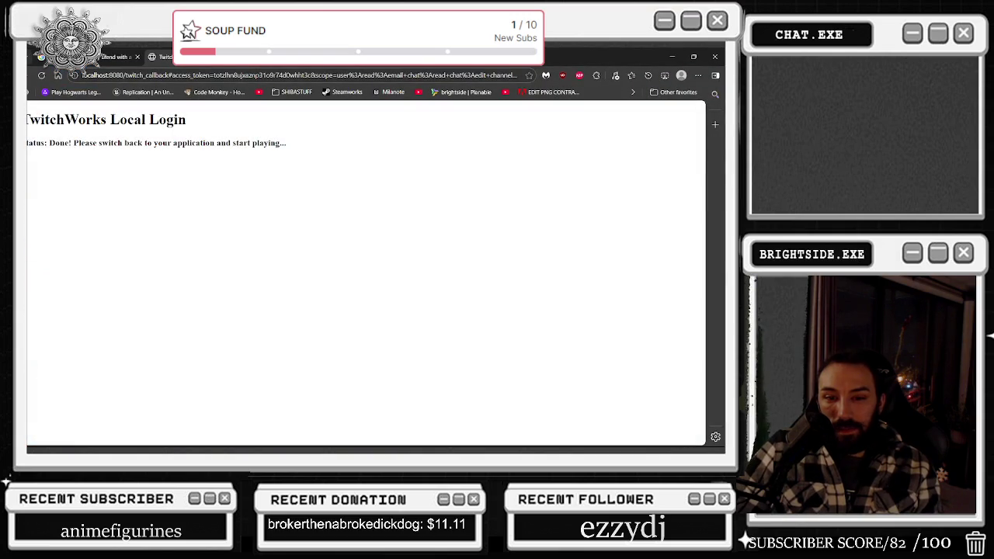
pyautogui.hotkey('alt', 'Tab')
pyautogui.hotkey('alt', 'Tab')
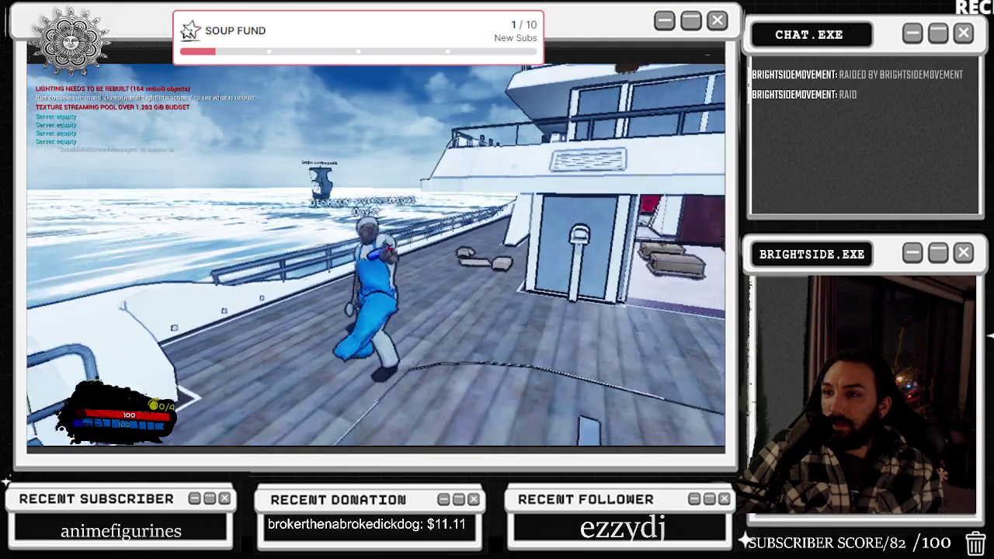
pyautogui.hotkey('alt', 'Tab')
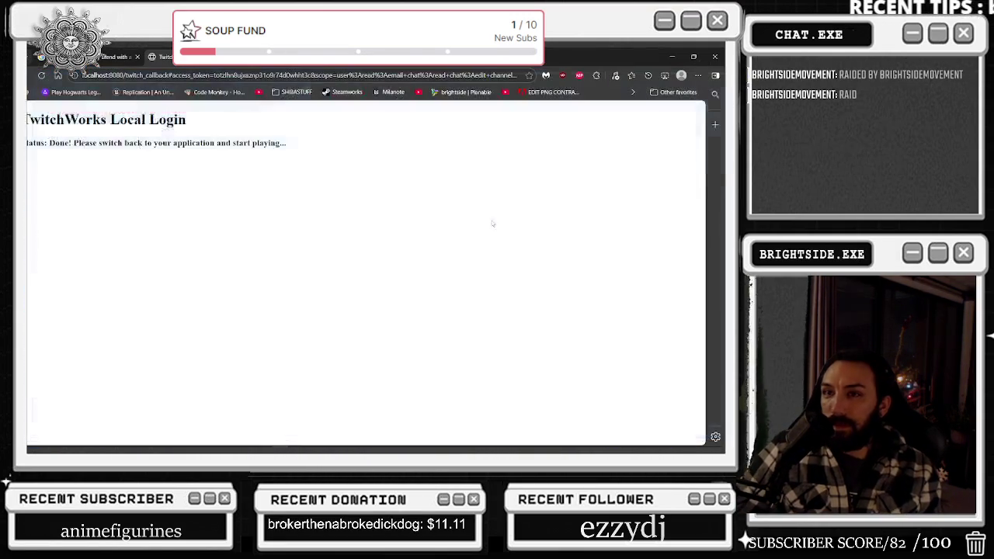
pyautogui.click(668, 58)
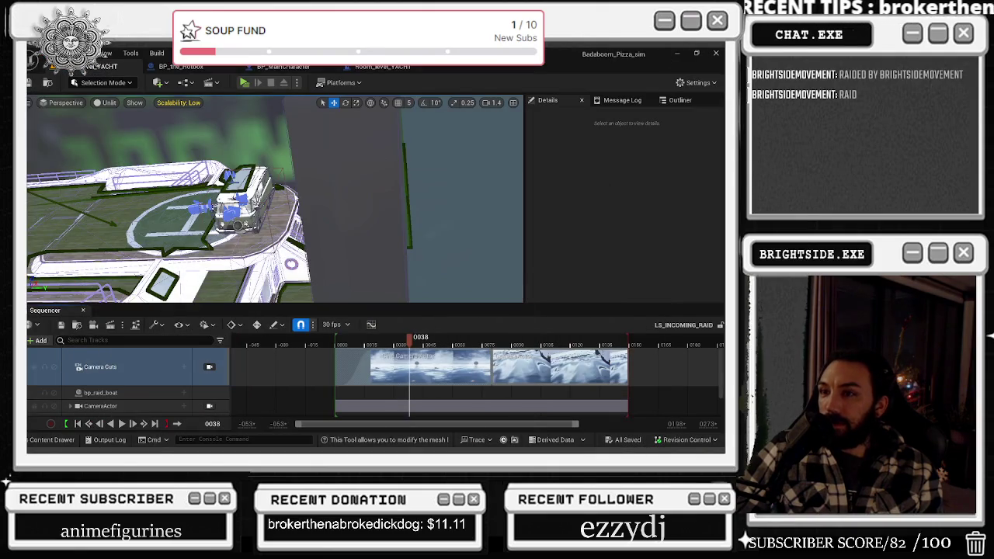
# In the level blueprint, try promoting the sequence player's return value to a variable, then undo it.
pyautogui.click(351, 342)
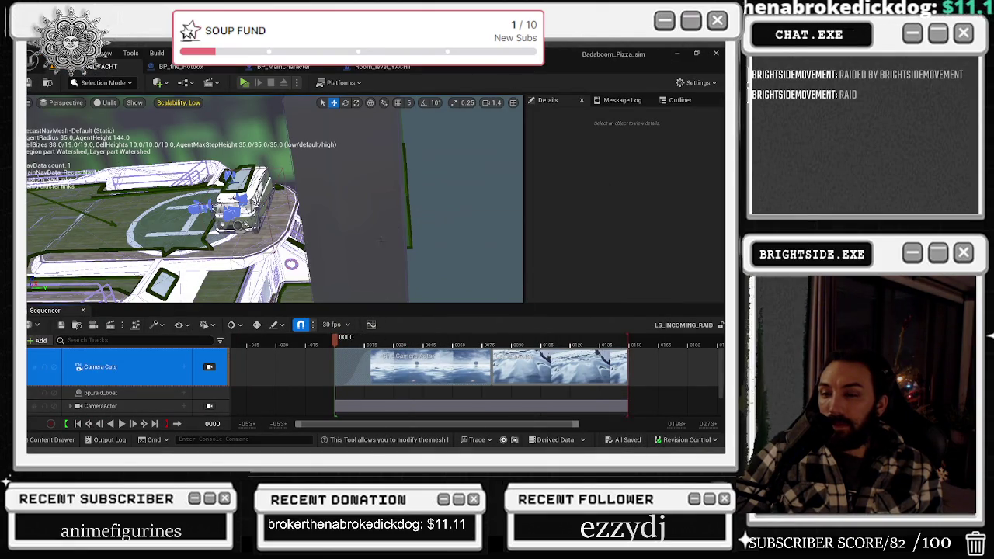
pyautogui.click(83, 309)
pyautogui.click(383, 67)
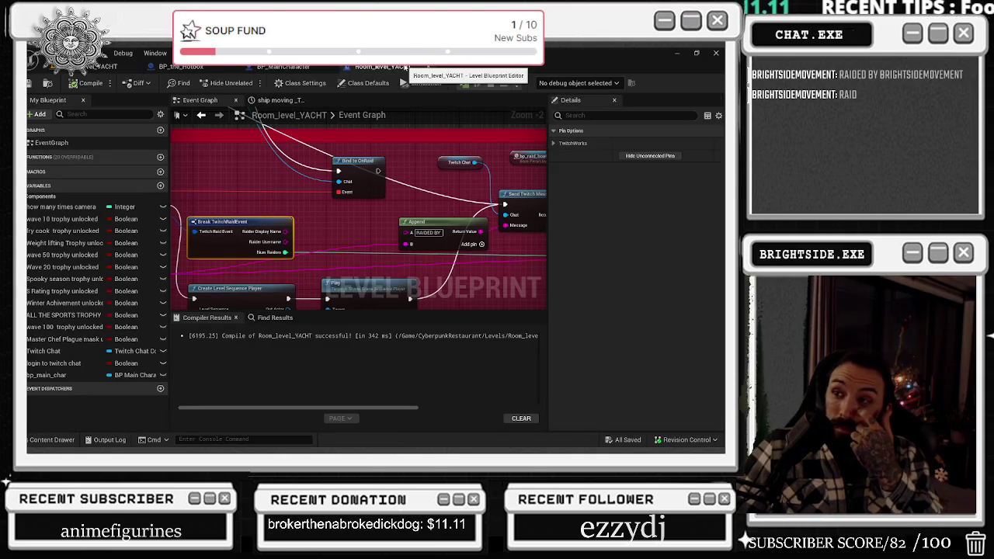
pyautogui.scroll(2, 367, 232)
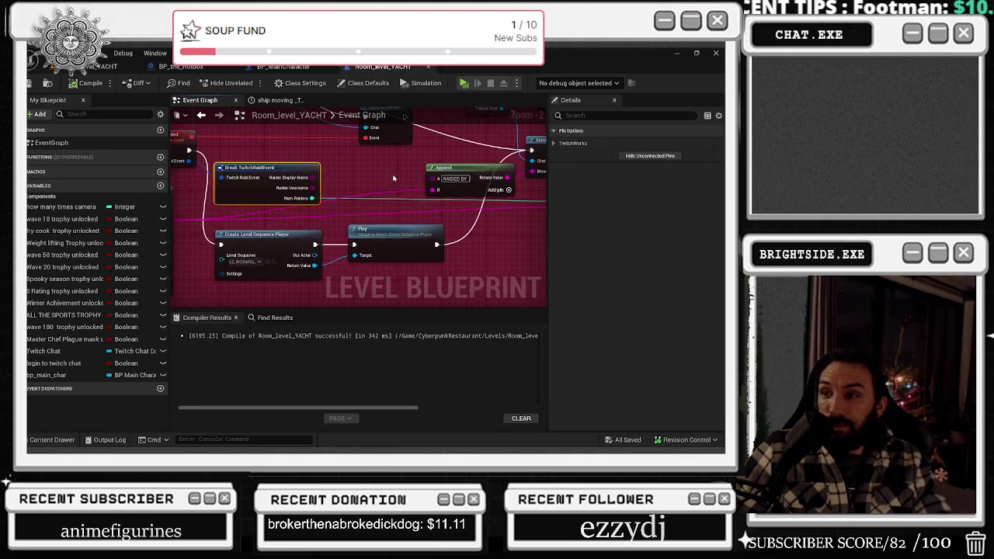
pyautogui.scroll(-1, 359, 225)
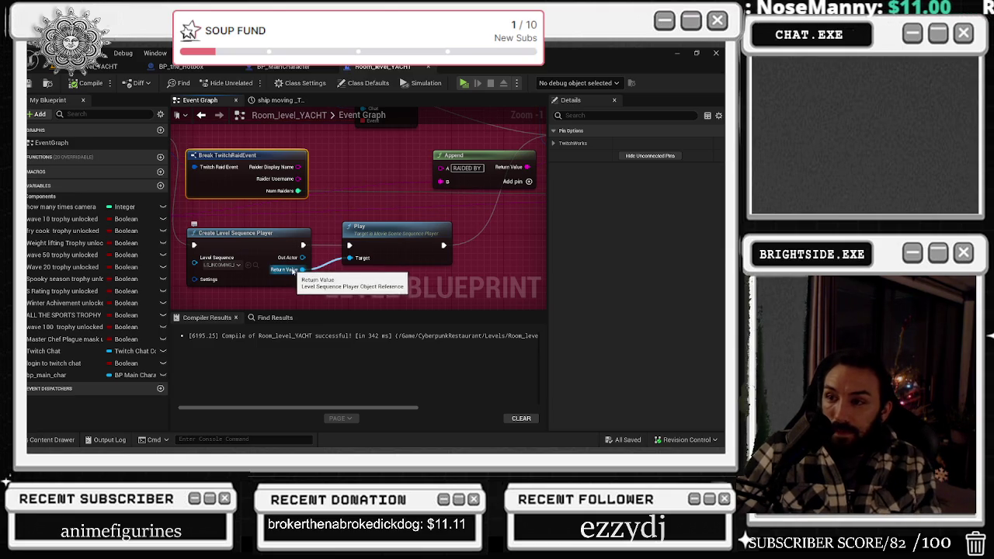
pyautogui.rightClick(284, 270)
pyautogui.click(316, 229)
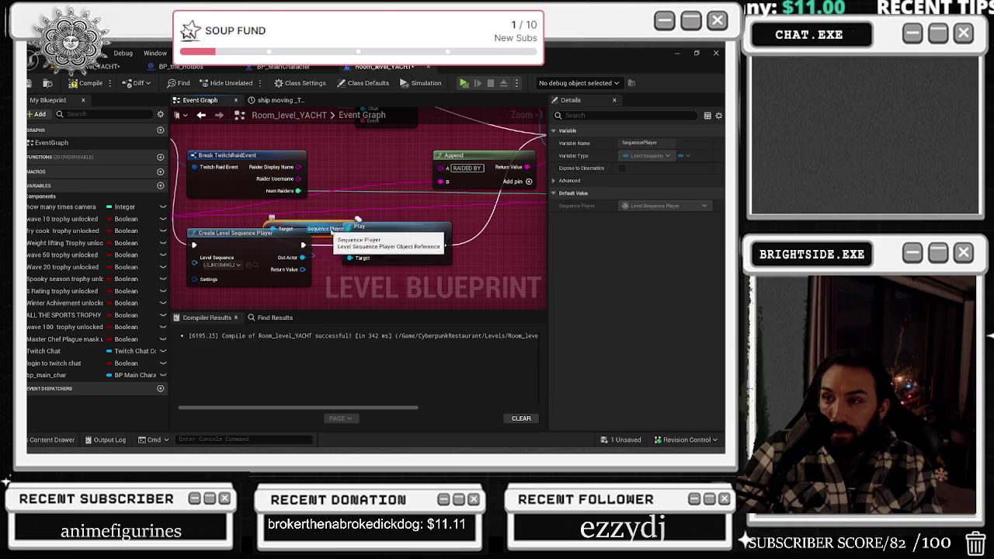
pyautogui.hotkey('ctrl', 'z')
pyautogui.hotkey('ctrl', 'z')
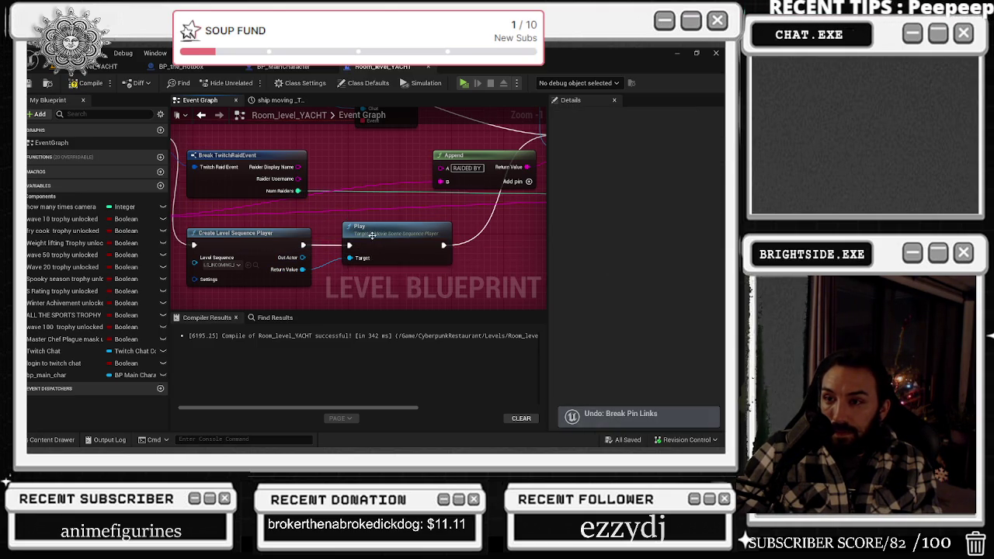
pyautogui.scroll(-1, 320, 210)
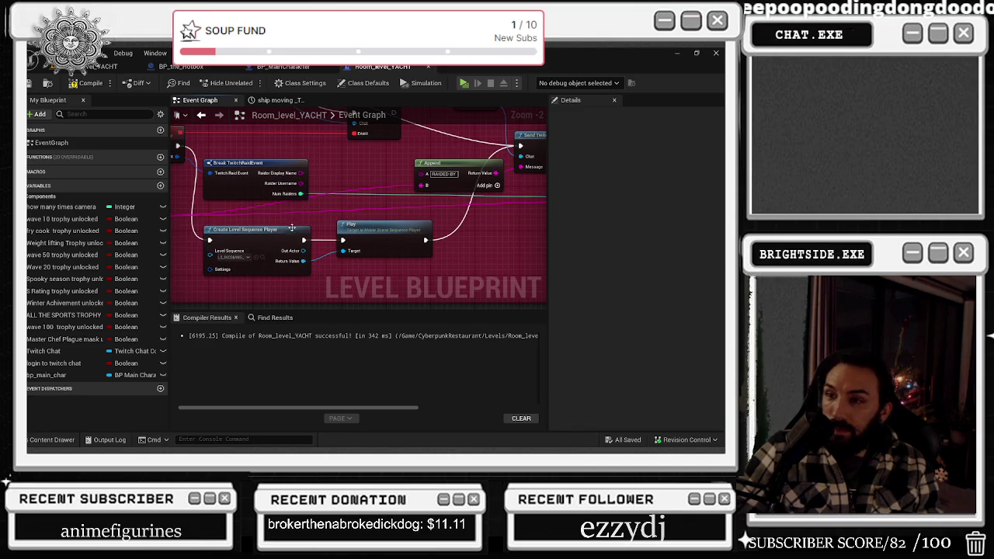
pyautogui.moveTo(401, 172)
pyautogui.mouseDown()
pyautogui.moveTo(298, 231)
pyautogui.moveTo(319, 223)
pyautogui.mouseUp()
pyautogui.moveTo(224, 260); pyautogui.dragTo(297, 218)
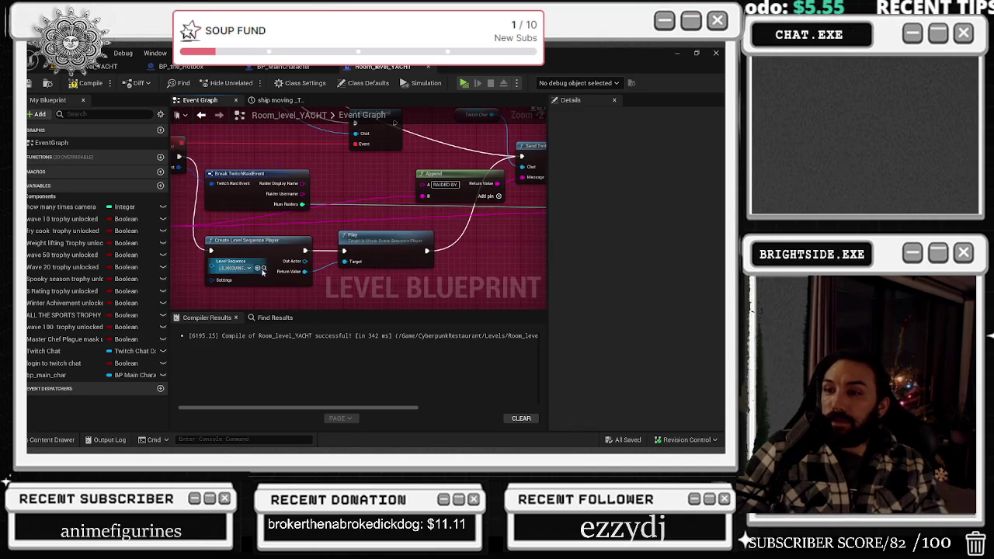
# Open LS_INCOMING_RAID from the content drawer, then compile the level blueprint.
pyautogui.hotkey('ctrl', 'space')
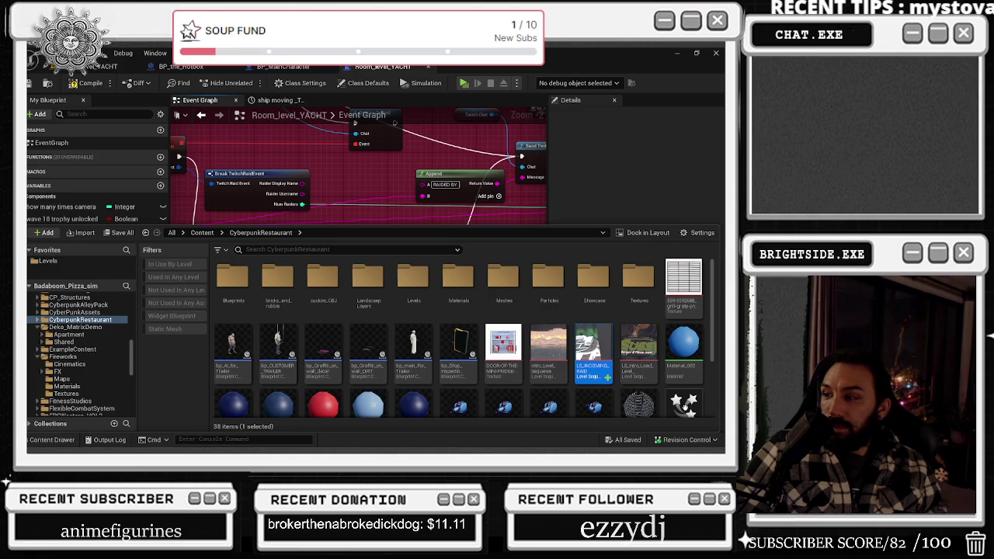
pyautogui.doubleClick(600, 376)
pyautogui.click(345, 339)
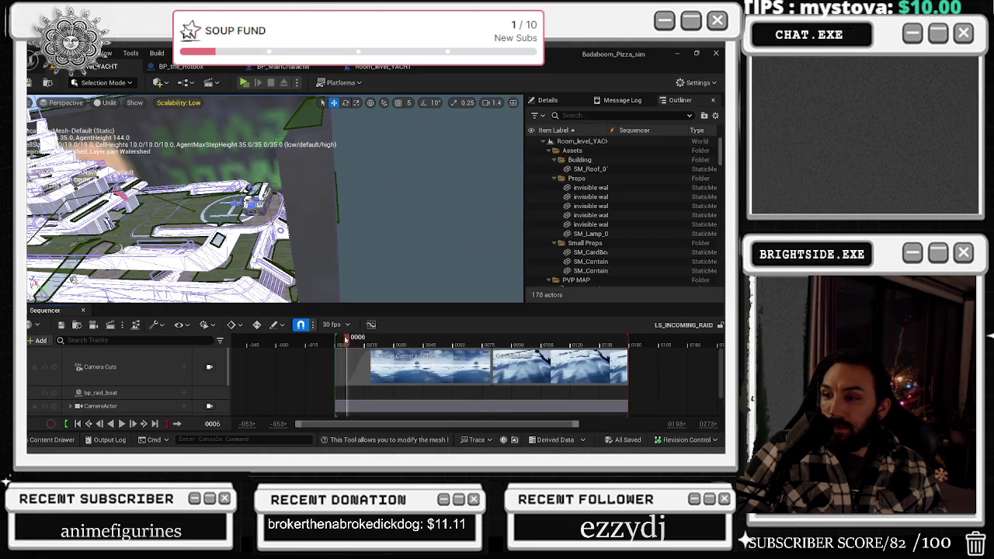
pyautogui.click(383, 66)
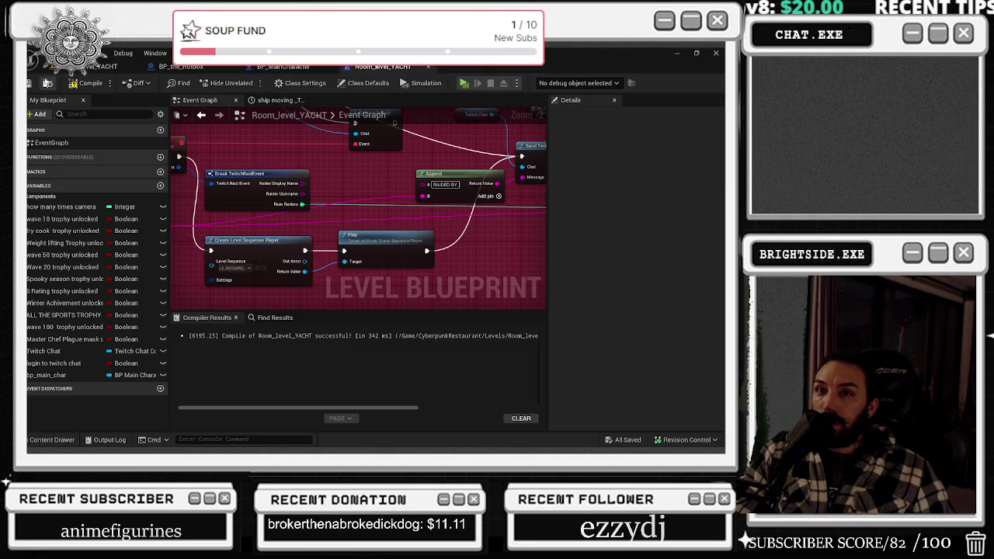
pyautogui.click(85, 82)
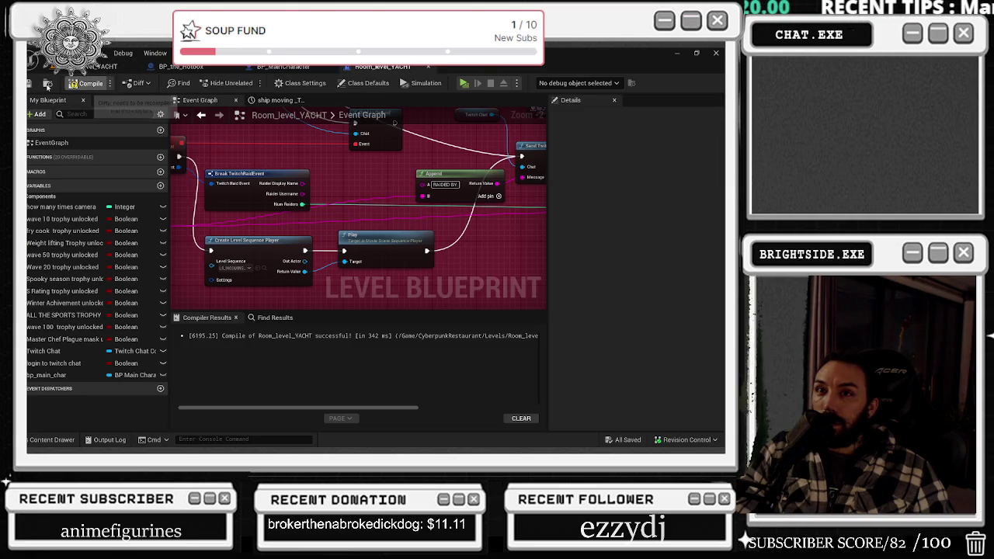
pyautogui.click(265, 270)
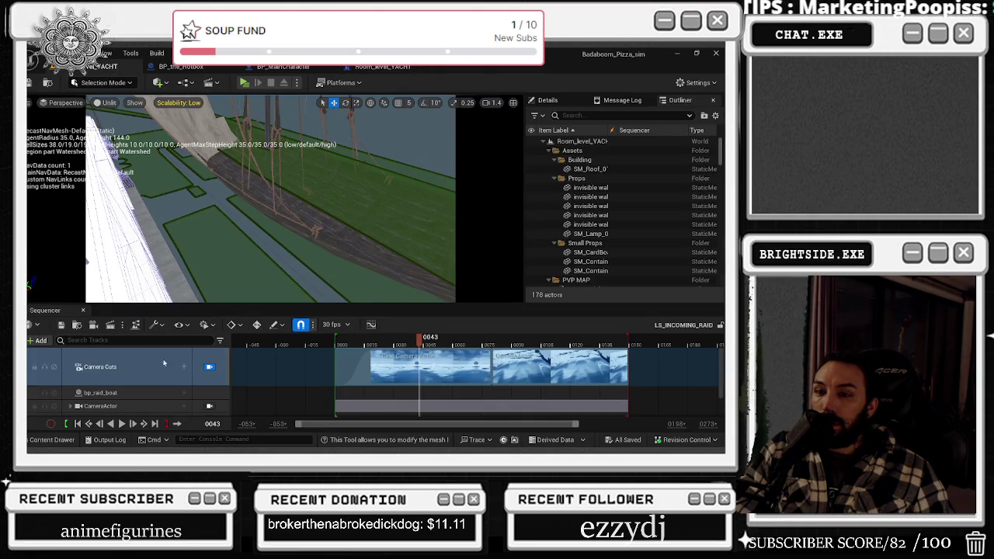
pyautogui.click(84, 312)
# Drag LS_INCOMING_RAID from the content drawer into the yacht level and save the level.
pyautogui.click(52, 439)
pyautogui.click(52, 440)
pyautogui.moveTo(297, 305)
pyautogui.mouseDown()
pyautogui.moveTo(451, 318)
pyautogui.moveTo(512, 339)
pyautogui.mouseUp()
pyautogui.click(52, 439)
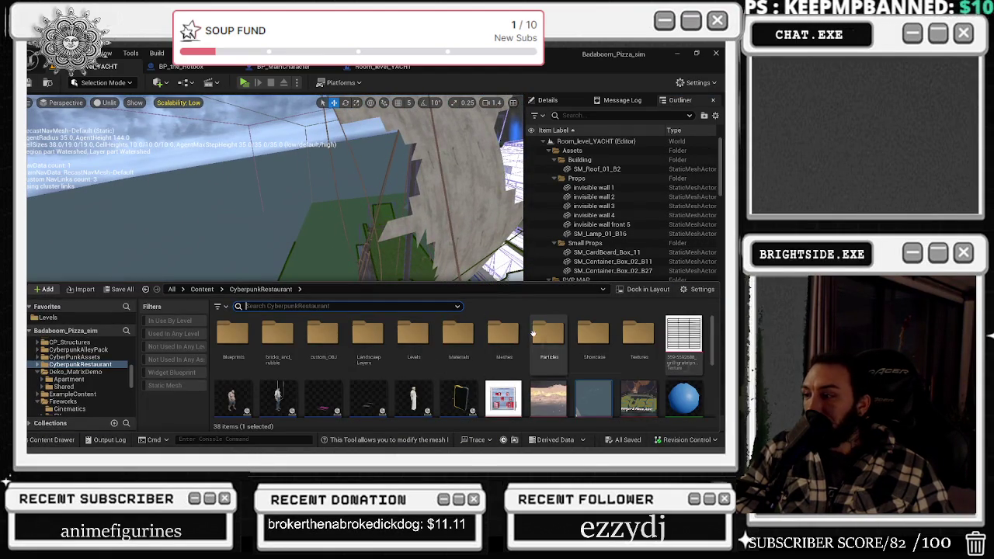
pyautogui.scroll(-2, 625, 360)
pyautogui.moveTo(624, 359)
pyautogui.mouseDown()
pyautogui.moveTo(333, 240)
pyautogui.moveTo(264, 342)
pyautogui.mouseUp()
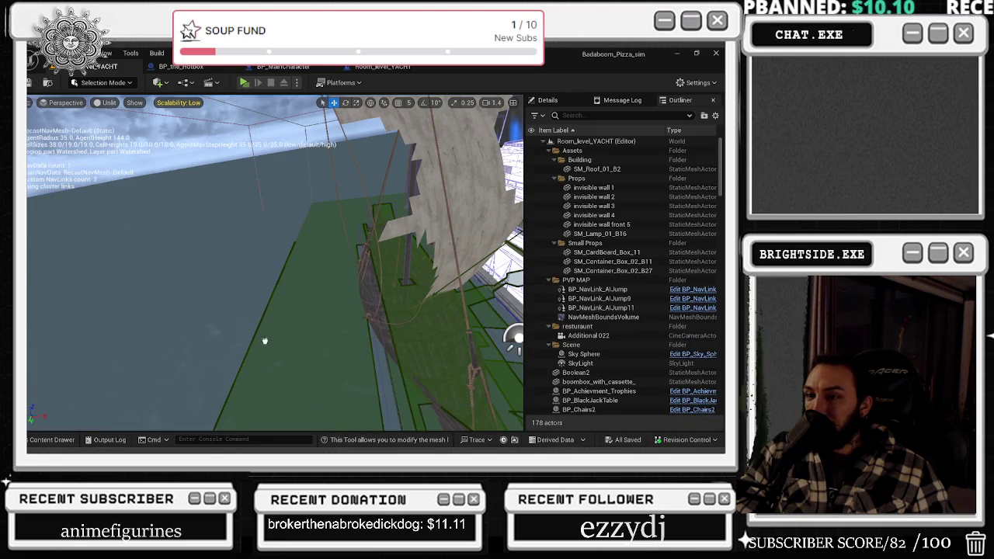
pyautogui.click(601, 440)
pyautogui.click(442, 355)
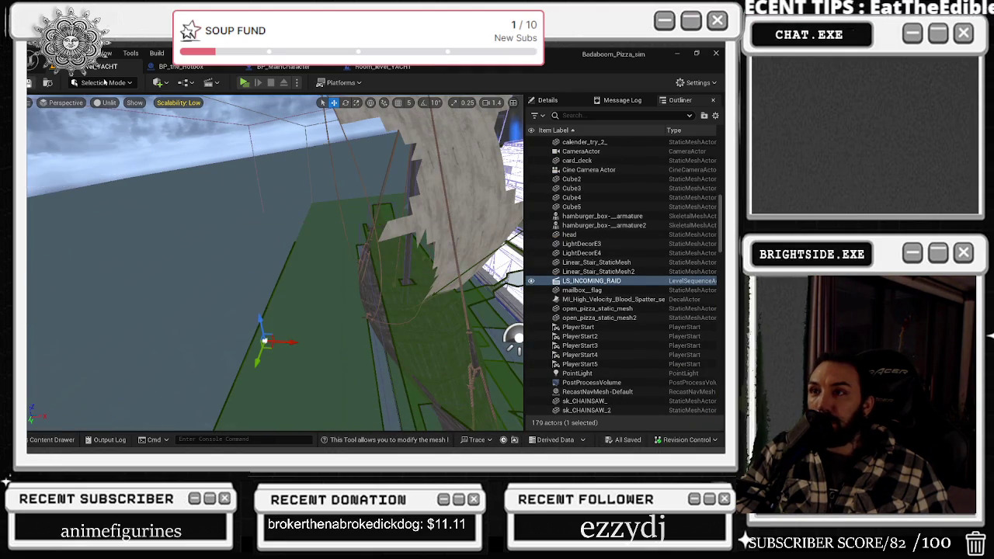
pyautogui.click(382, 67)
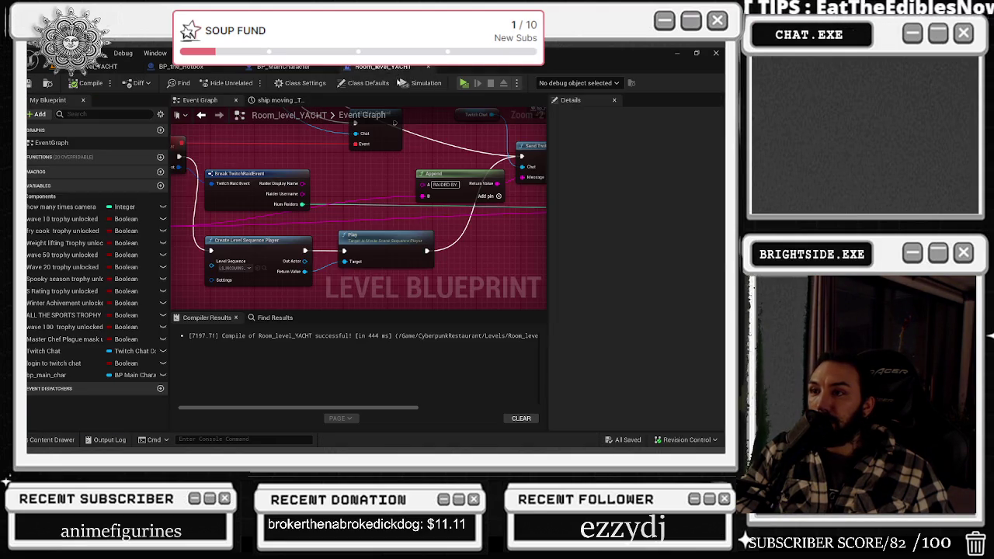
# Add an LS_INCOMING_RAID reference node and wire its Sequence Player into Play's Target.
pyautogui.rightClick(361, 189)
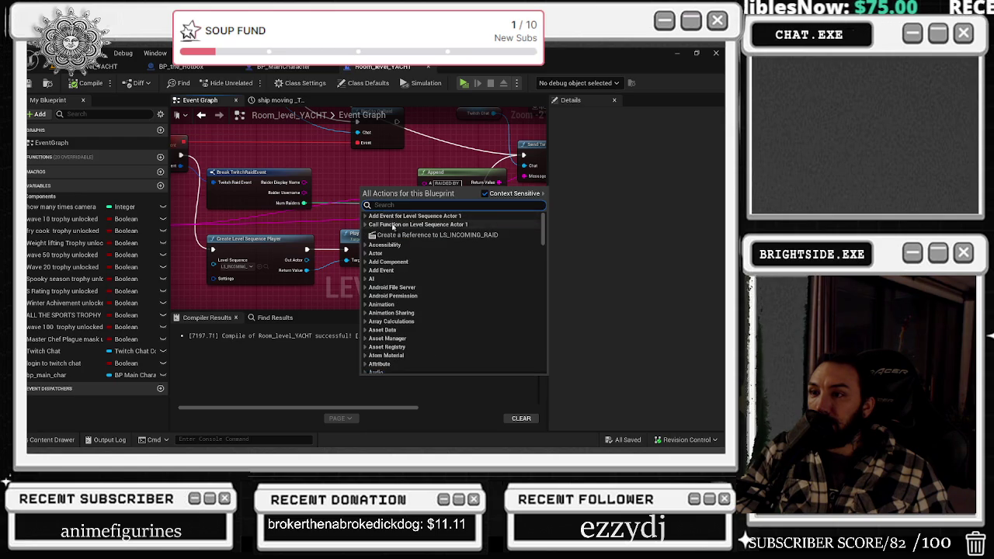
pyautogui.press('Escape')
pyautogui.hotkey('ctrl', 'v')
pyautogui.moveTo(289, 278); pyautogui.dragTo(284, 264)
pyautogui.moveTo(307, 231); pyautogui.dragTo(346, 220)
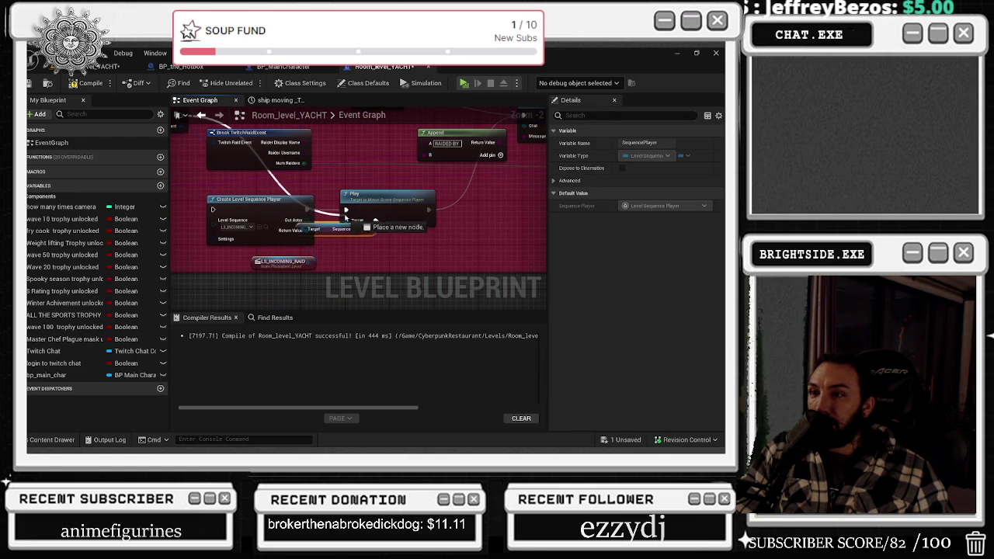
# Rewire Play's execution input and delete the Create Level Sequence Player node.
pyautogui.click(349, 210)
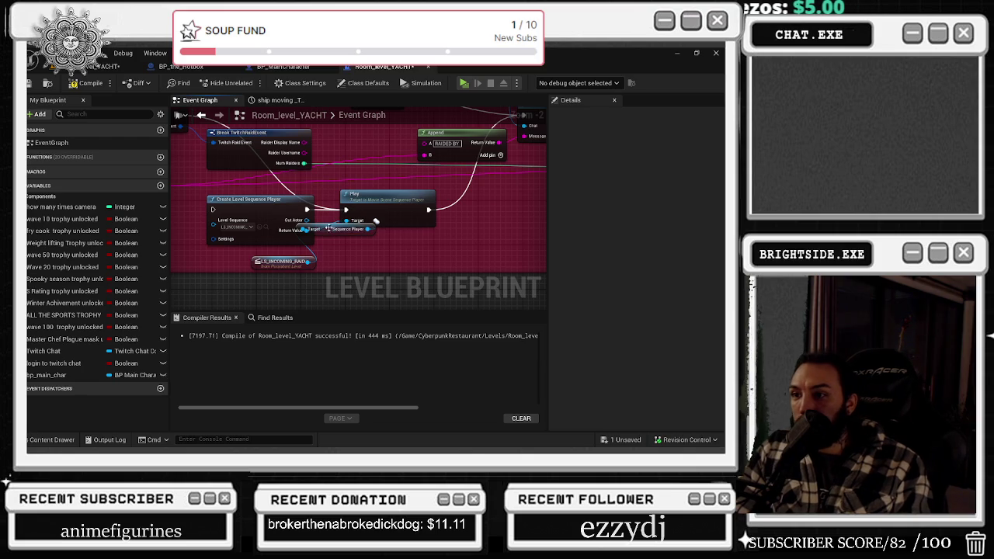
pyautogui.moveTo(348, 229); pyautogui.dragTo(376, 262)
pyautogui.click(339, 235)
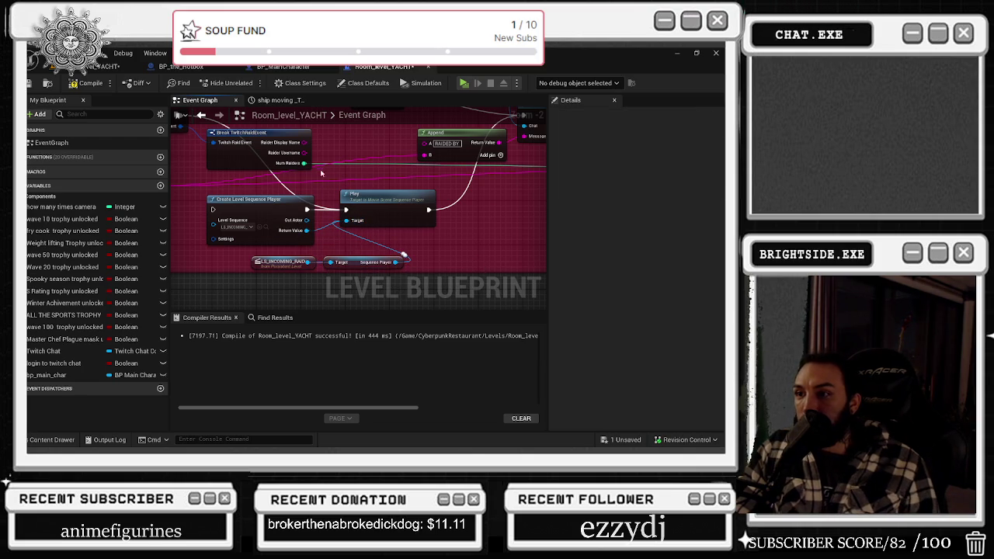
pyautogui.moveTo(345, 210)
pyautogui.mouseDown()
pyautogui.moveTo(413, 211)
pyautogui.moveTo(307, 210)
pyautogui.mouseUp()
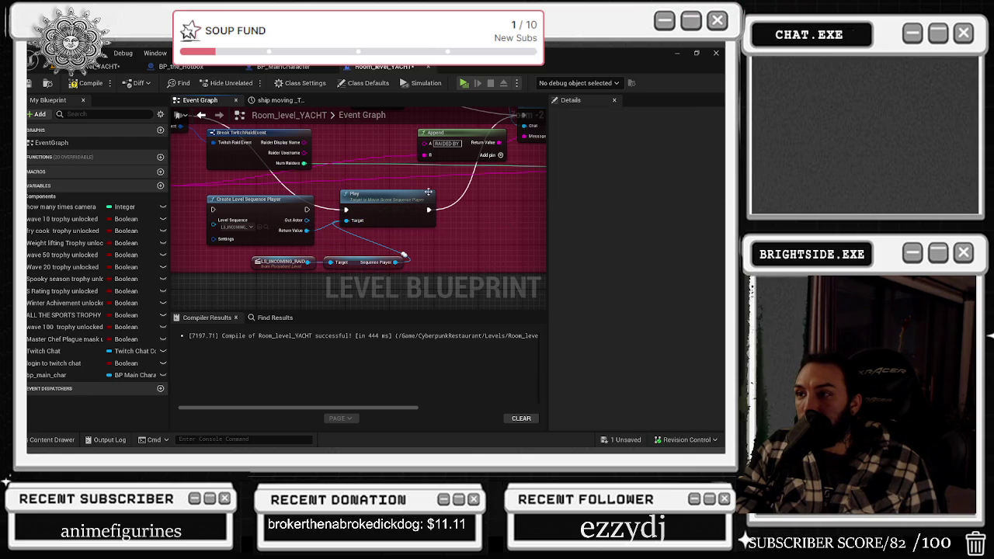
pyautogui.click(276, 201)
pyautogui.press('Delete')
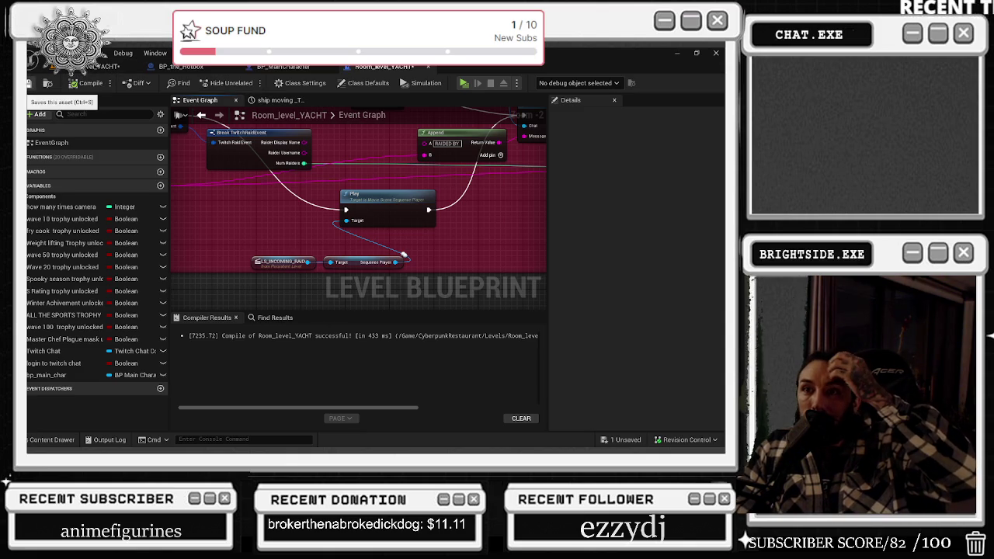
pyautogui.click(111, 66)
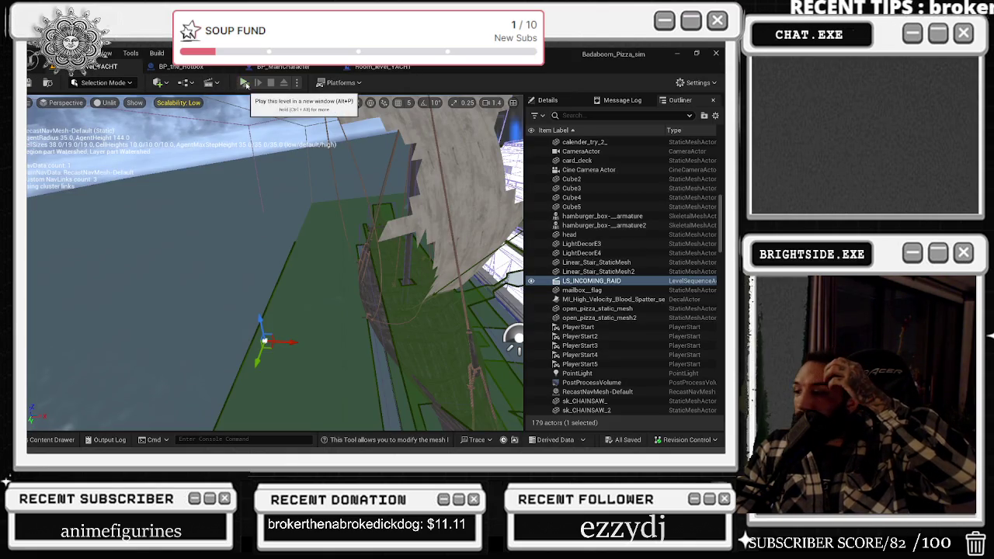
# Play-test the yacht level with a test Twitch raid, walking onto the deck, then reopen the level blueprint.
pyautogui.click(243, 83)
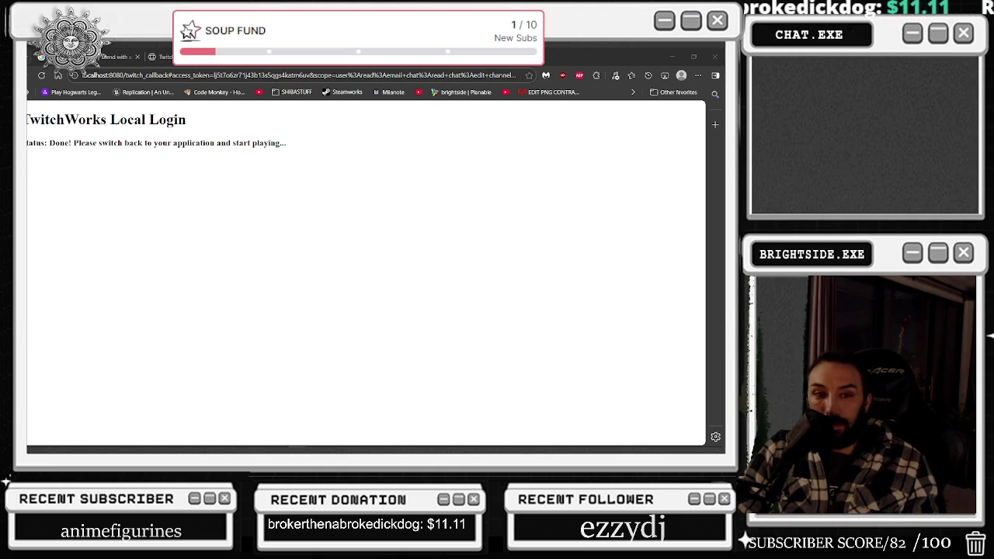
pyautogui.hotkey('alt', 'Tab')
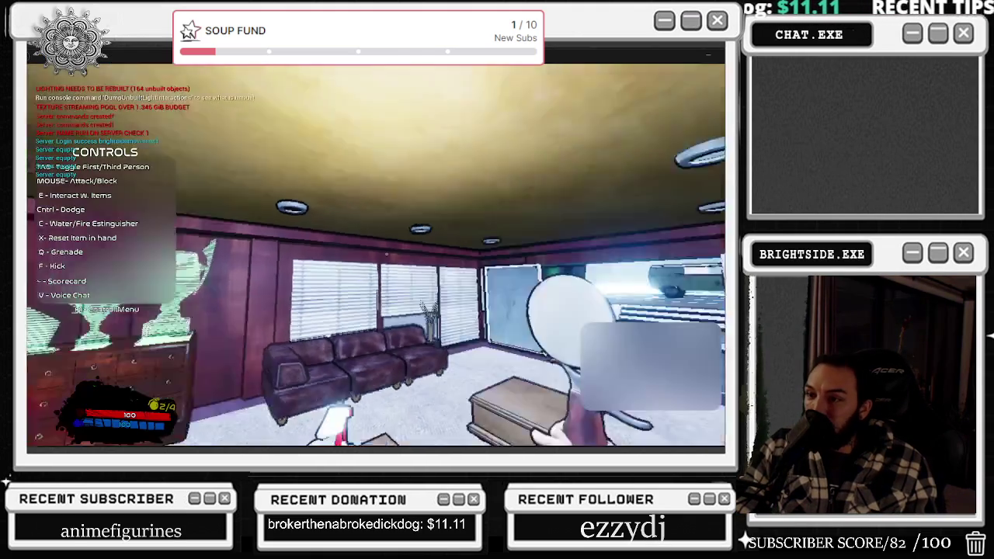
pyautogui.press('w')
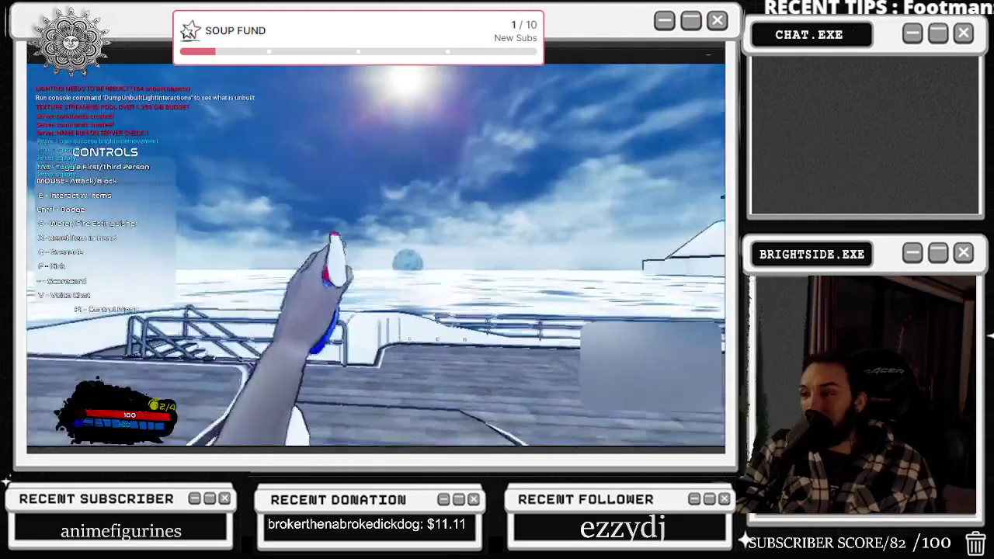
pyautogui.press('e')
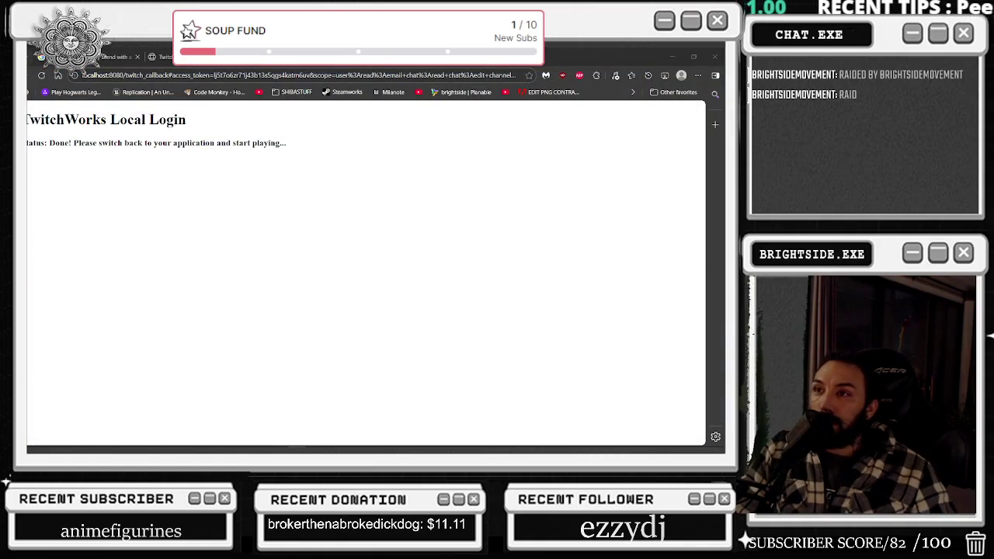
pyautogui.click(673, 57)
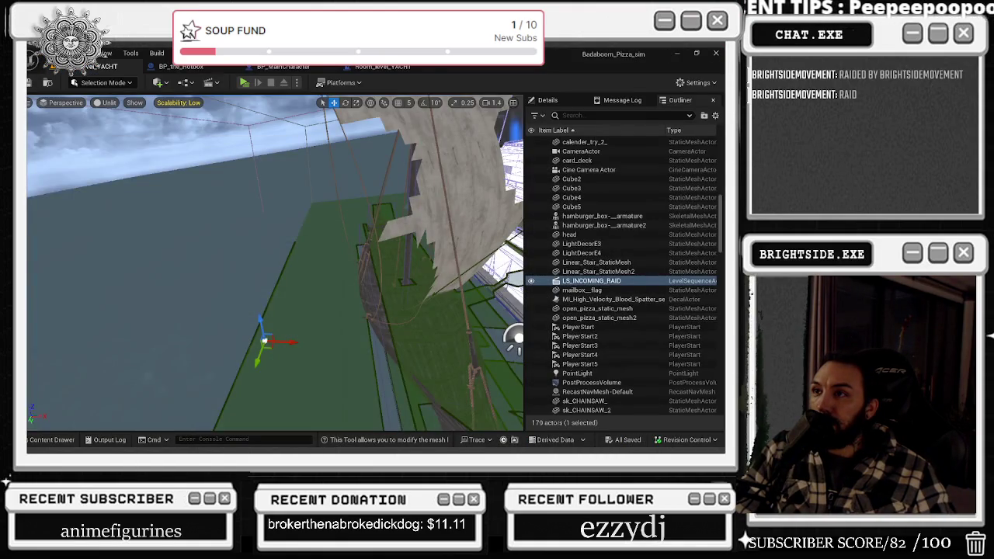
pyautogui.click(384, 70)
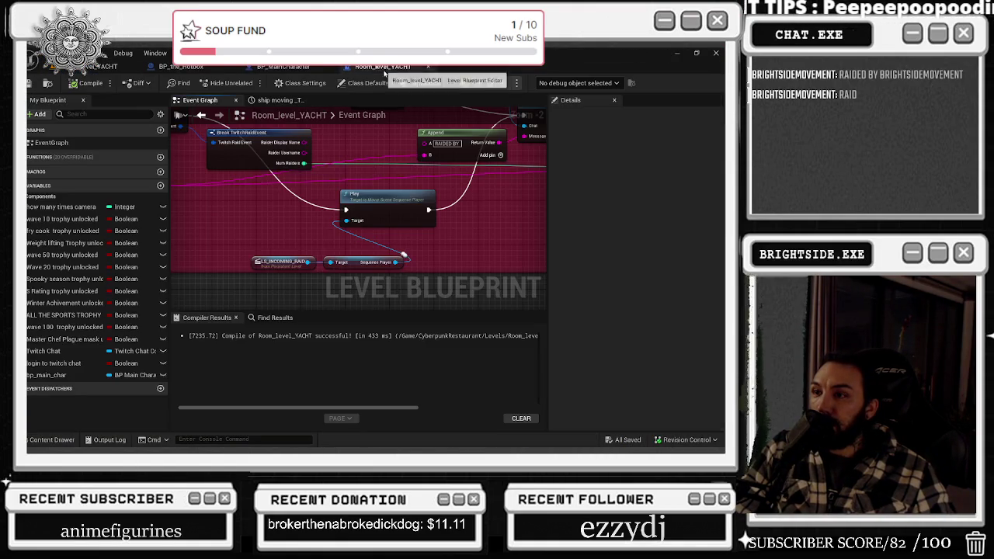
# Search the level blueprint's action list for a 'blend view' node.
pyautogui.rightClick(464, 254)
pyautogui.write('blend targ')
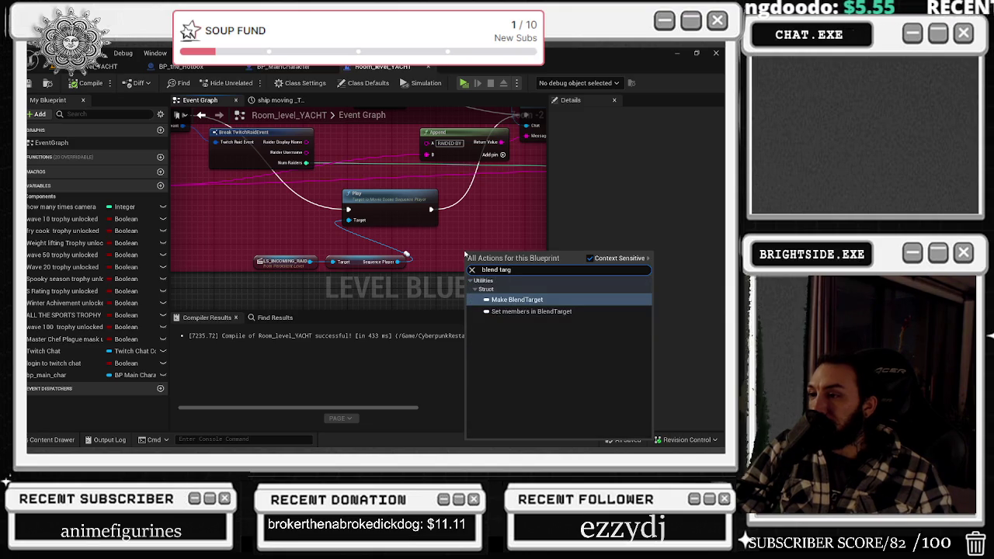
pyautogui.write('set v')
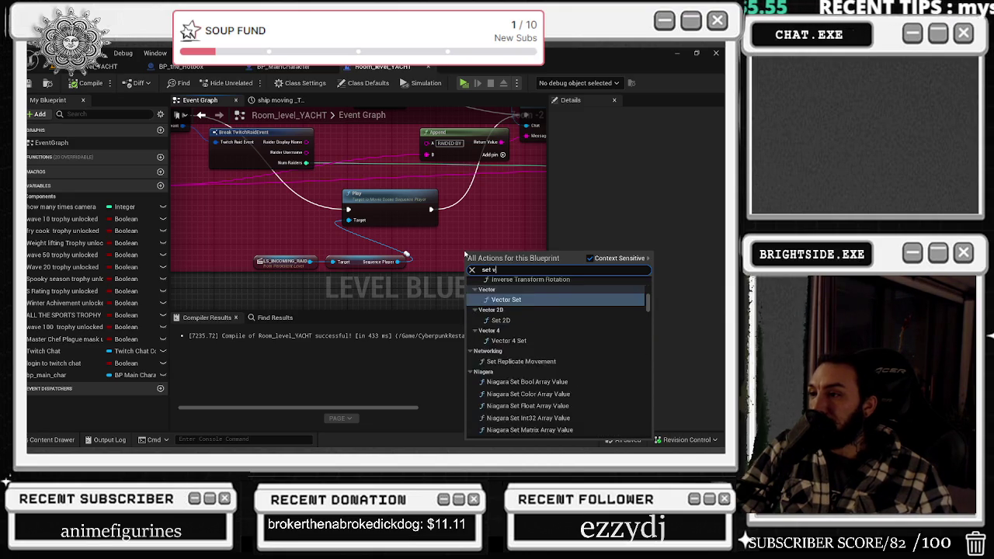
pyautogui.write('iew ble')
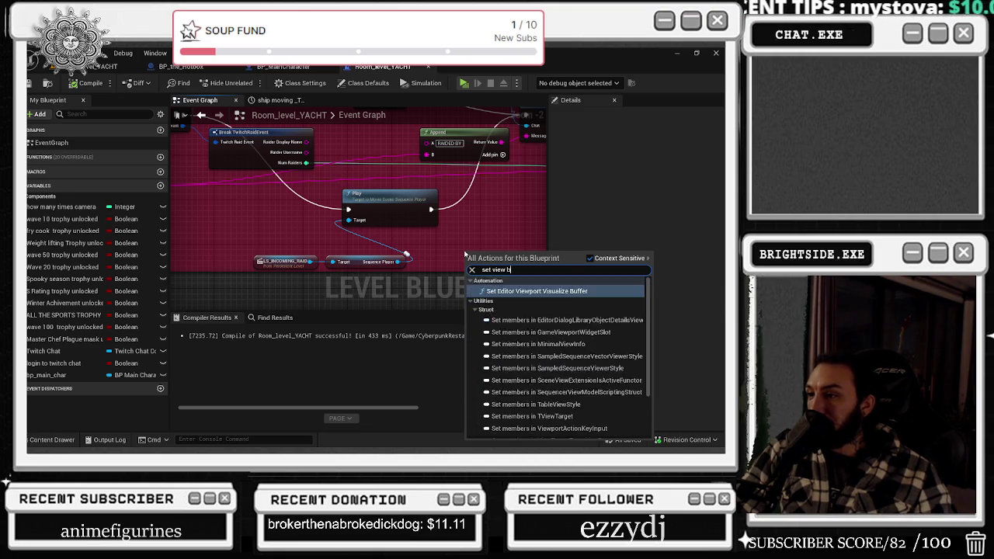
pyautogui.press('BackSpace')
pyautogui.press('BackSpace')
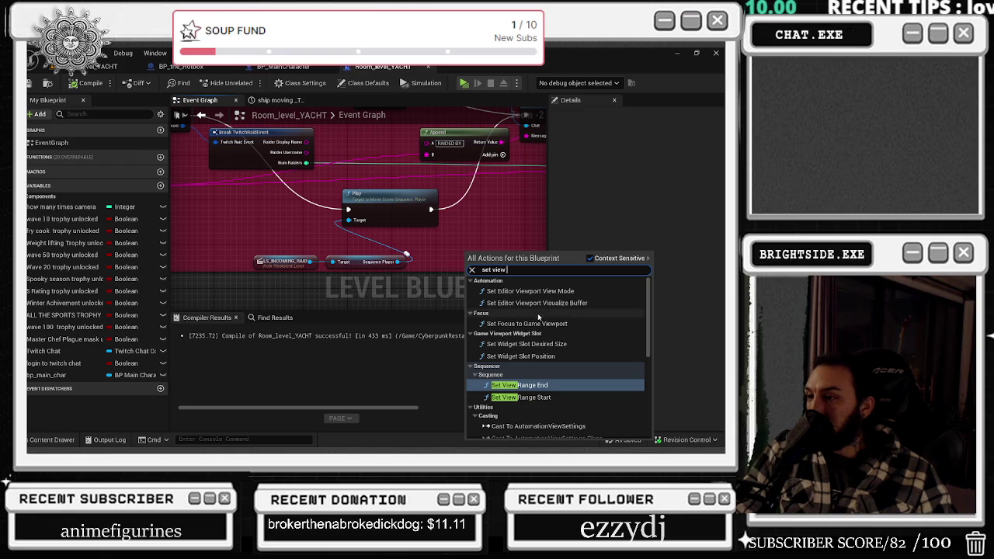
pyautogui.write('blend view')
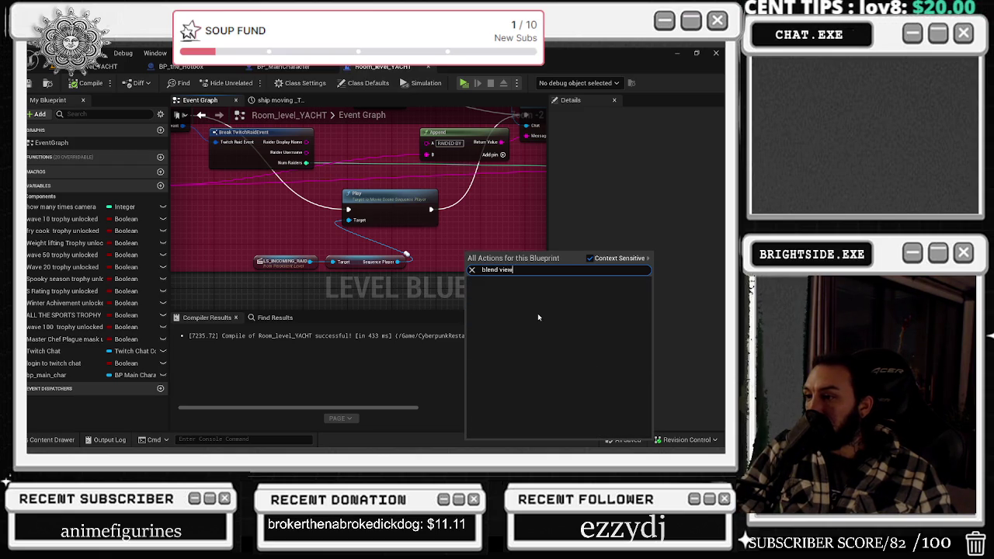
pyautogui.hotkey('ctrl', 'a')
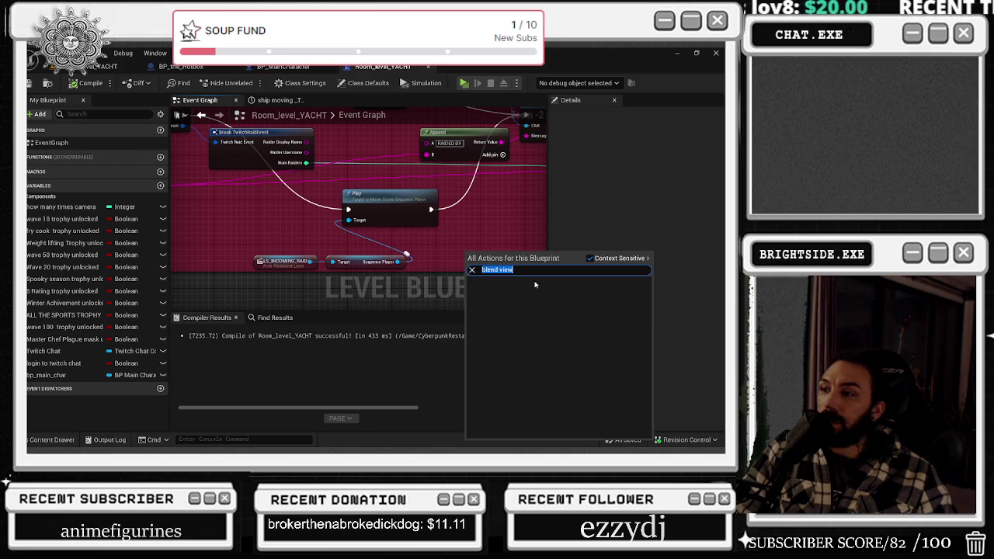
# Copy Self and Set View Target with Blend from BP_Customization_Dresser into the level blueprint.
pyautogui.click(116, 66)
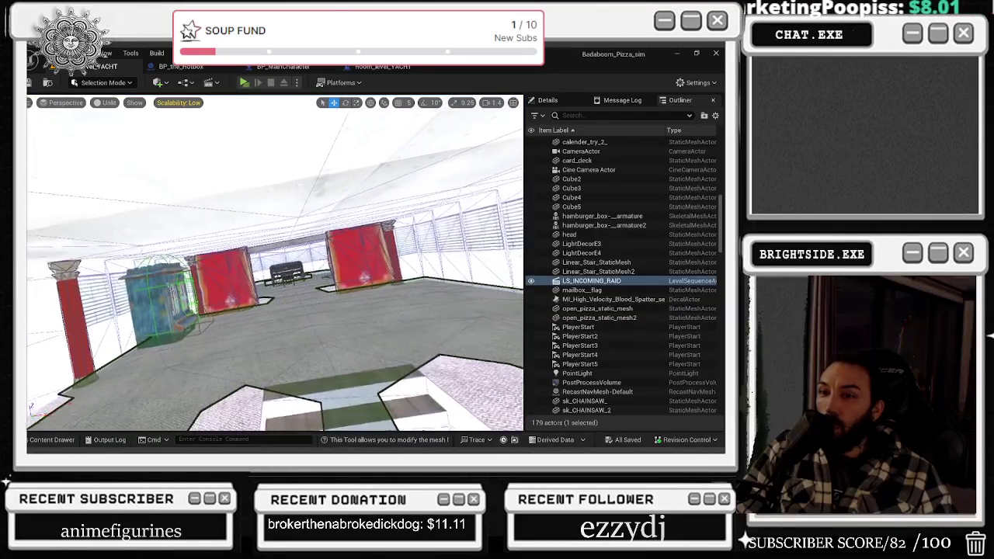
pyautogui.click(167, 288)
pyautogui.hotkey('ctrl', 'e')
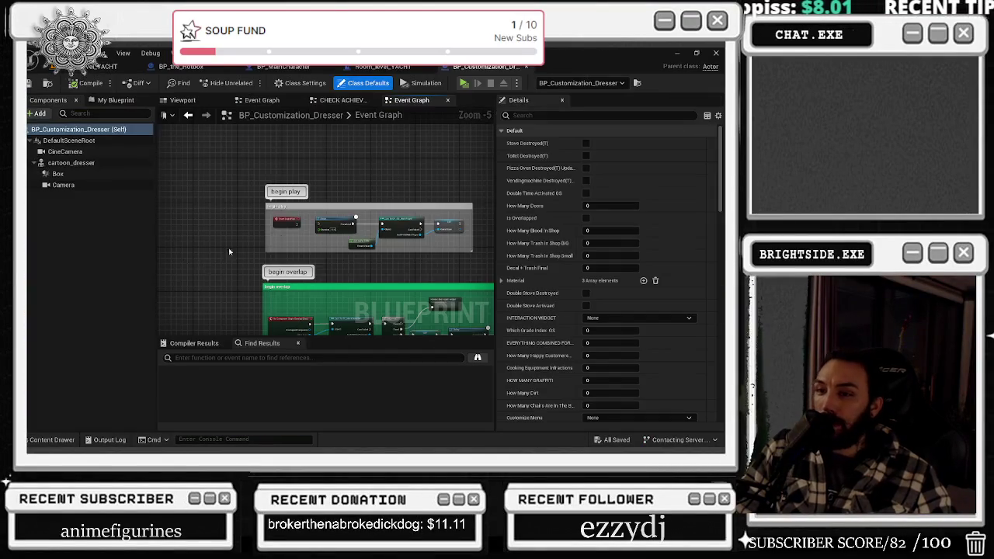
pyautogui.scroll(10, 231, 227)
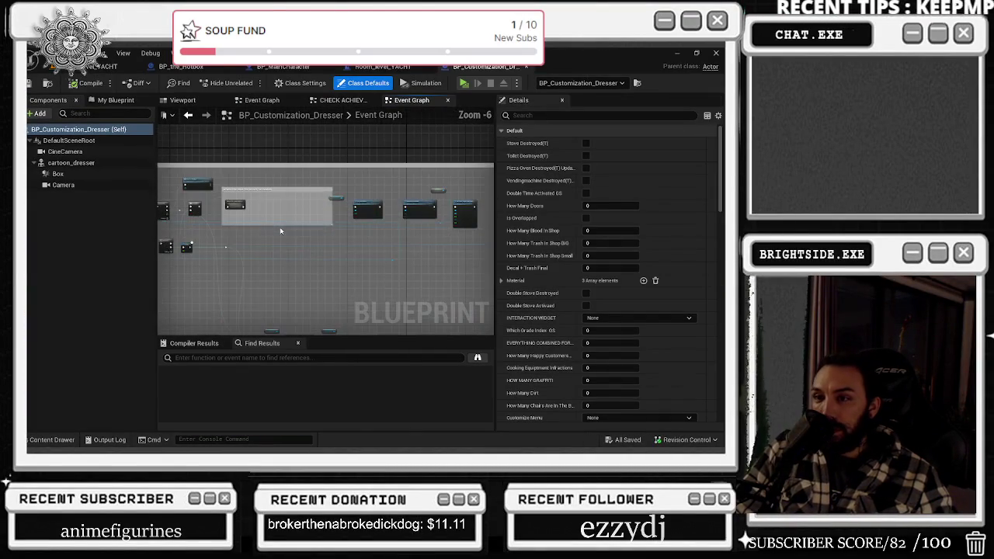
pyautogui.moveTo(264, 186); pyautogui.dragTo(334, 237)
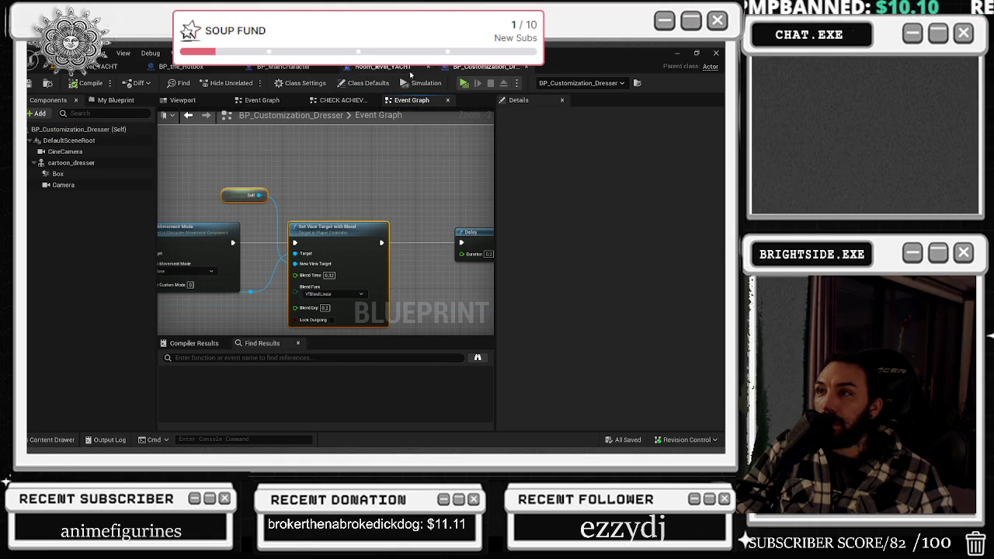
pyautogui.click(382, 67)
pyautogui.scroll(-2, 364, 201)
pyautogui.hotkey('ctrl', 'v')
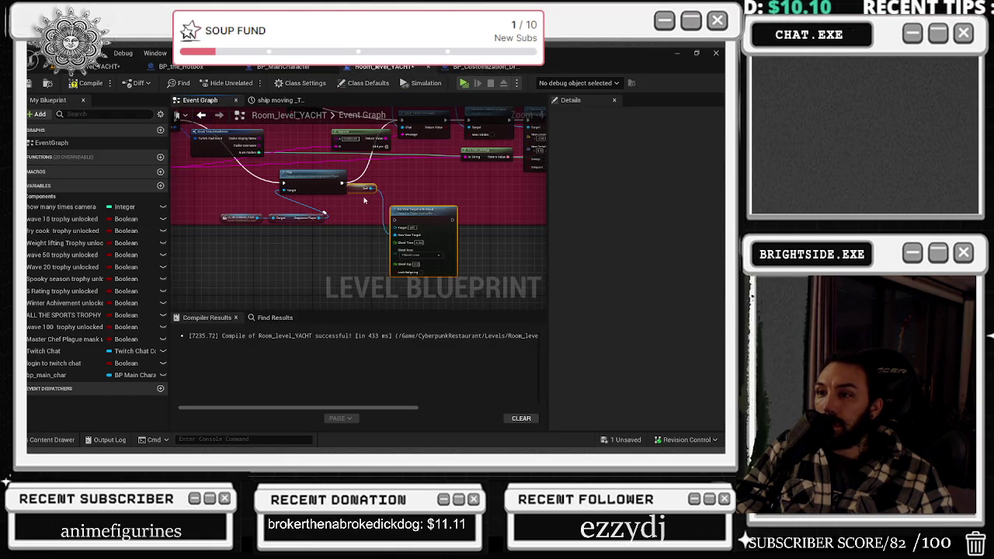
# Place the pasted nodes beside Play and wire LS_INCOMING_RAID into New View Target.
pyautogui.scroll(2, 365, 201)
pyautogui.moveTo(351, 183)
pyautogui.mouseDown()
pyautogui.moveTo(360, 184)
pyautogui.moveTo(240, 261)
pyautogui.mouseUp()
pyautogui.moveTo(445, 257); pyautogui.dragTo(400, 206)
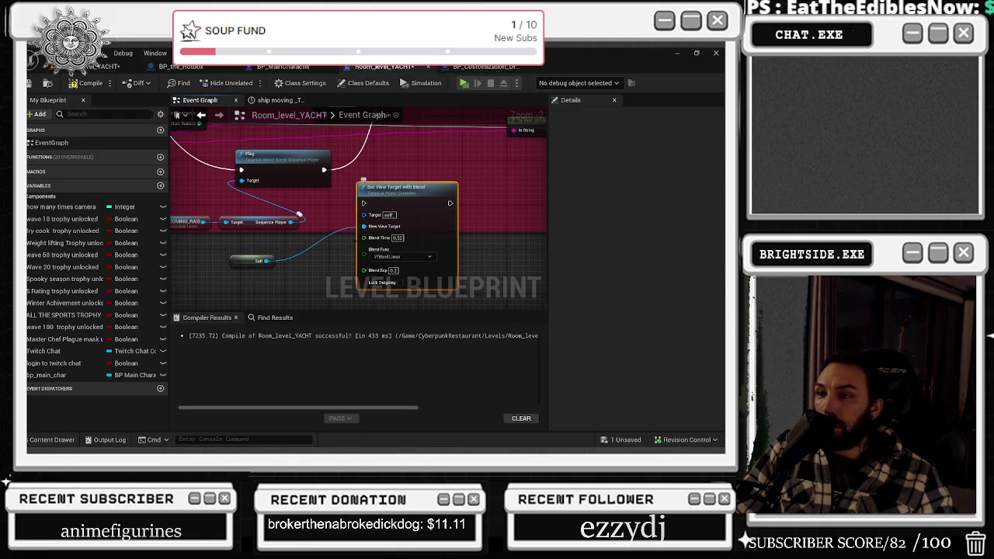
pyautogui.moveTo(319, 241); pyautogui.dragTo(433, 286)
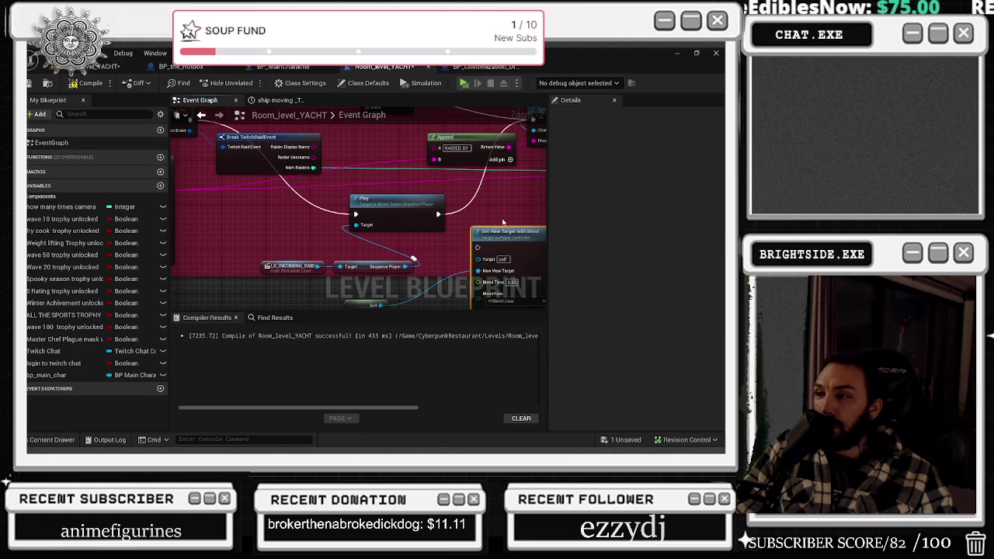
pyautogui.moveTo(491, 221); pyautogui.dragTo(442, 194)
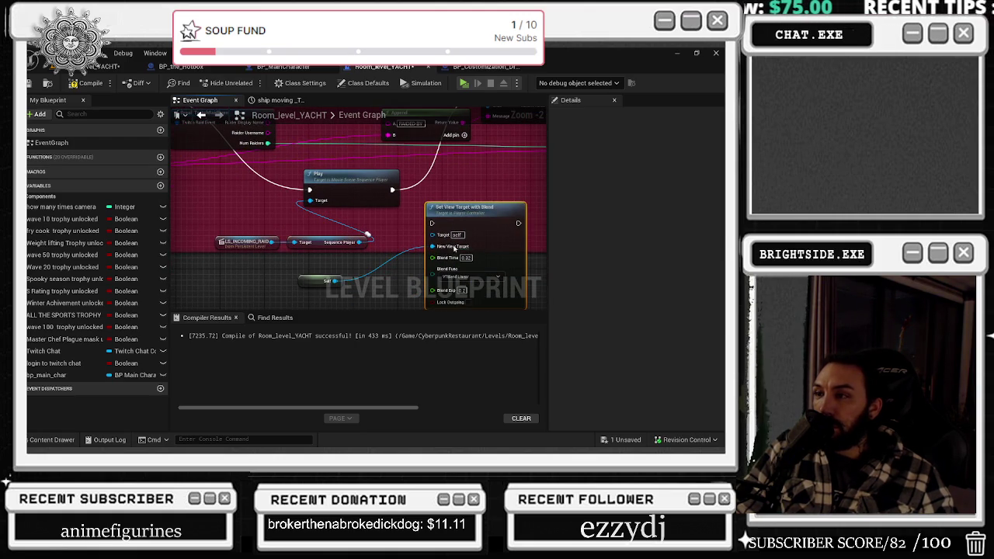
pyautogui.moveTo(432, 246); pyautogui.dragTo(272, 247)
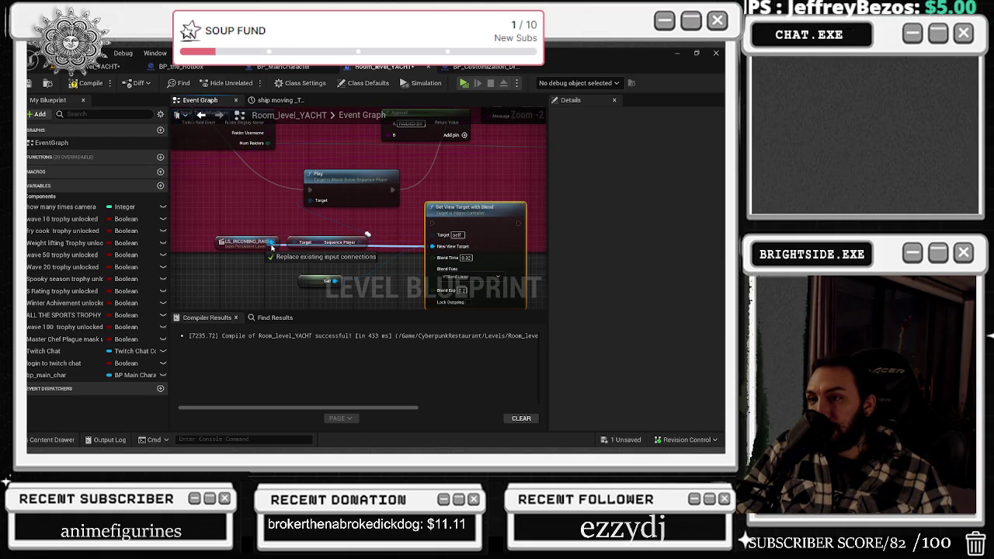
pyautogui.moveTo(272, 247); pyautogui.dragTo(272, 247)
pyautogui.moveTo(448, 224); pyautogui.dragTo(470, 218)
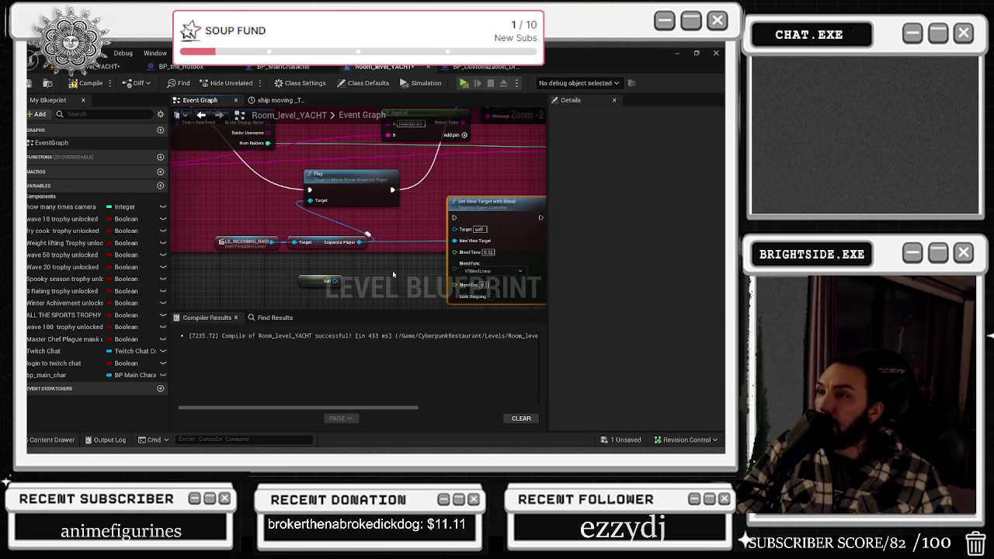
# Add a Get Player Controller node as the Set View Target's Target.
pyautogui.moveTo(454, 240); pyautogui.dragTo(424, 274)
pyautogui.write('get player')
pyautogui.press('Return')
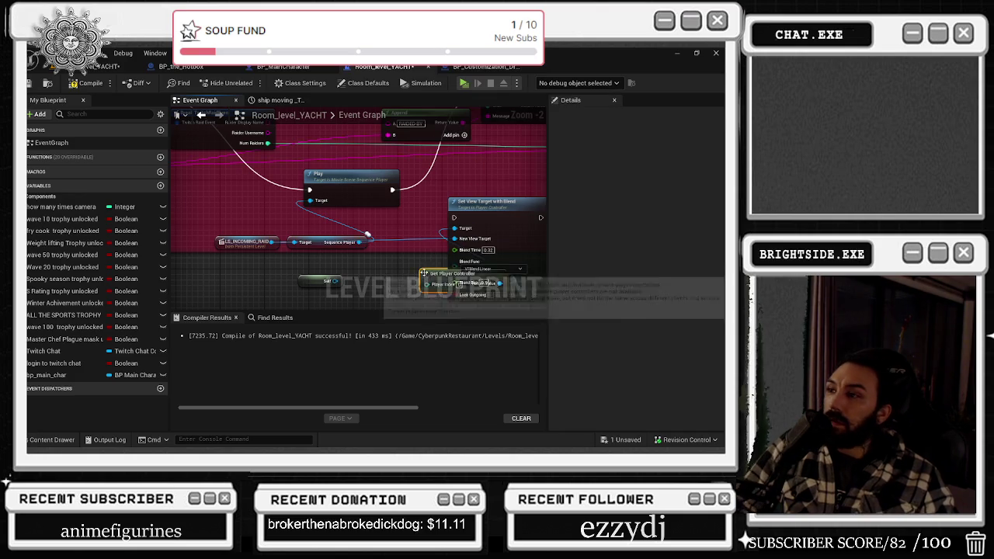
pyautogui.moveTo(425, 276)
pyautogui.mouseDown()
pyautogui.moveTo(338, 252)
pyautogui.moveTo(283, 258)
pyautogui.moveTo(245, 301)
pyautogui.mouseUp()
pyautogui.moveTo(458, 180); pyautogui.dragTo(444, 166)
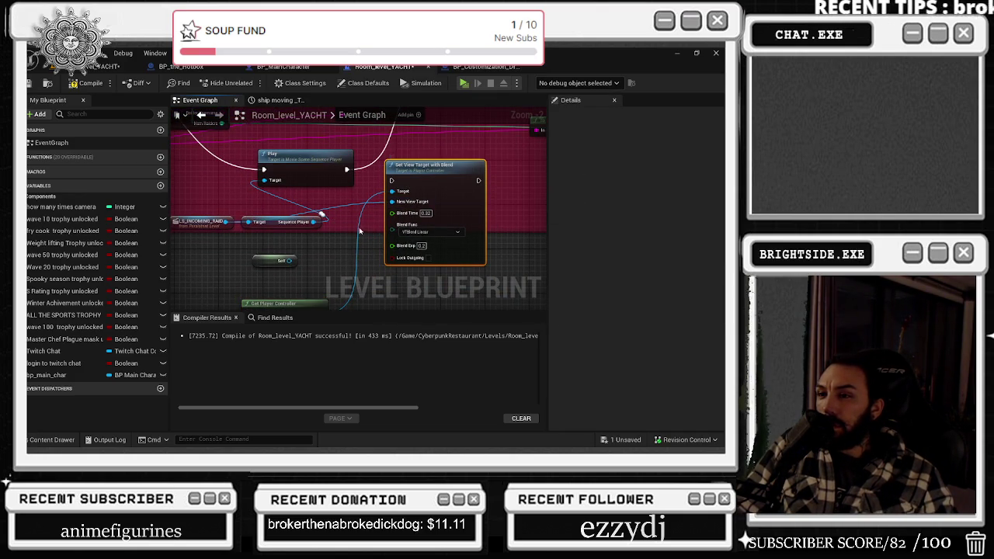
# Set Blend Time to 2 and save the level blueprint.
pyautogui.moveTo(356, 169)
pyautogui.mouseDown()
pyautogui.moveTo(505, 175)
pyautogui.moveTo(482, 177)
pyautogui.moveTo(420, 233)
pyautogui.moveTo(380, 222)
pyautogui.moveTo(406, 211)
pyautogui.moveTo(364, 186)
pyautogui.mouseUp()
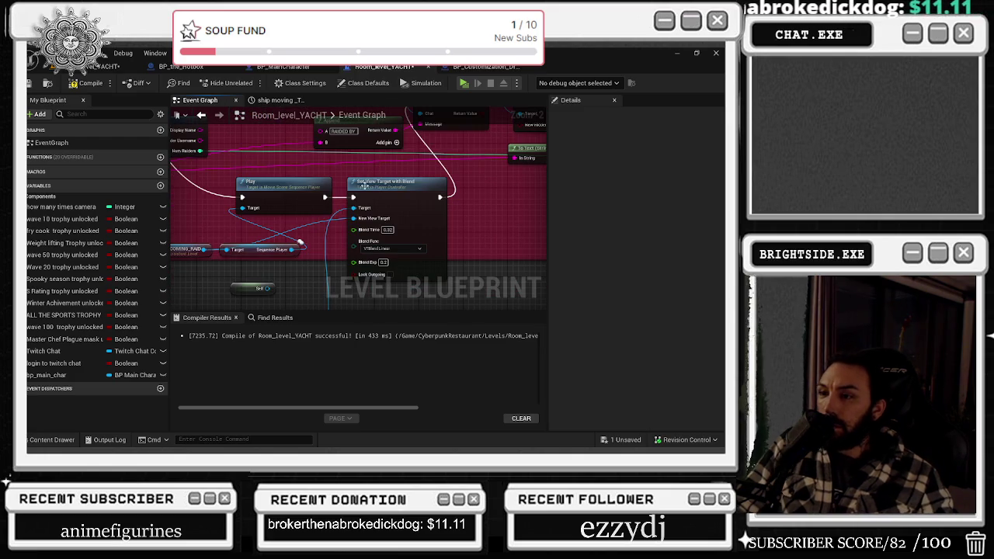
pyautogui.write('2')
pyautogui.press('Return')
pyautogui.click(384, 230)
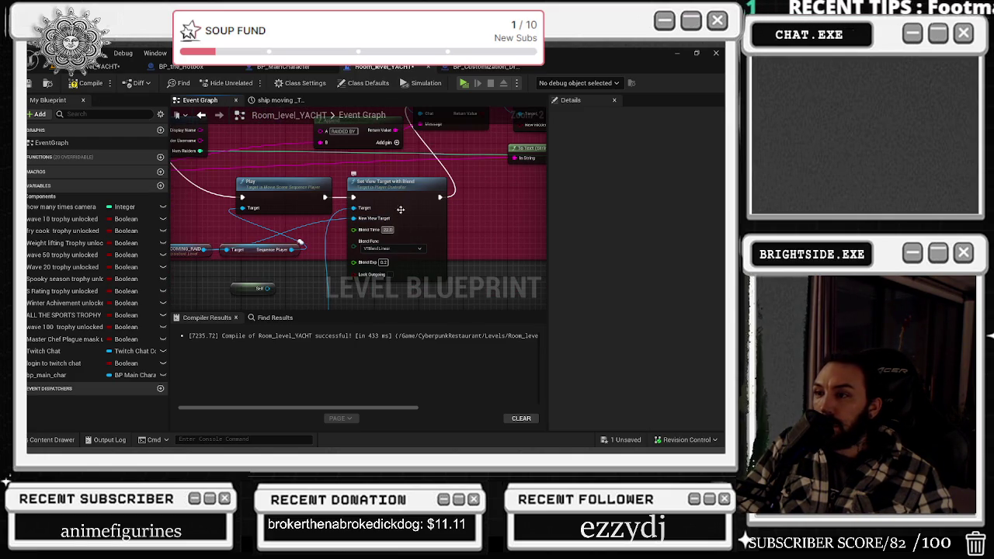
pyautogui.write('2')
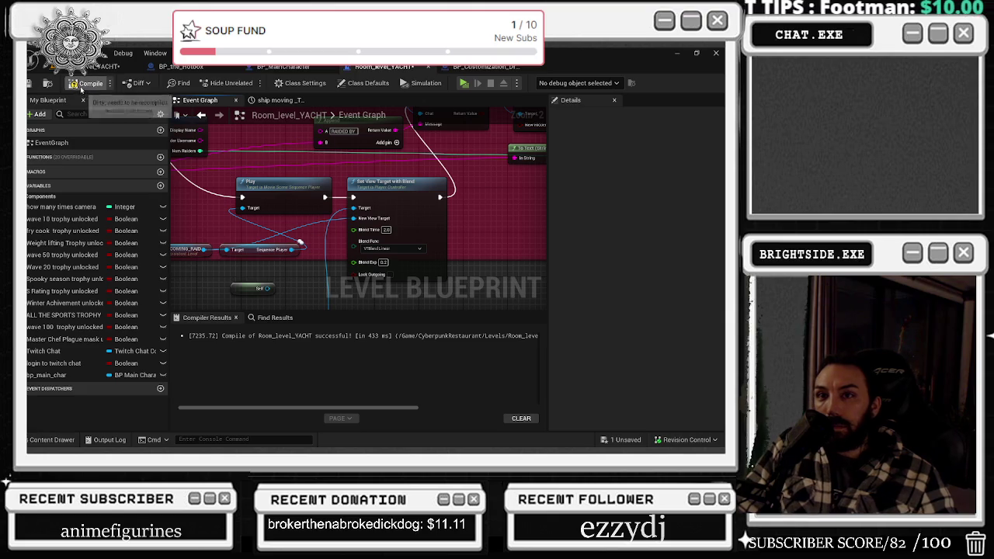
pyautogui.hotkey('ctrl', 's')
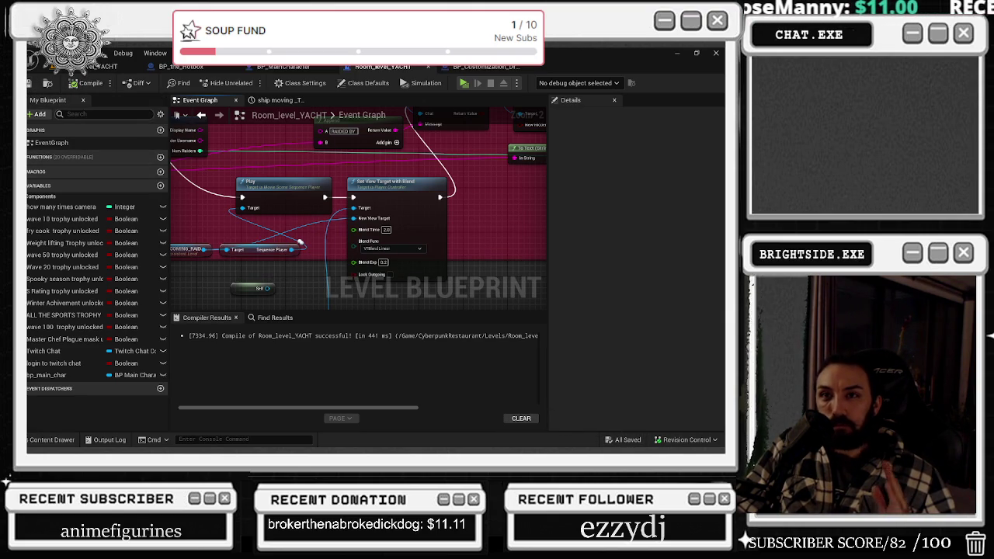
pyautogui.click(101, 66)
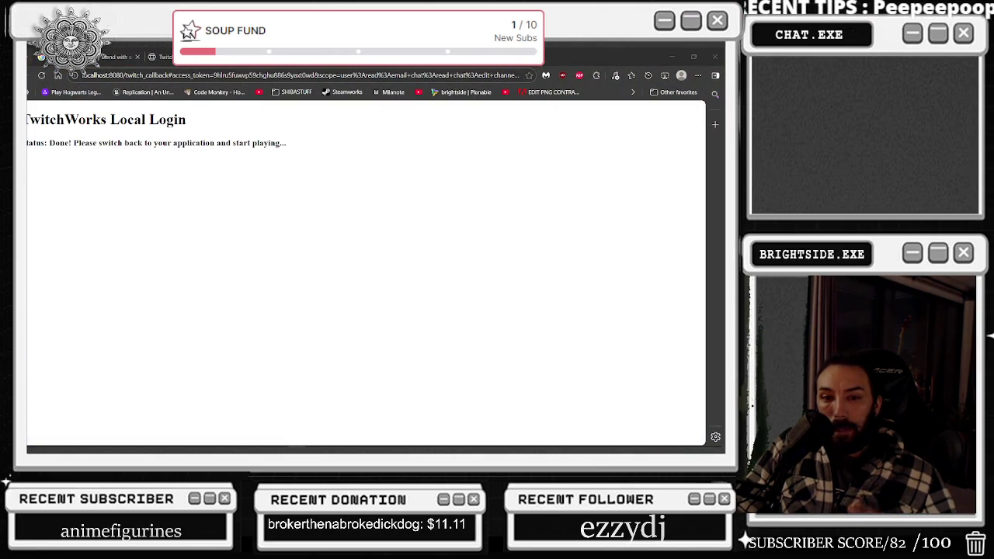
# Dismiss the login page, walk onto the yacht deck to trigger the raid, then exit play mode.
pyautogui.click(714, 57)
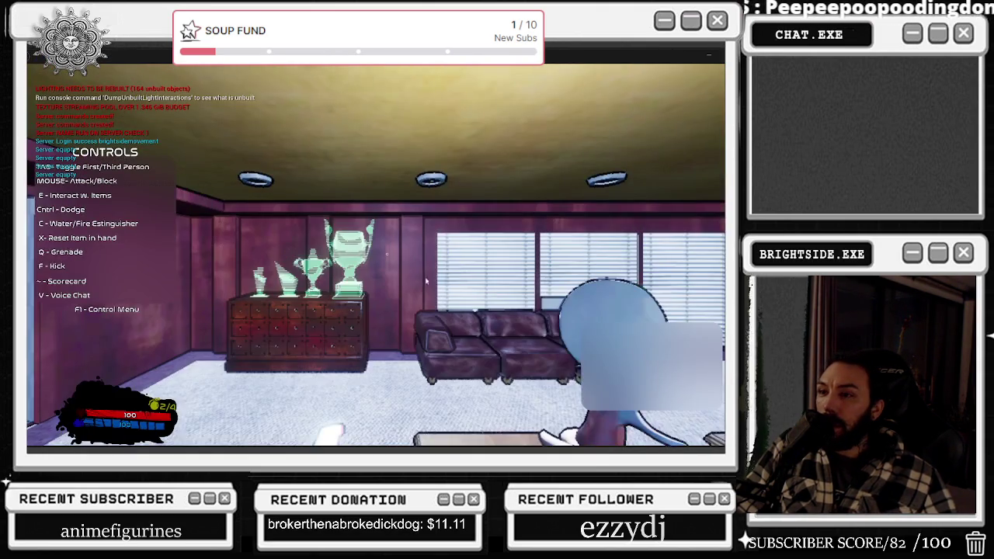
pyautogui.press('w')
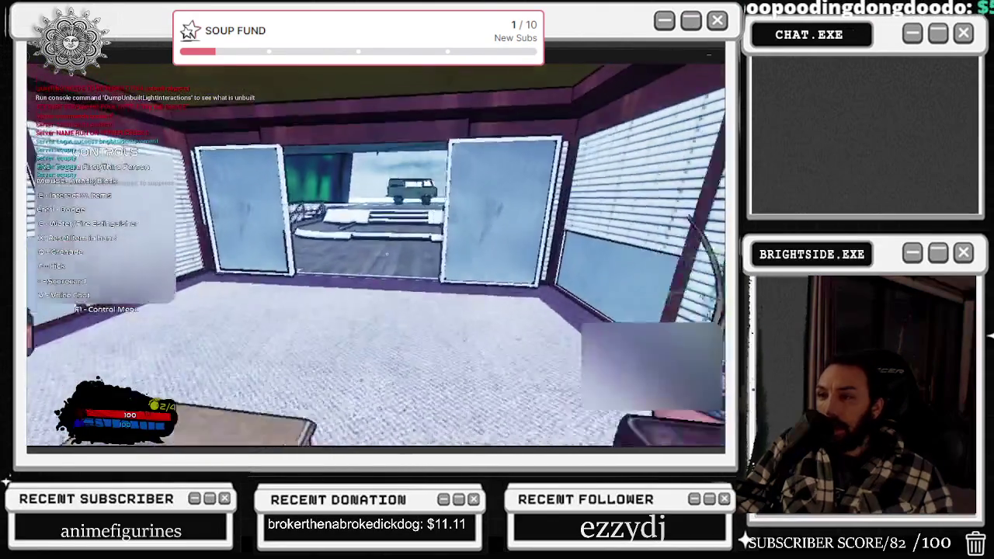
pyautogui.press('c')
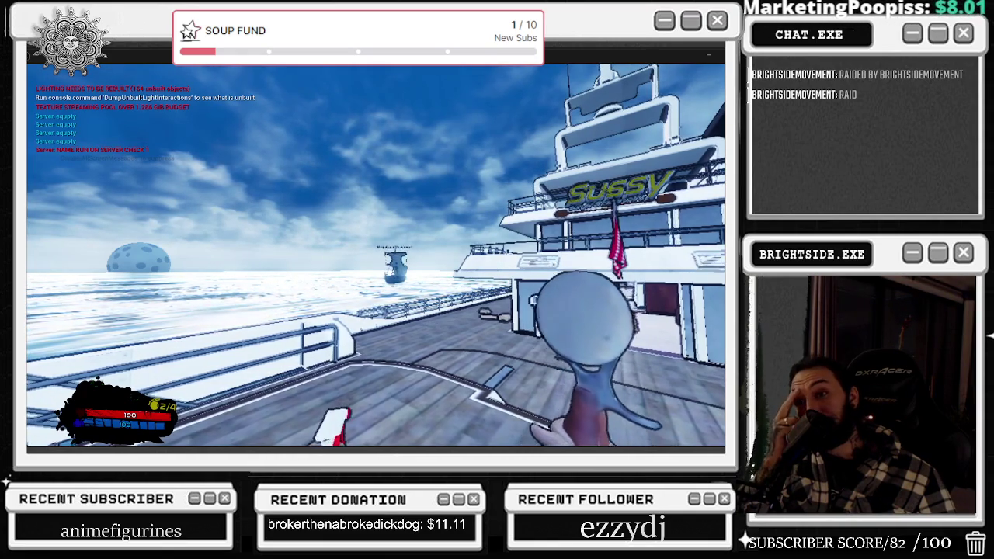
pyautogui.press('Escape')
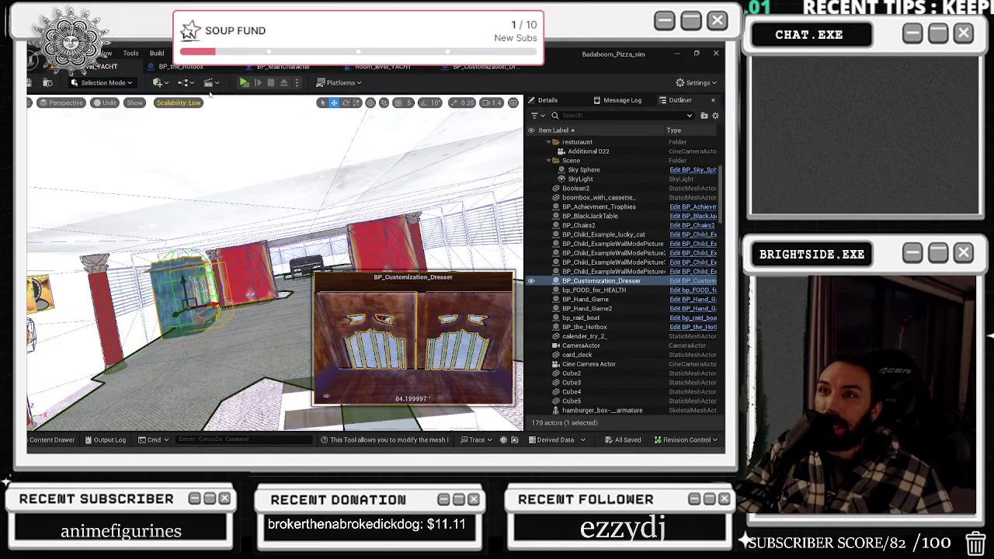
# Detach Send Twitch Message's exec input from Set View Target and reconnect it.
pyautogui.click(384, 69)
pyautogui.moveTo(365, 132)
pyautogui.mouseDown()
pyautogui.moveTo(538, 218)
pyautogui.moveTo(490, 234)
pyautogui.moveTo(367, 210)
pyautogui.mouseUp()
pyautogui.moveTo(307, 269); pyautogui.dragTo(313, 270)
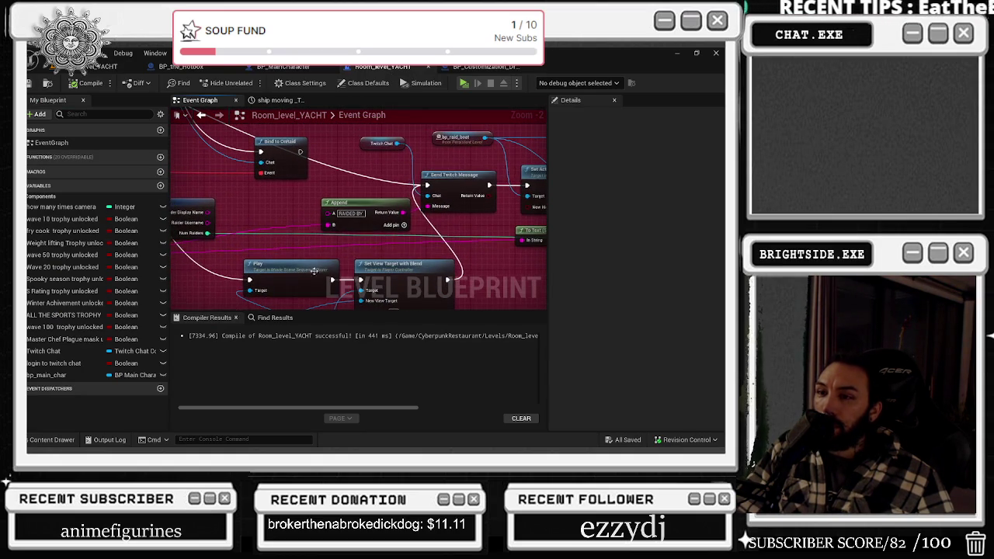
pyautogui.moveTo(428, 185)
pyautogui.mouseDown()
pyautogui.moveTo(264, 284)
pyautogui.moveTo(249, 280)
pyautogui.mouseUp()
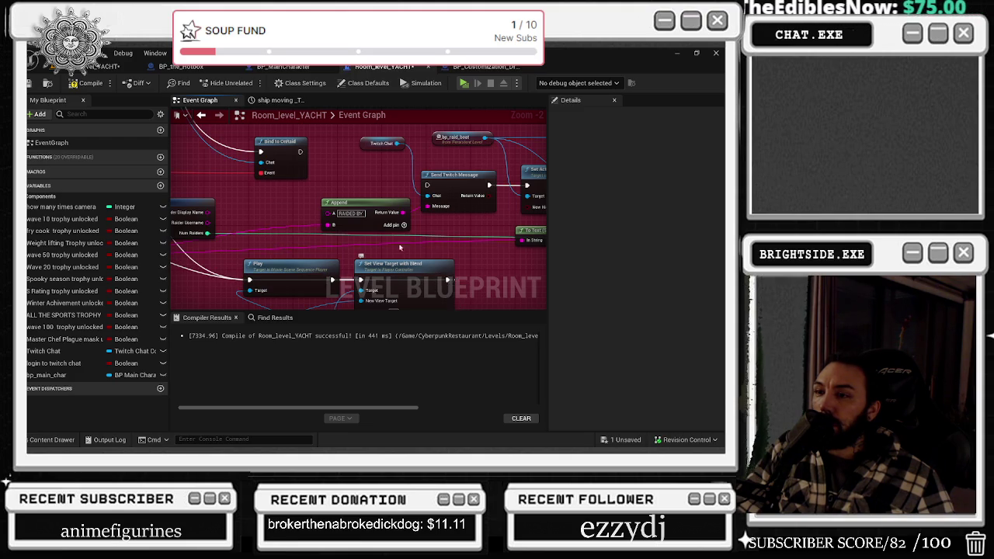
pyautogui.scroll(-2, 400, 247)
pyautogui.moveTo(318, 303)
pyautogui.mouseDown()
pyautogui.moveTo(355, 233)
pyautogui.moveTo(368, 241)
pyautogui.mouseUp()
pyautogui.moveTo(385, 307)
pyautogui.mouseDown()
pyautogui.moveTo(381, 221)
pyautogui.moveTo(496, 179)
pyautogui.mouseUp()
# Save the level and start a new play-in-editor test.
pyautogui.moveTo(336, 184); pyautogui.dragTo(303, 170)
pyautogui.click(31, 83)
pyautogui.click(74, 66)
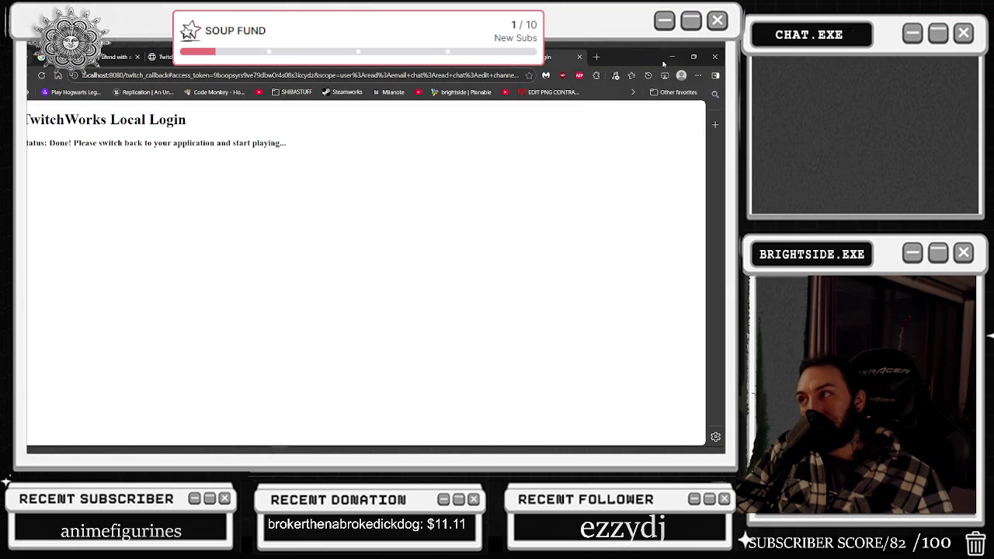
# Close the login browser, walk onto the deck, watch the raid boat arrive, then exit play mode.
pyautogui.click(672, 57)
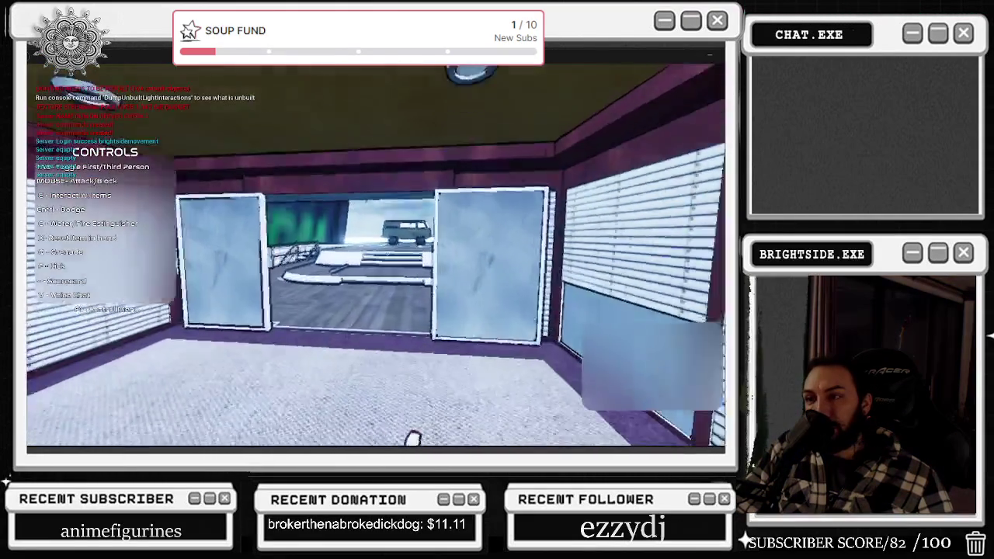
pyautogui.press('w')
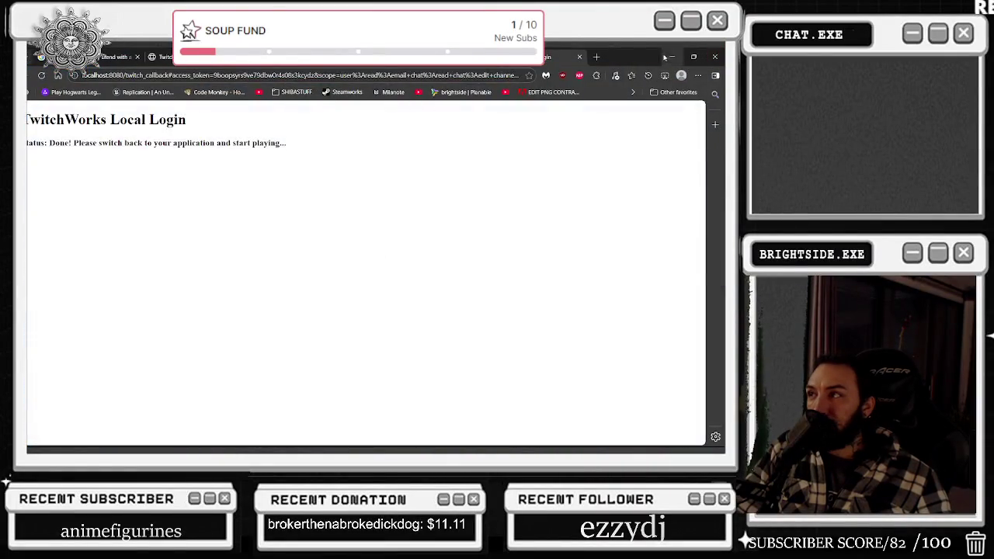
pyautogui.click(668, 57)
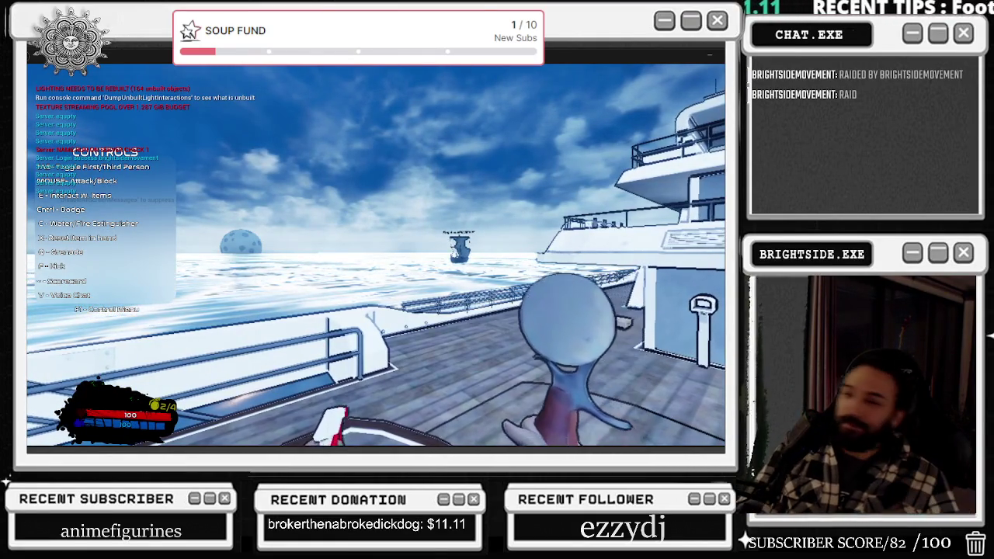
pyautogui.press('Escape')
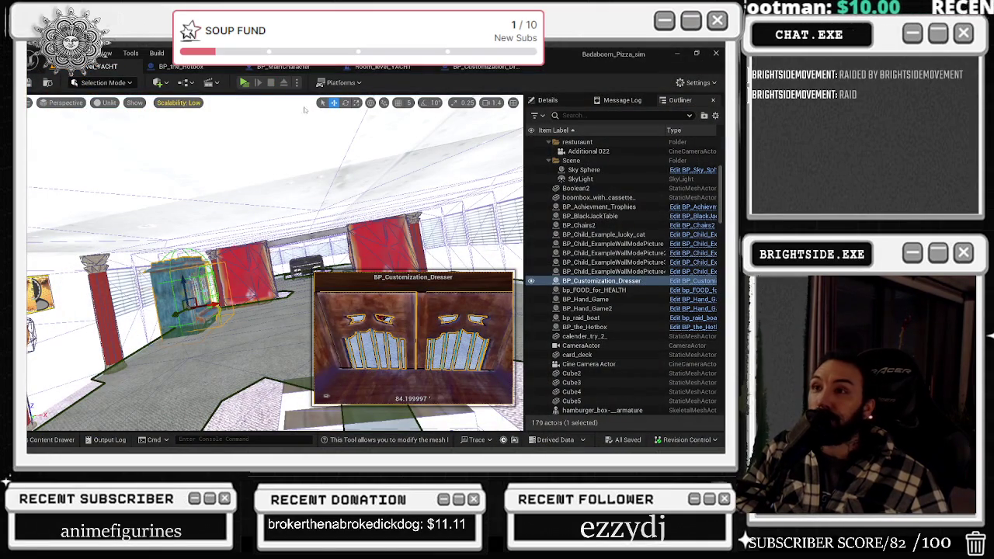
# Add a reroute point on the Play wire and delete the Set View Target with Blend node.
pyautogui.click(199, 69)
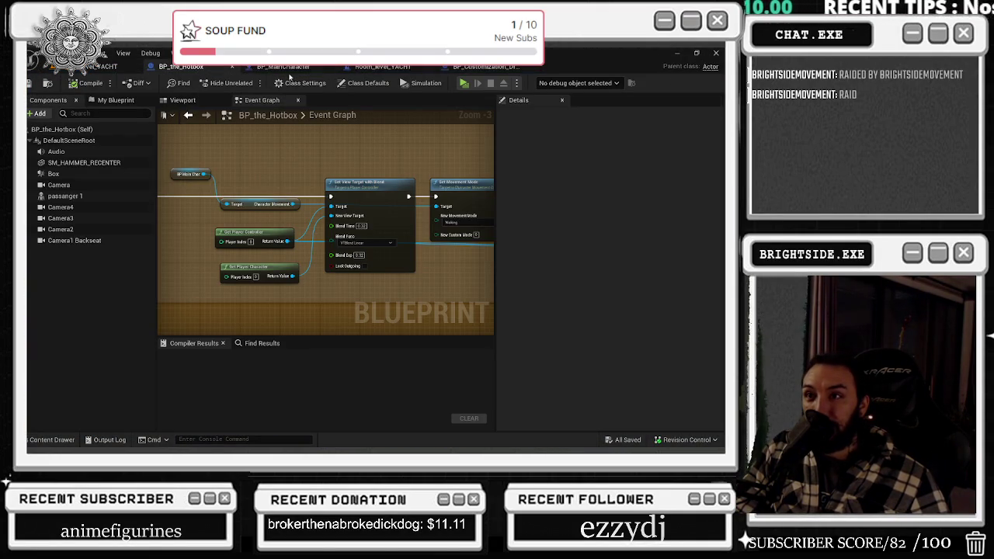
pyautogui.click(485, 66)
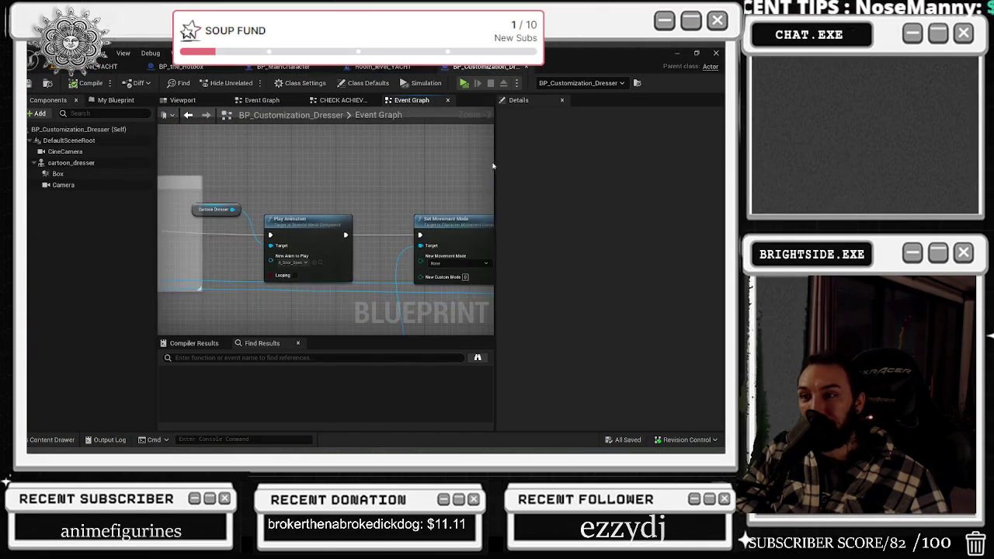
pyautogui.click(388, 68)
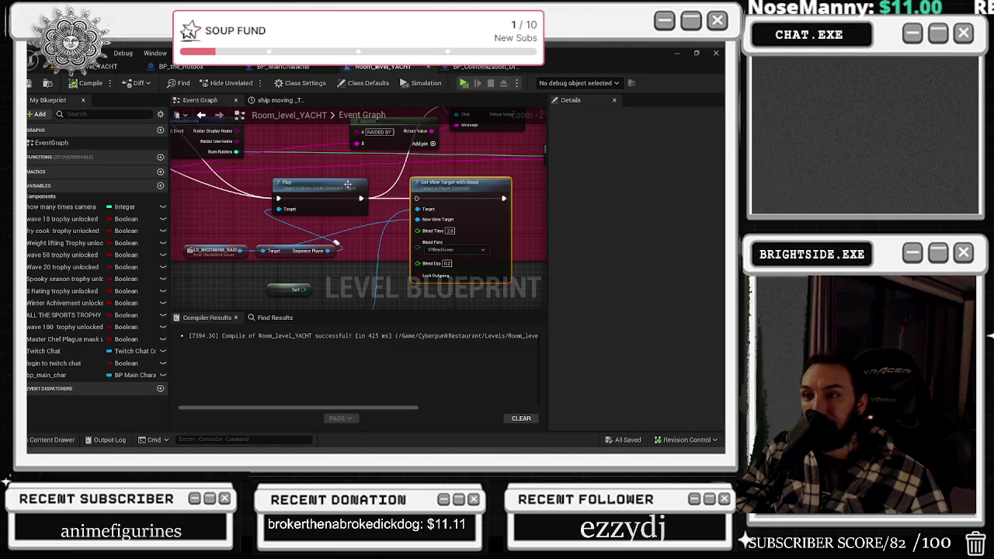
pyautogui.moveTo(508, 264)
pyautogui.mouseDown()
pyautogui.moveTo(513, 256)
pyautogui.moveTo(333, 253)
pyautogui.moveTo(457, 255)
pyautogui.moveTo(340, 231)
pyautogui.mouseUp()
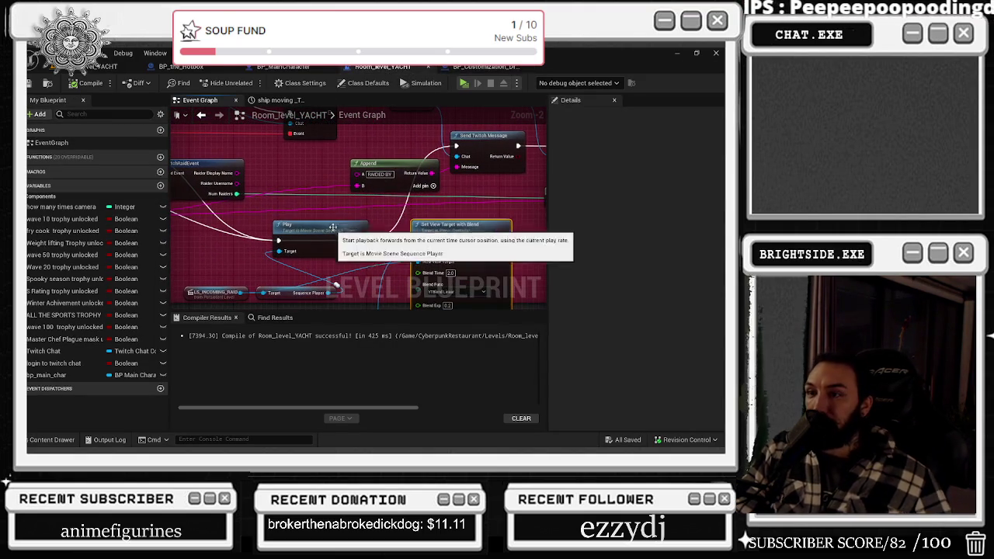
pyautogui.moveTo(380, 269); pyautogui.dragTo(340, 249)
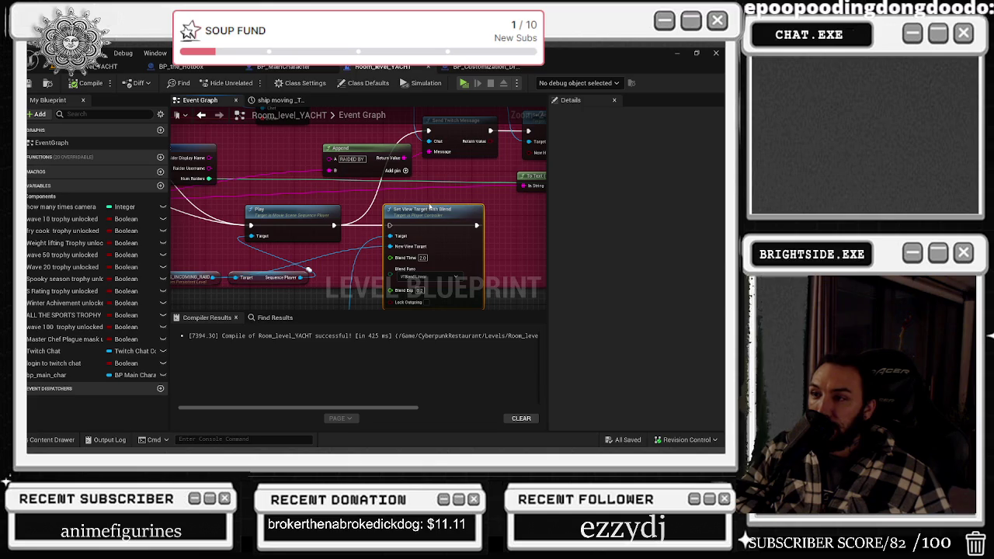
pyautogui.moveTo(297, 259)
pyautogui.mouseDown()
pyautogui.moveTo(373, 255)
pyautogui.moveTo(272, 266)
pyautogui.mouseUp()
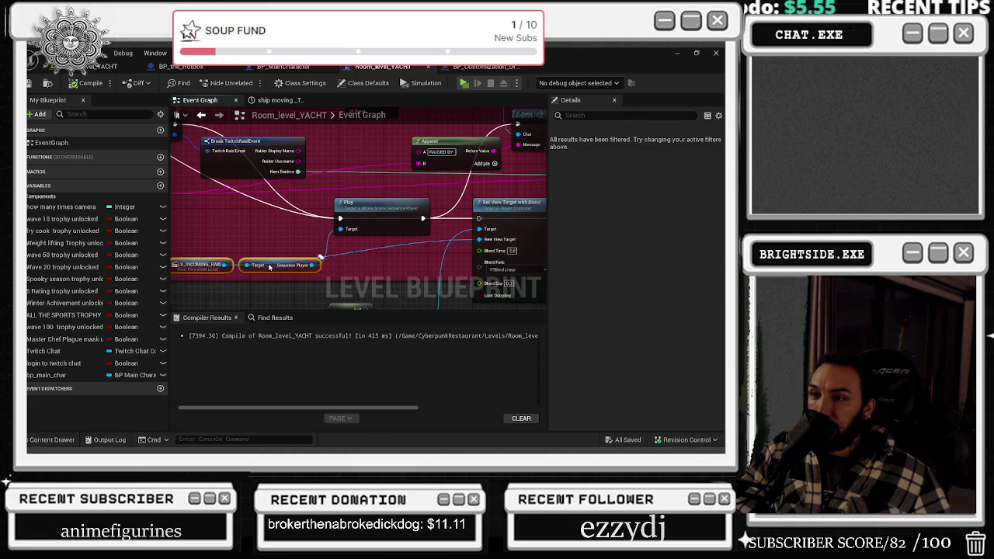
pyautogui.doubleClick(422, 236)
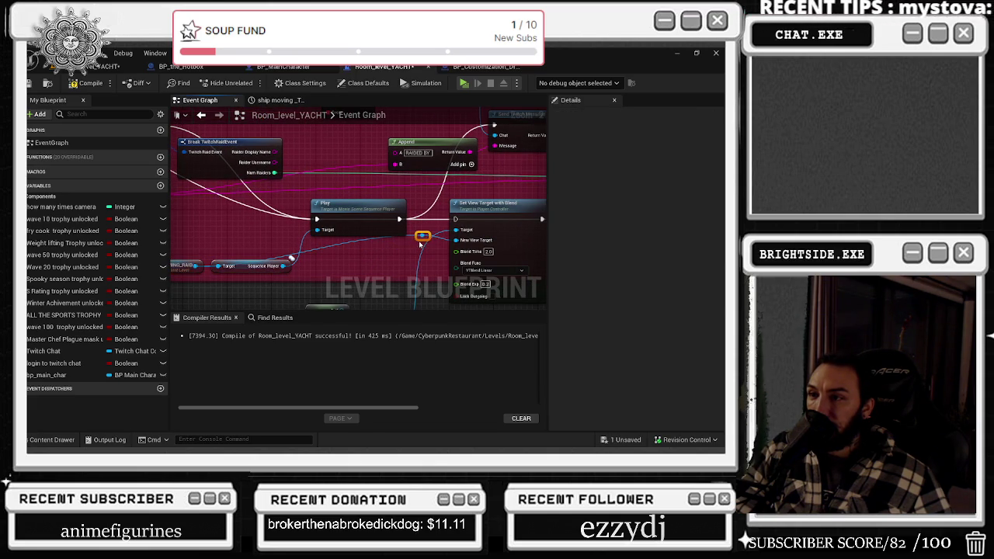
pyautogui.click(473, 205)
pyautogui.press('Delete')
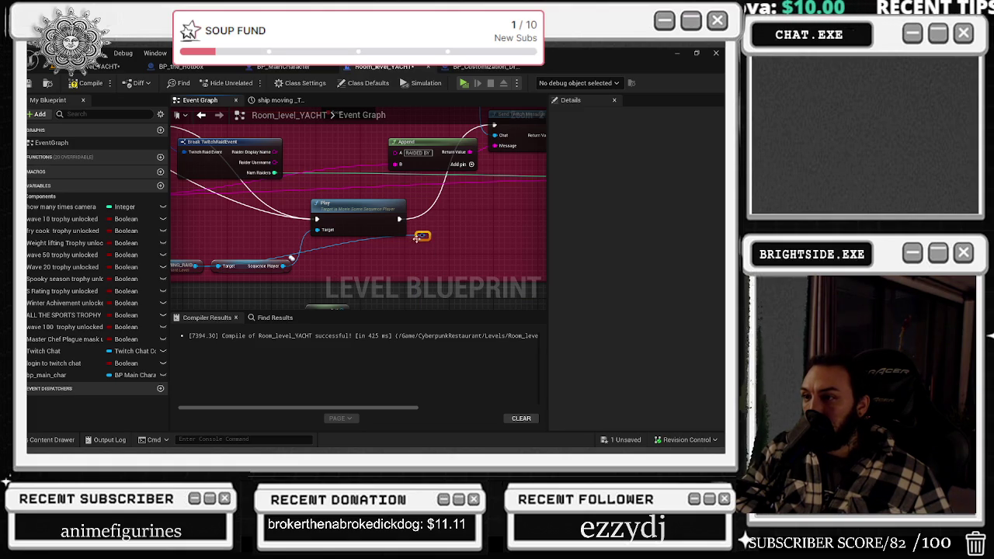
pyautogui.moveTo(420, 271); pyautogui.dragTo(424, 266)
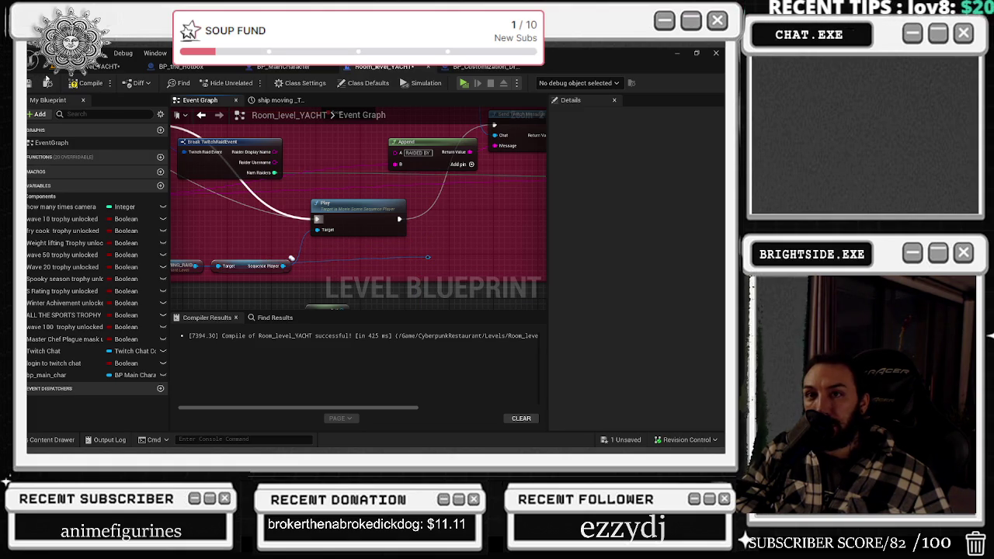
# Recompile and save the level blueprint, then bring up the Content Drawer.
pyautogui.click(72, 84)
pyautogui.hotkey('ctrl', 's')
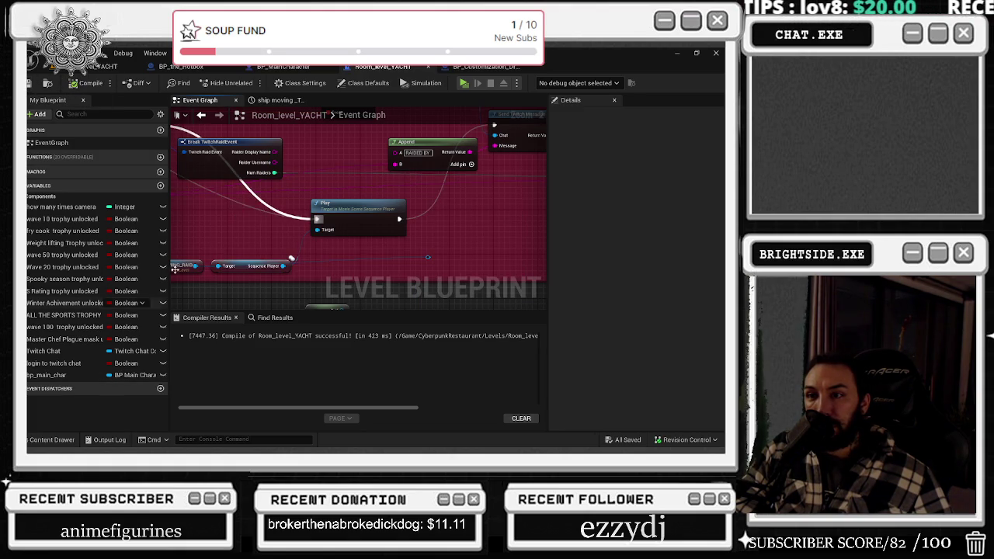
pyautogui.click(47, 440)
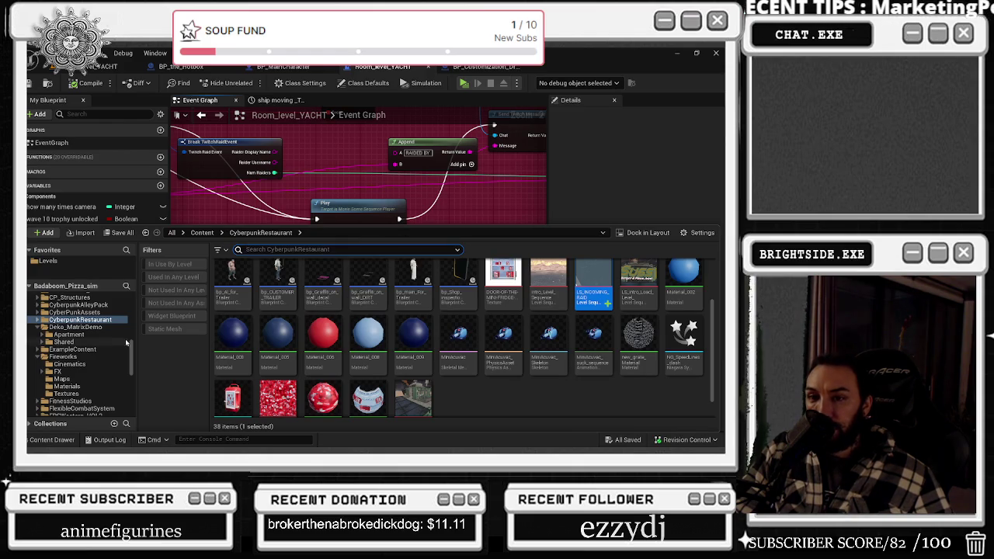
# Find 'raid' in the Outliner and open LS_INCOMING_RAID in the sequence editor.
pyautogui.scroll(5, 85, 357)
pyautogui.scroll(-1, 431, 366)
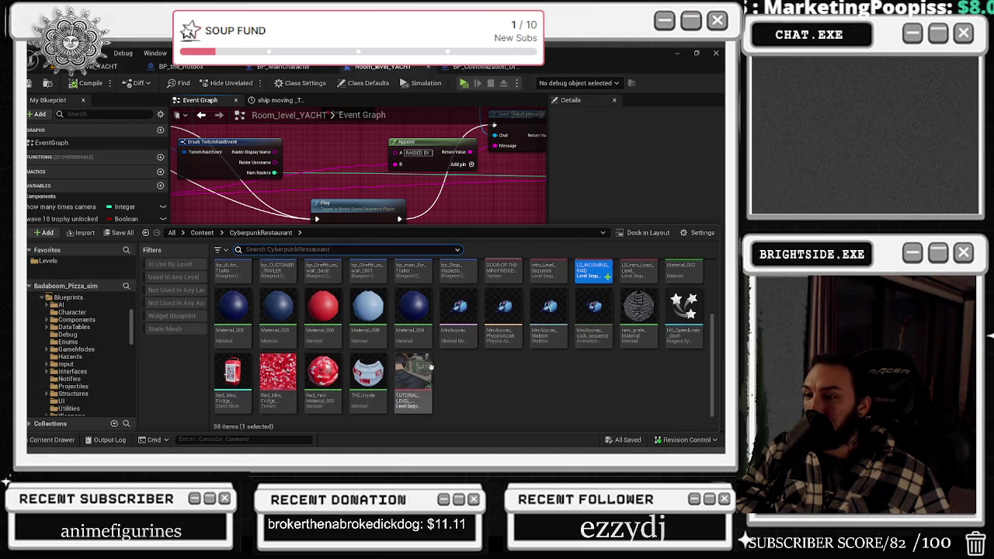
pyautogui.click(427, 148)
pyautogui.moveTo(324, 267); pyautogui.dragTo(375, 270)
pyautogui.click(97, 67)
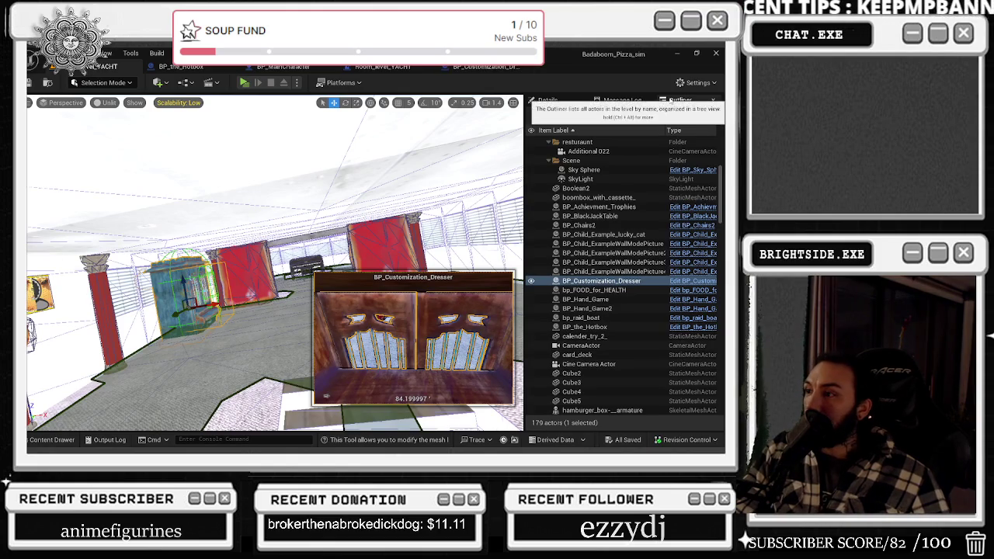
pyautogui.click(574, 115)
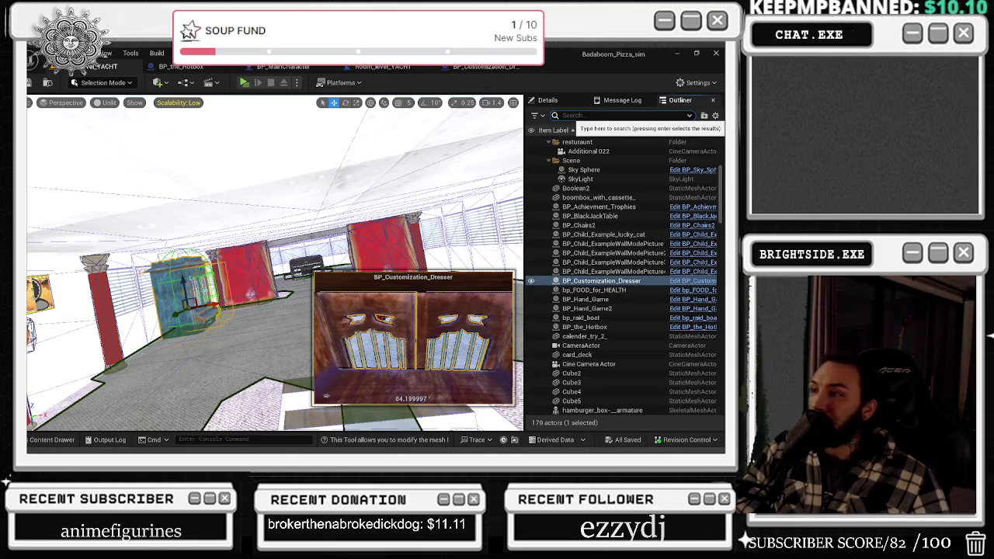
pyautogui.write('raid')
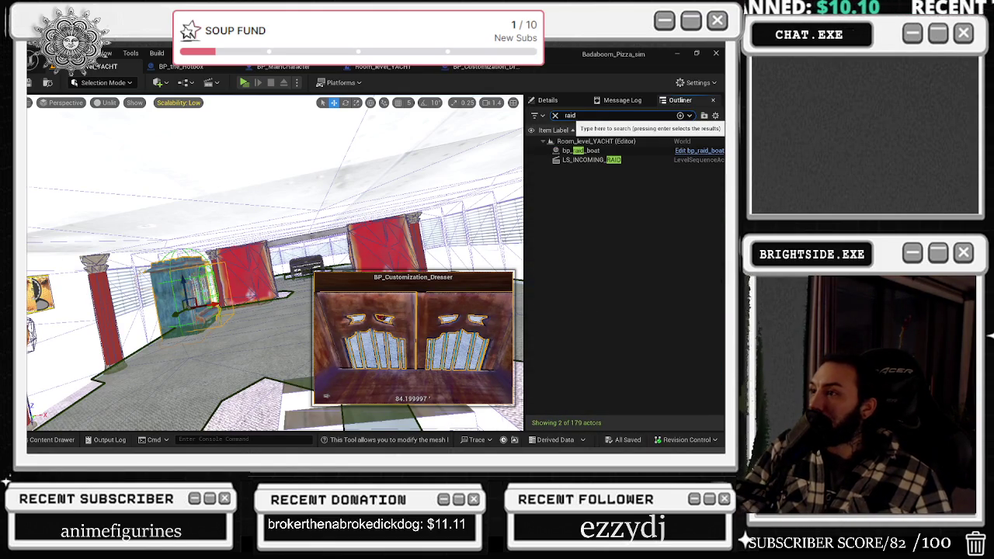
pyautogui.click(584, 162)
pyautogui.doubleClick(584, 161)
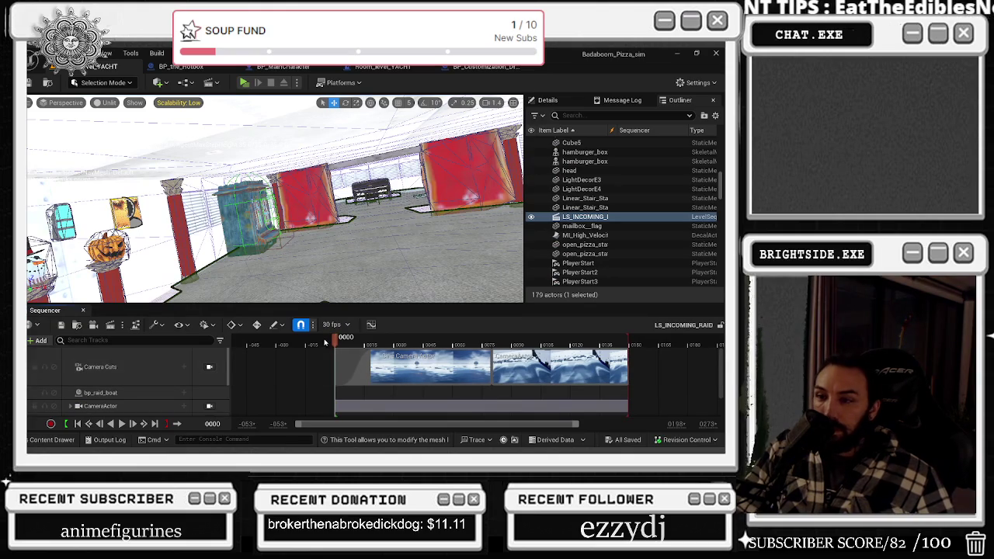
# Preview through Camera Cuts, scrubbing the sequence to frames 19, 115 and 21.
pyautogui.click(209, 366)
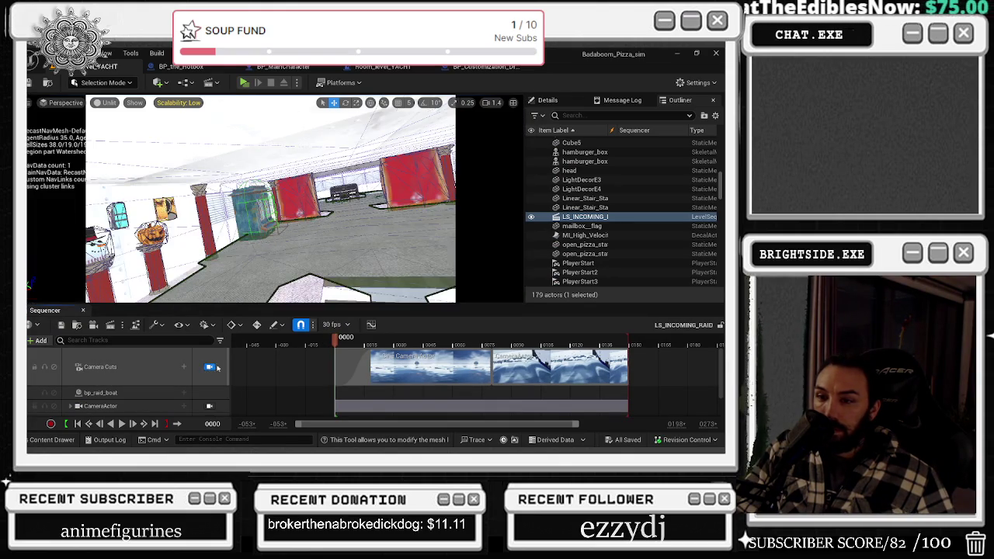
pyautogui.click(346, 345)
pyautogui.moveTo(345, 346); pyautogui.dragTo(381, 334)
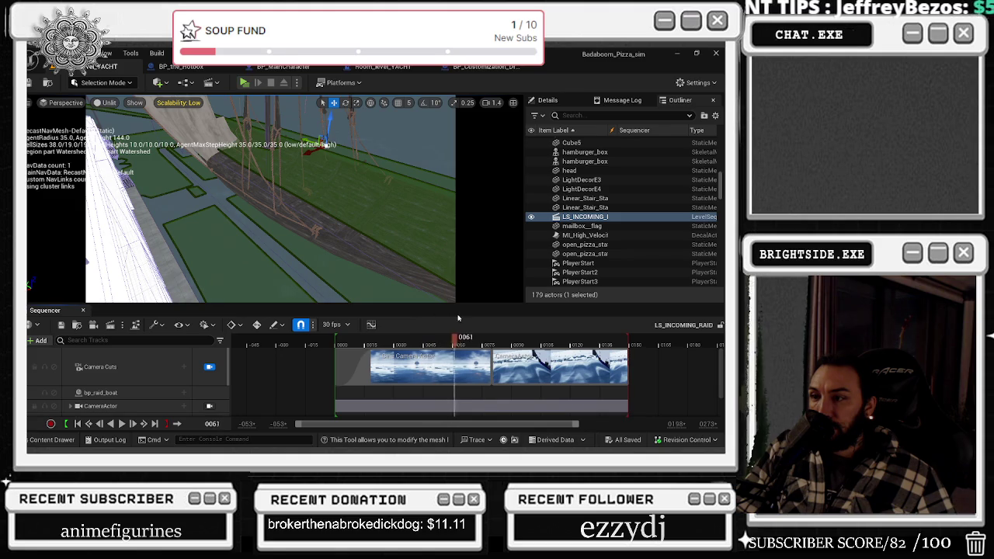
pyautogui.moveTo(480, 319); pyautogui.dragTo(562, 331)
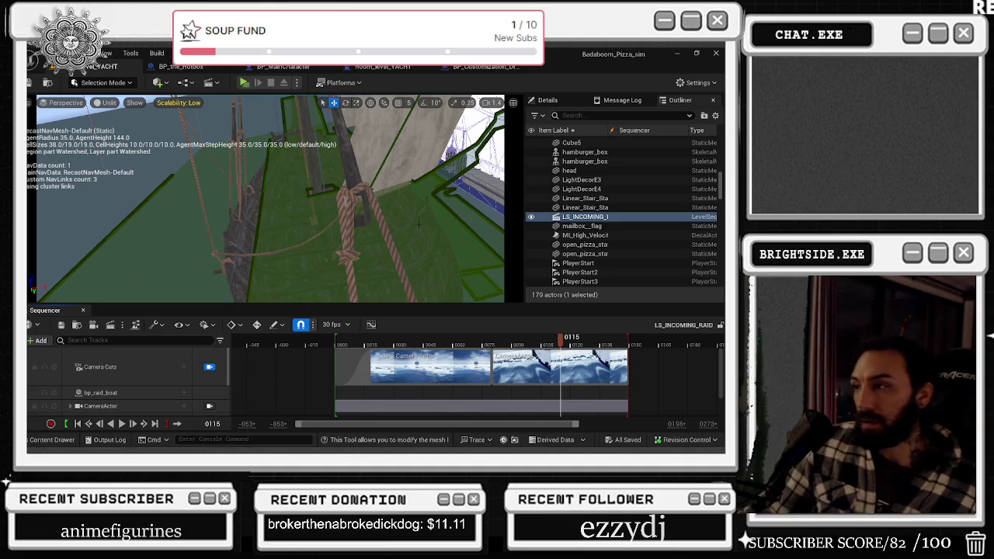
pyautogui.click(369, 342)
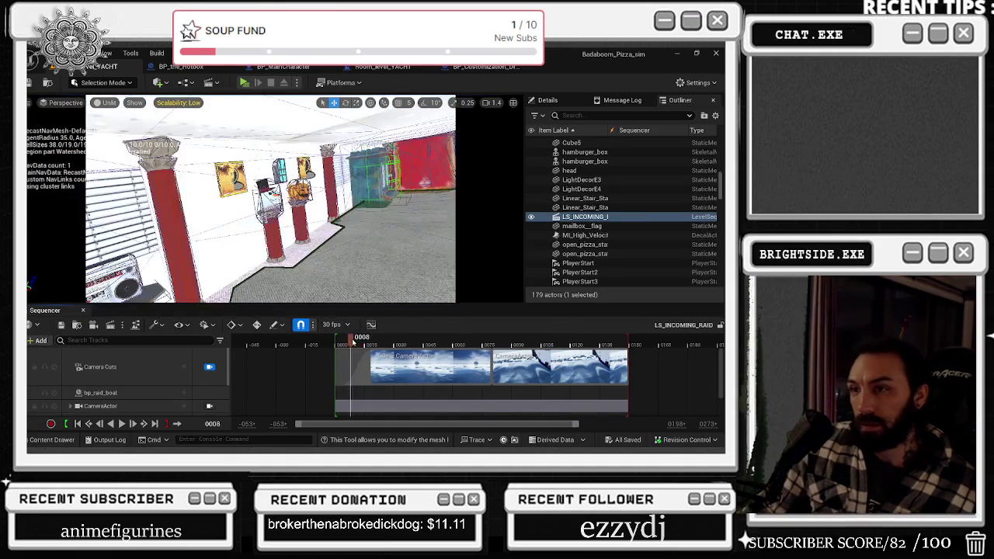
pyautogui.moveTo(366, 342); pyautogui.dragTo(378, 343)
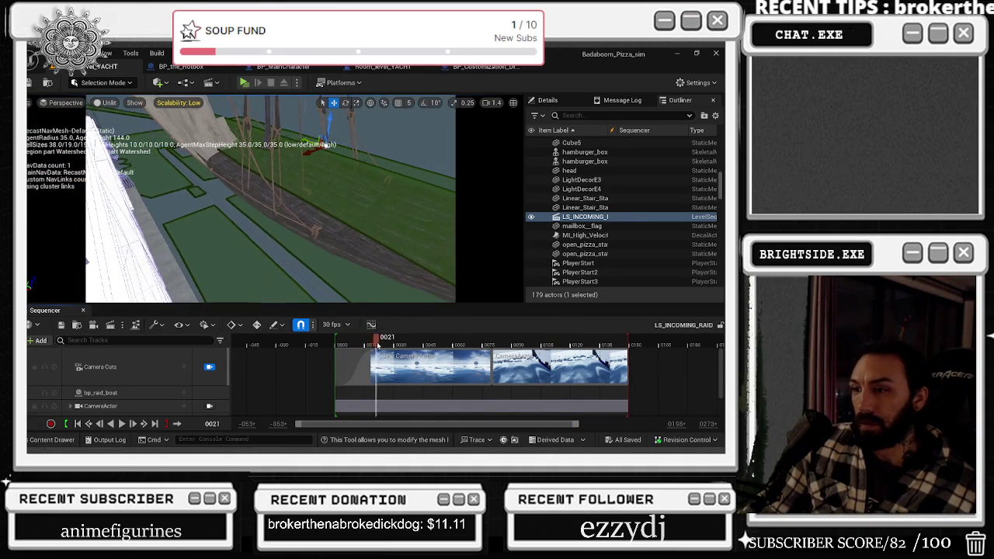
# Inspect the bp_raid_boat track's properties, then return to the Room_level_YACHT blueprint.
pyautogui.click(191, 392)
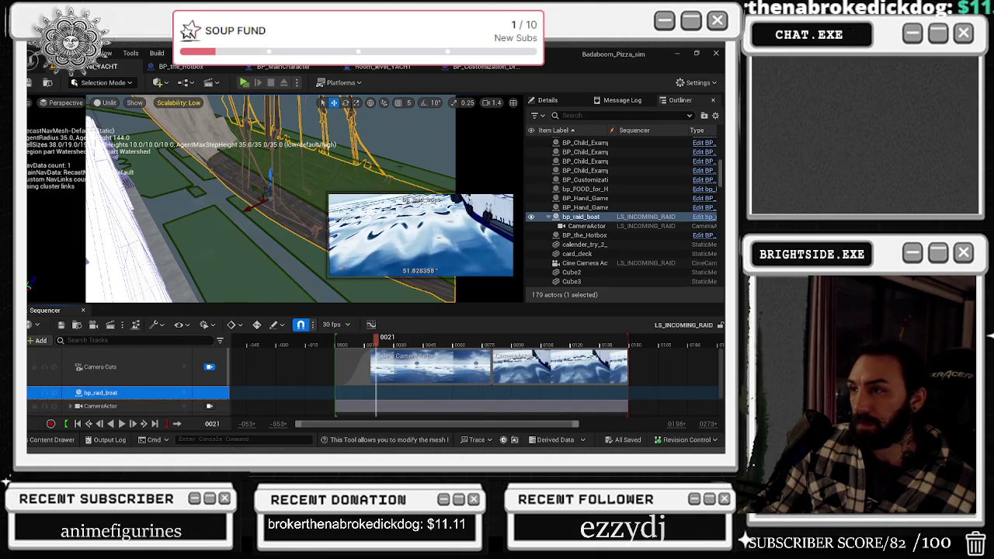
pyautogui.click(571, 100)
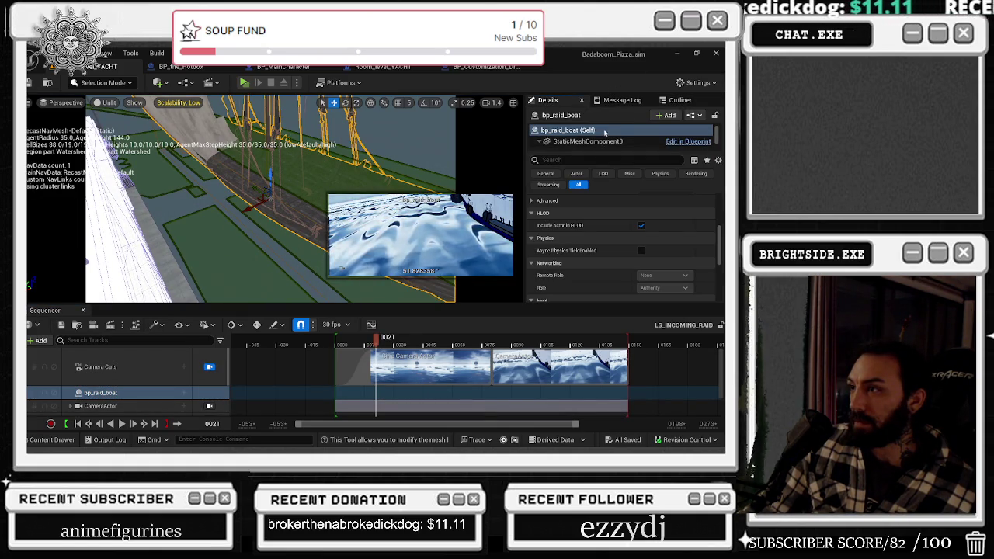
pyautogui.scroll(5, 558, 202)
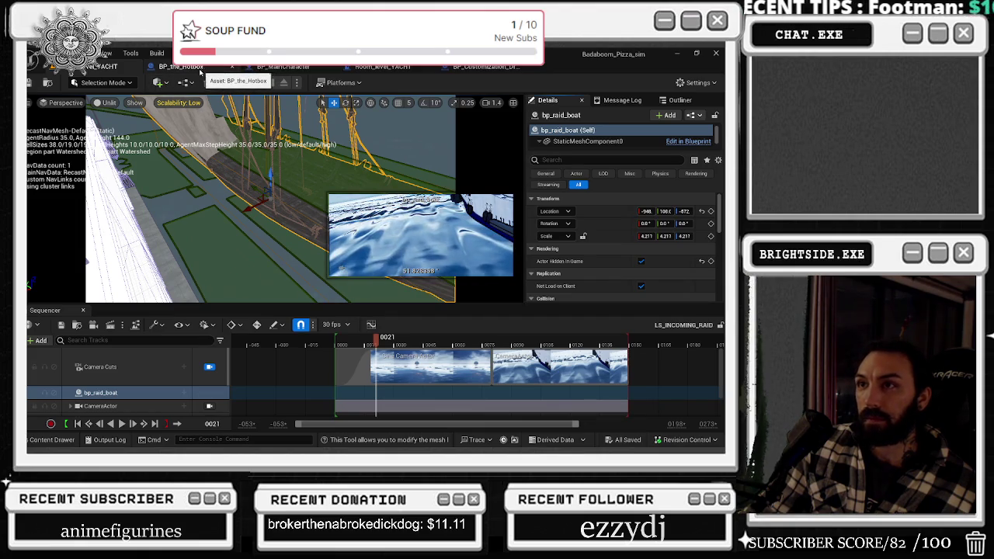
pyautogui.click(386, 68)
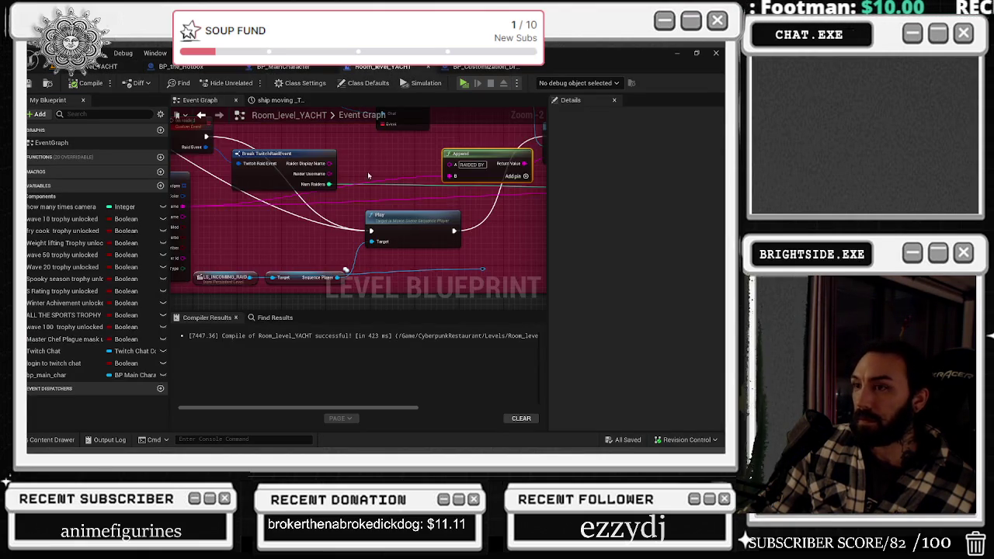
# Open the ship moving timeline and switch the rotation of boat keys to Auto interpolation.
pyautogui.scroll(-6, 369, 175)
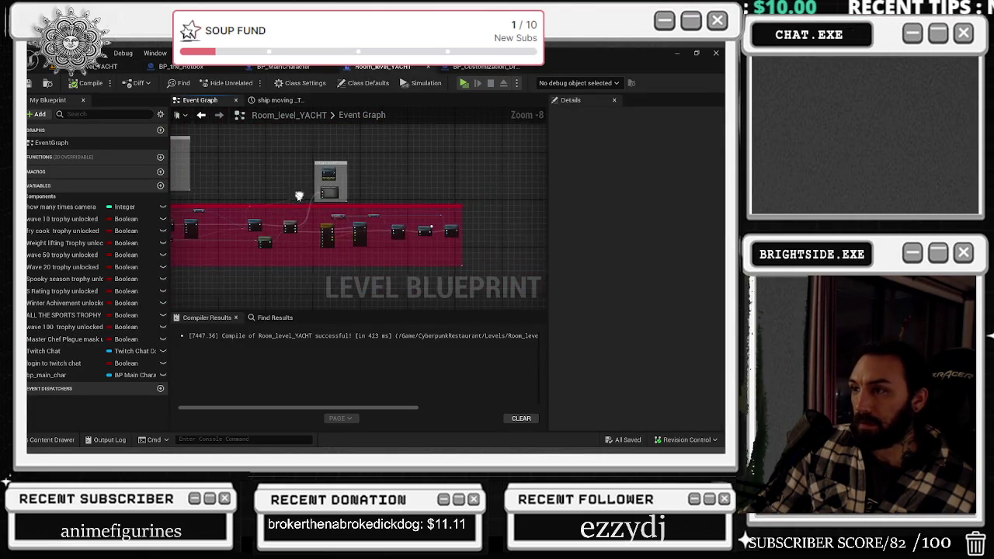
pyautogui.scroll(4, 299, 196)
pyautogui.doubleClick(294, 225)
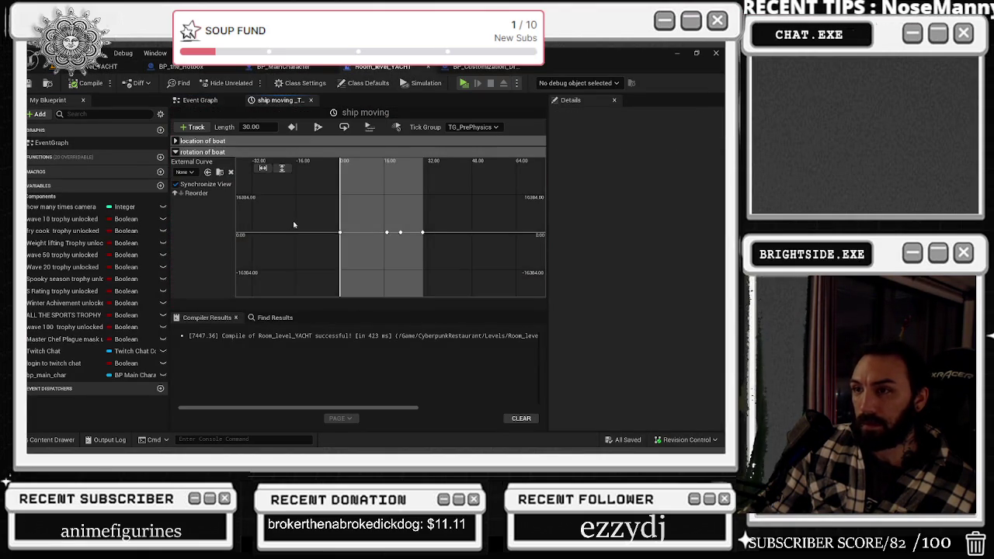
pyautogui.click(175, 152)
pyautogui.click(175, 140)
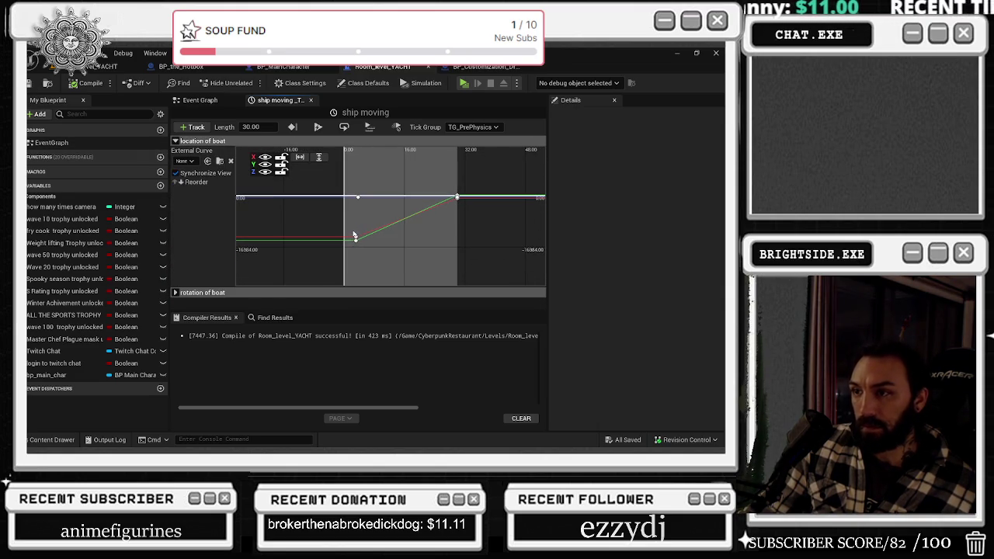
pyautogui.click(184, 143)
pyautogui.click(184, 153)
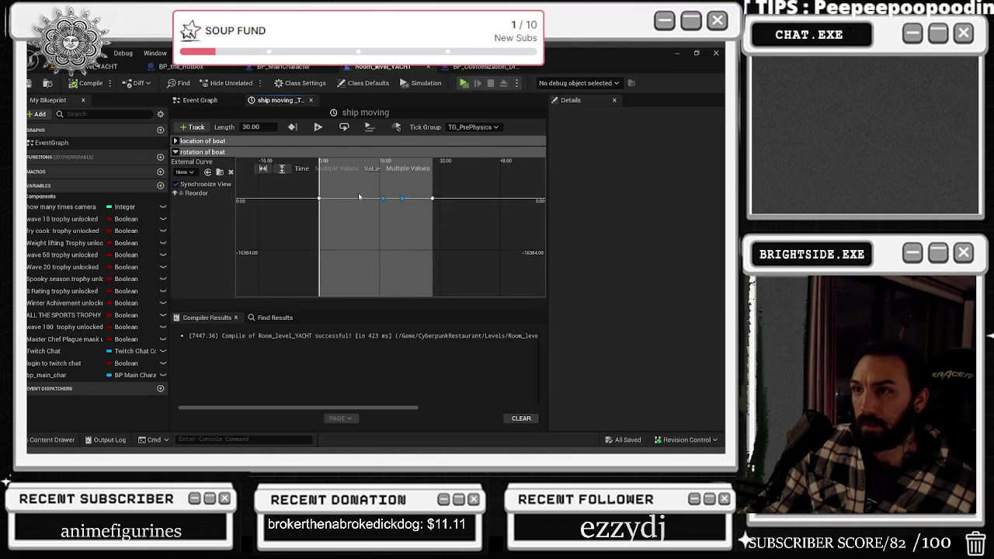
pyautogui.rightClick(402, 201)
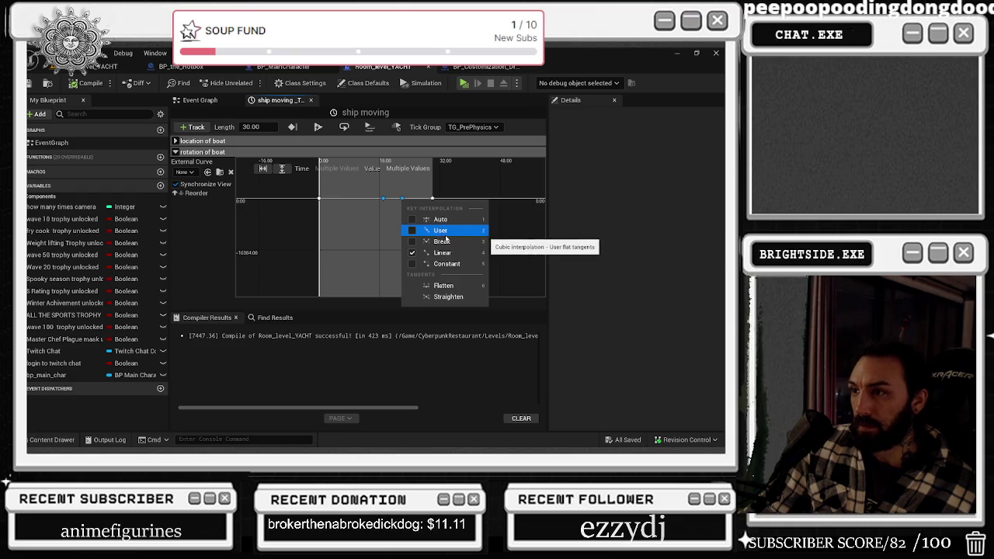
pyautogui.click(434, 219)
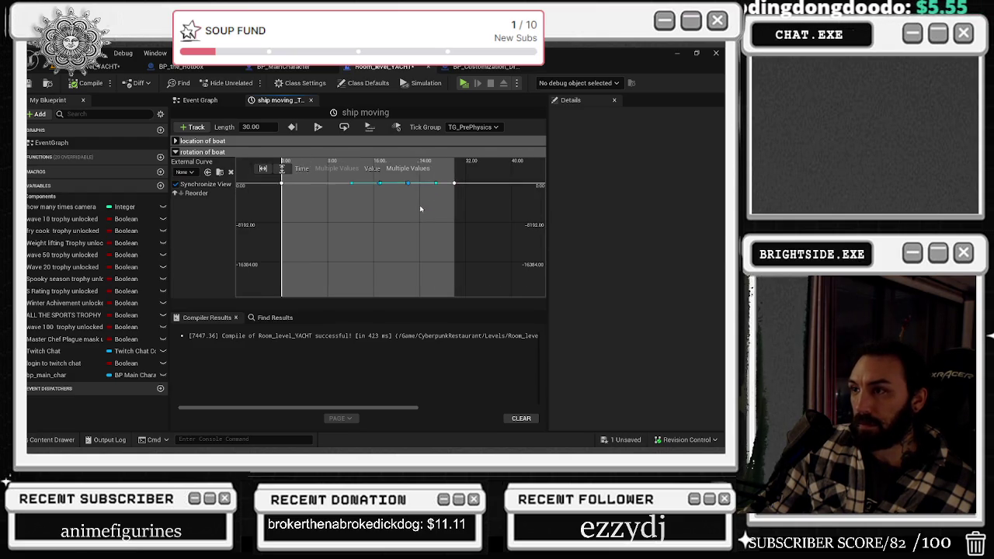
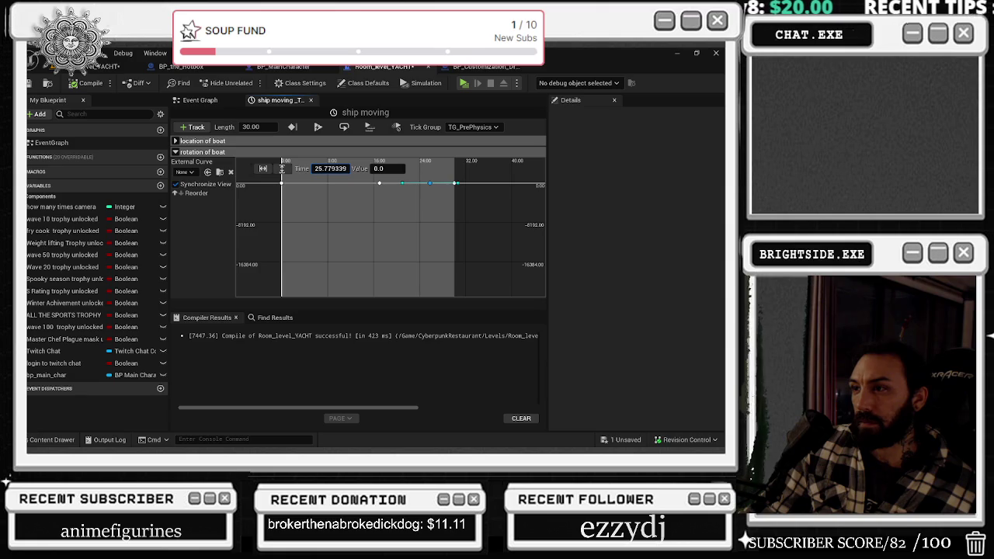
# In the ship moving timeline, shift the boat's rotation keys earlier to 17.0 and select a location key.
pyautogui.moveTo(378, 192); pyautogui.dragTo(343, 181)
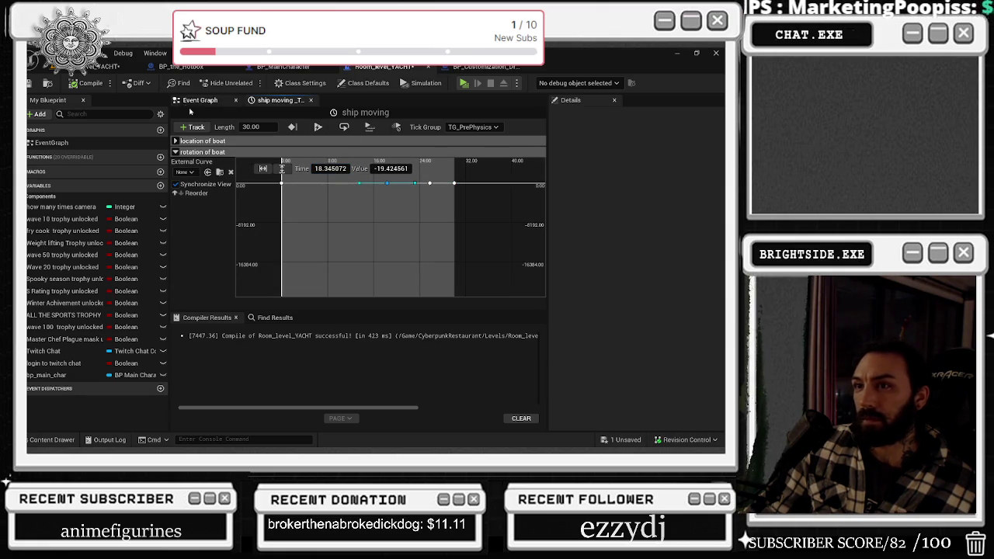
pyautogui.click(174, 141)
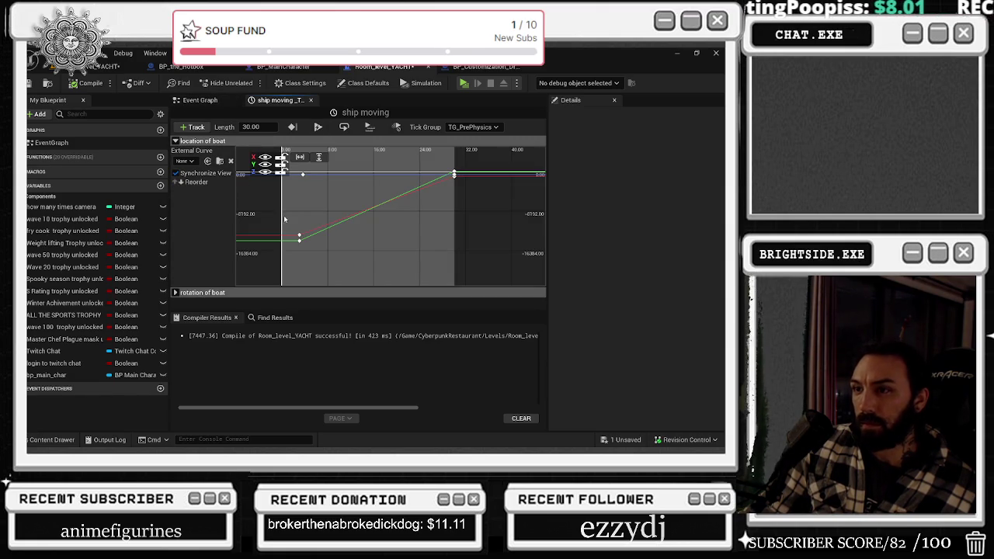
pyautogui.moveTo(300, 235); pyautogui.dragTo(302, 238)
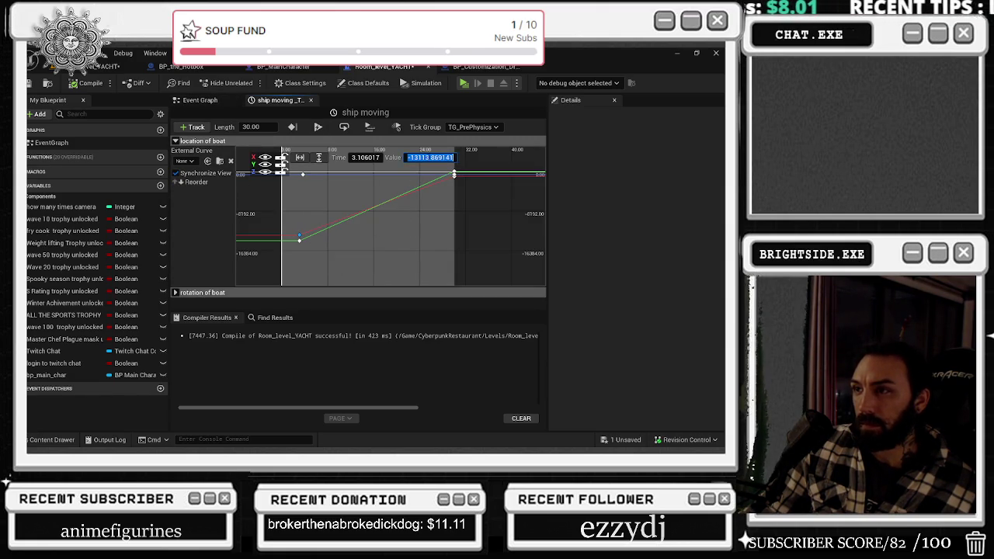
pyautogui.click(103, 67)
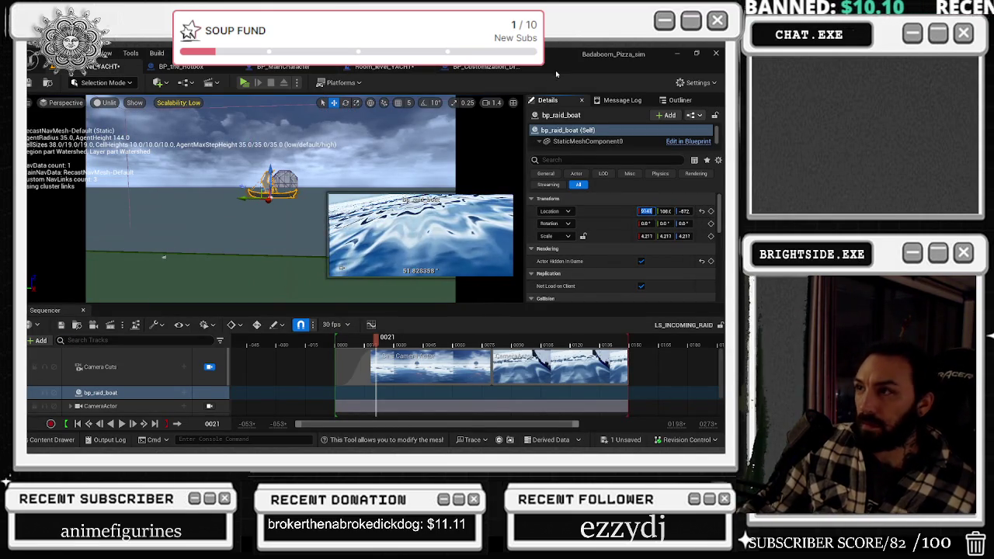
# Set bp_raid_boat's Location Y to a larger negative value (around -149) and scrub to frame 0010.
pyautogui.click(493, 71)
pyautogui.click(402, 70)
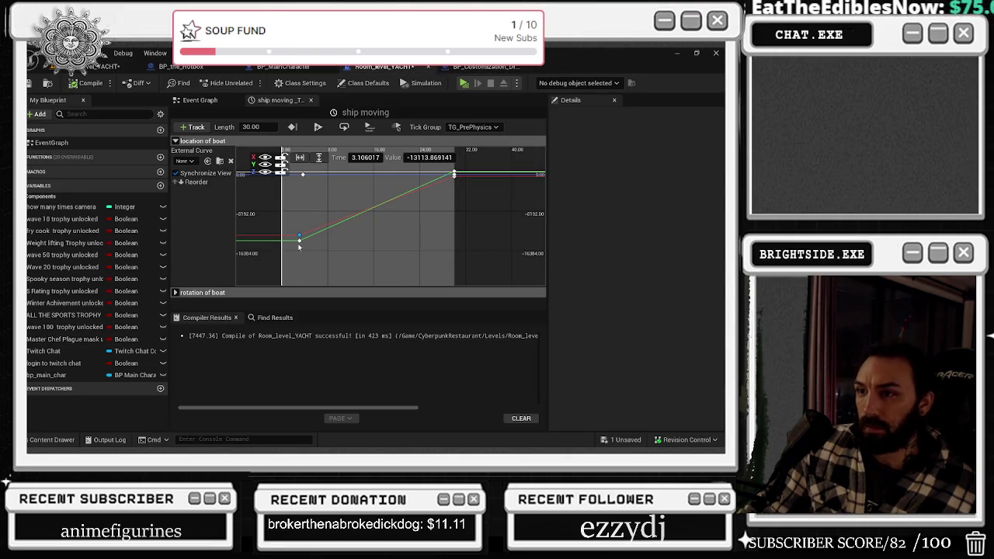
pyautogui.click(116, 67)
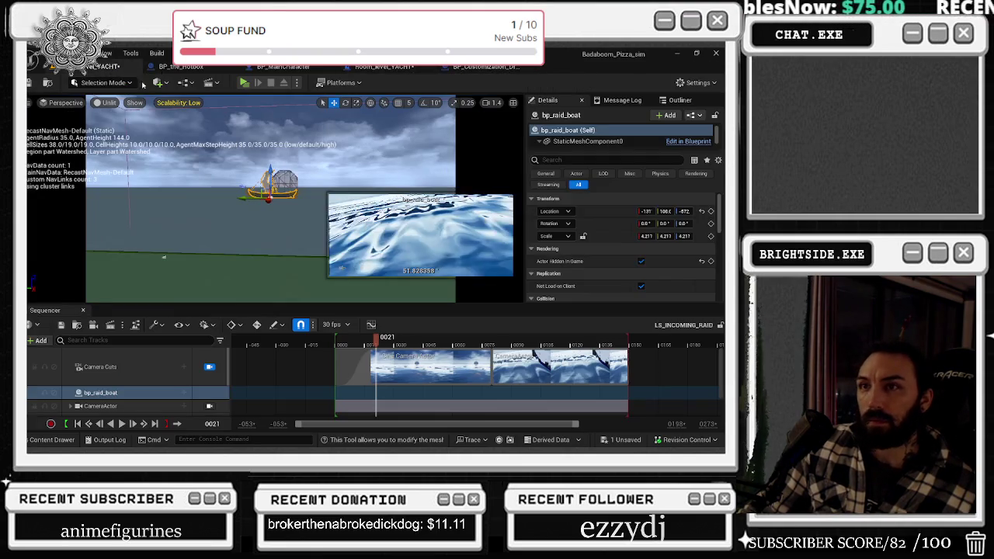
pyautogui.click(665, 212)
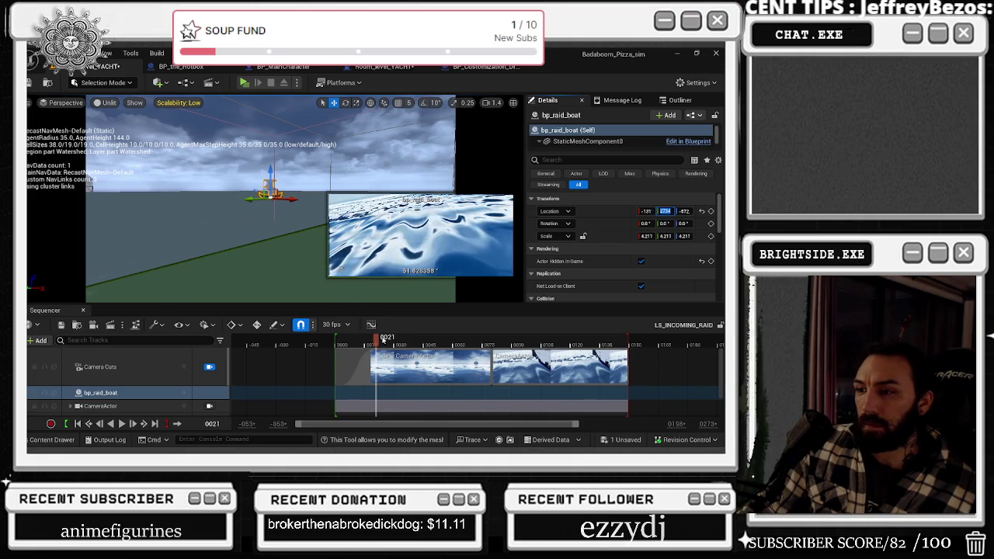
pyautogui.moveTo(342, 340); pyautogui.dragTo(376, 341)
pyautogui.scroll(-1, 45, 394)
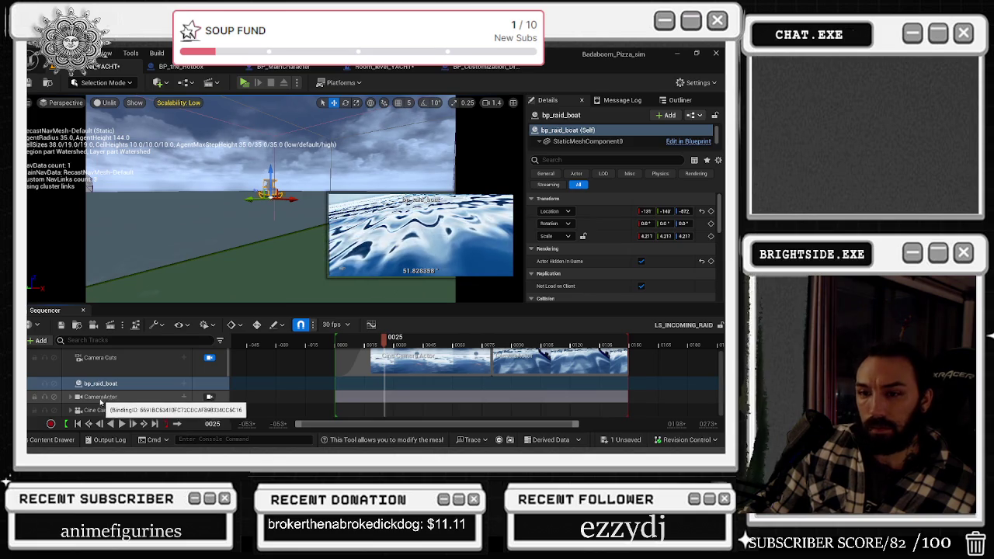
# Add a Current Focal Length key on the cine camera with value 12.513919.
pyautogui.click(101, 384)
pyautogui.scroll(-3, 118, 393)
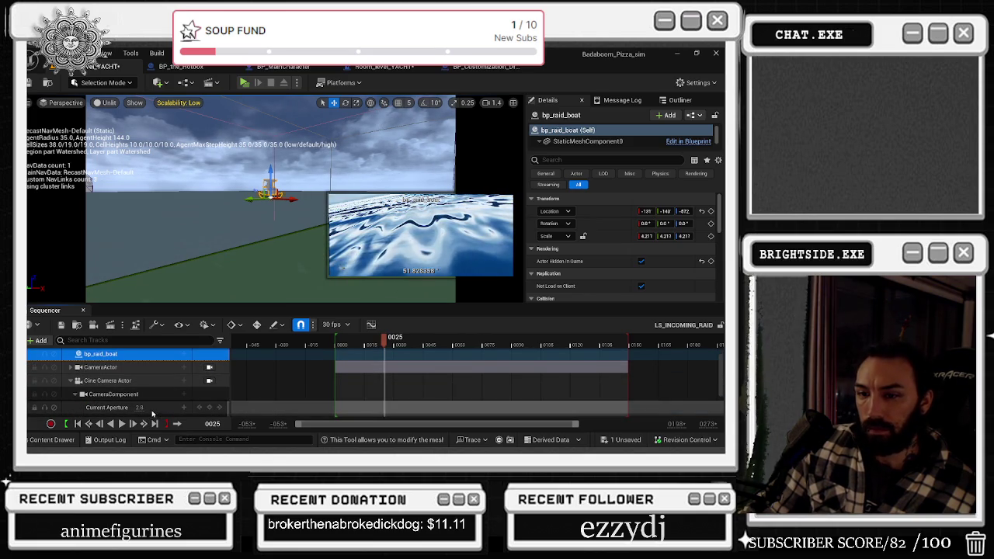
pyautogui.scroll(-1, 201, 407)
pyautogui.click(210, 407)
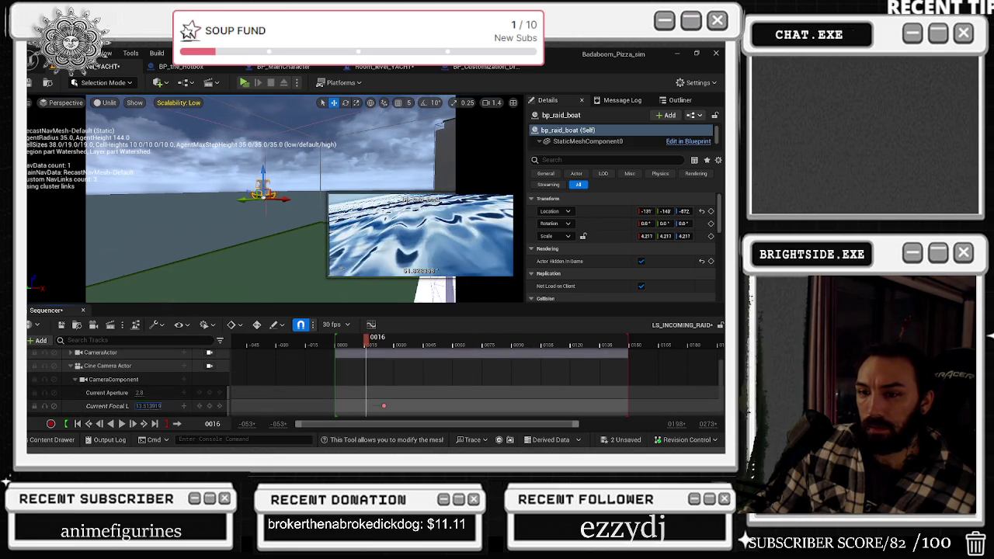
pyautogui.write('12.513919')
pyautogui.press('Return')
# Key the focal length at frame 0038, raise it to zoom onto the ship, and preview playback.
pyautogui.click(382, 406)
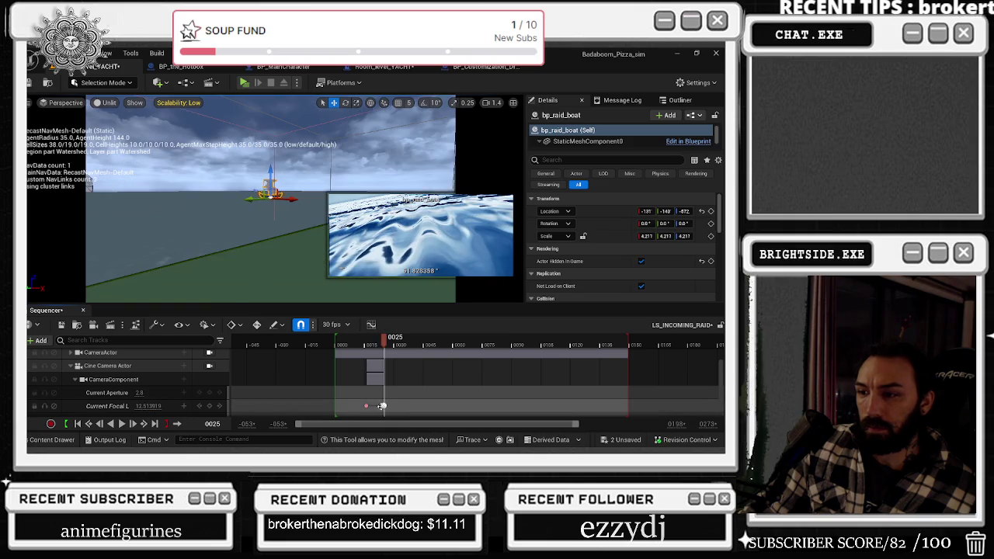
pyautogui.click(339, 346)
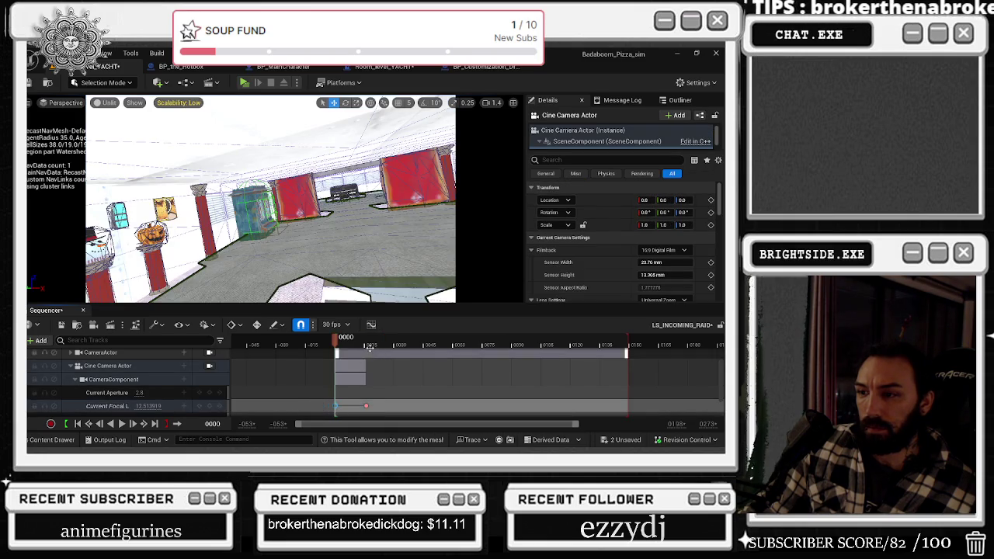
pyautogui.moveTo(339, 351)
pyautogui.mouseDown()
pyautogui.moveTo(346, 341)
pyautogui.moveTo(397, 342)
pyautogui.moveTo(377, 341)
pyautogui.mouseUp()
pyautogui.moveTo(370, 340)
pyautogui.mouseDown()
pyautogui.moveTo(330, 341)
pyautogui.moveTo(383, 341)
pyautogui.mouseUp()
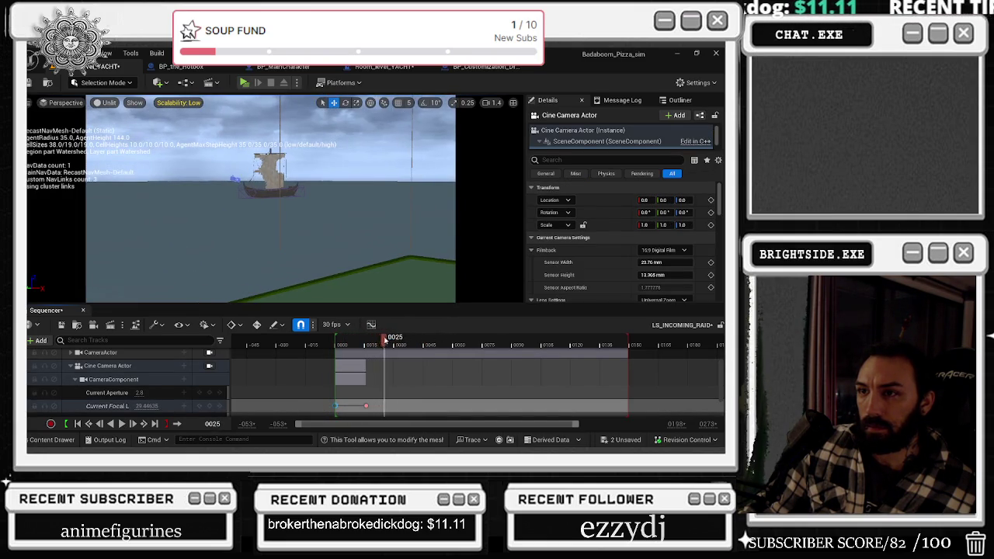
pyautogui.click(209, 406)
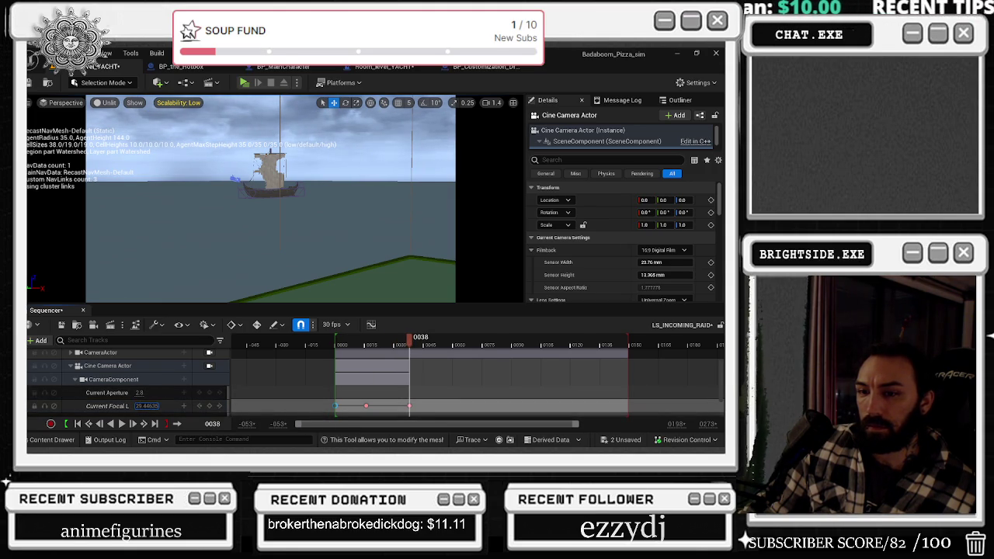
pyautogui.moveTo(167, 406)
pyautogui.mouseDown()
pyautogui.moveTo(148, 406)
pyautogui.moveTo(225, 406)
pyautogui.mouseUp()
pyautogui.press('space')
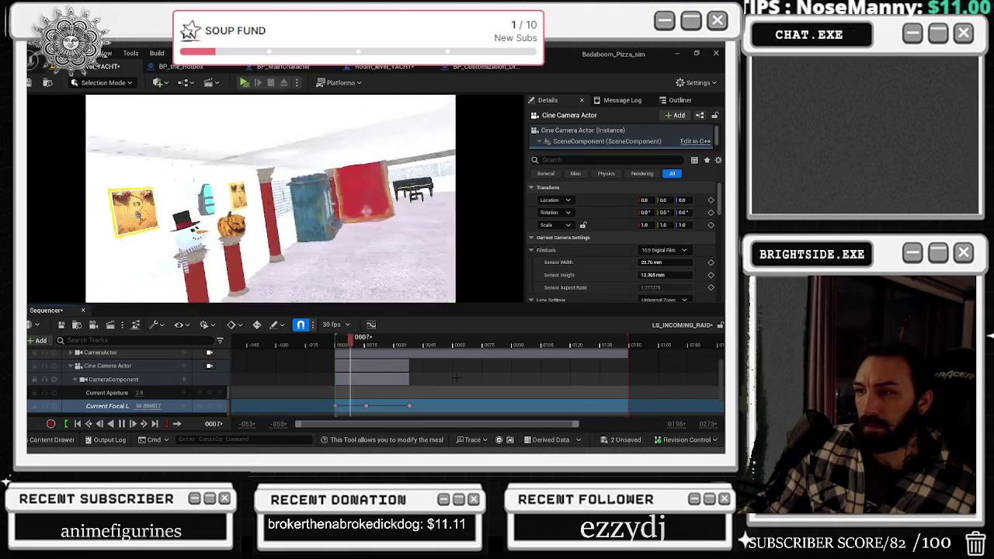
pyautogui.press('space')
pyautogui.scroll(2, 446, 367)
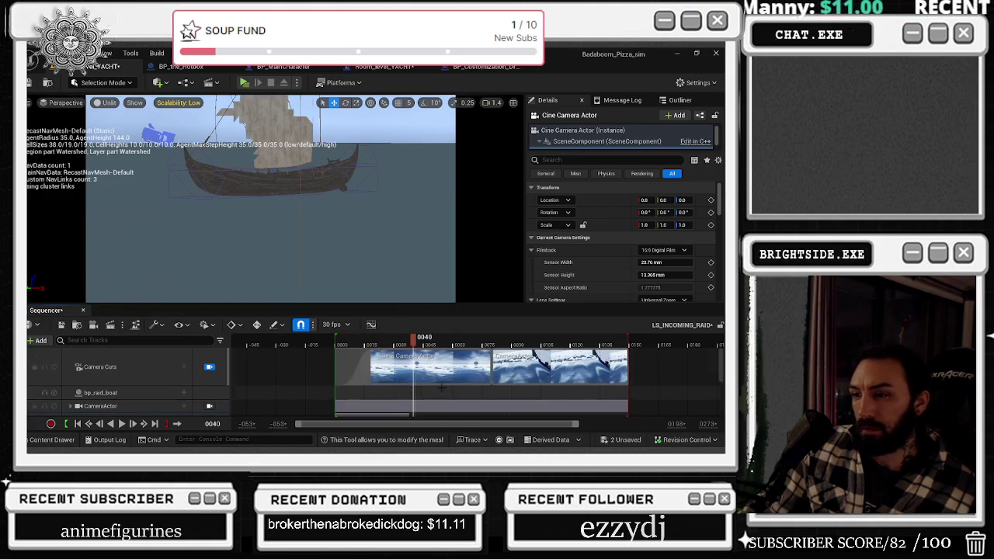
# Check the Sequencer view and playback settings without changes, then play from frame 0010.
pyautogui.click(186, 326)
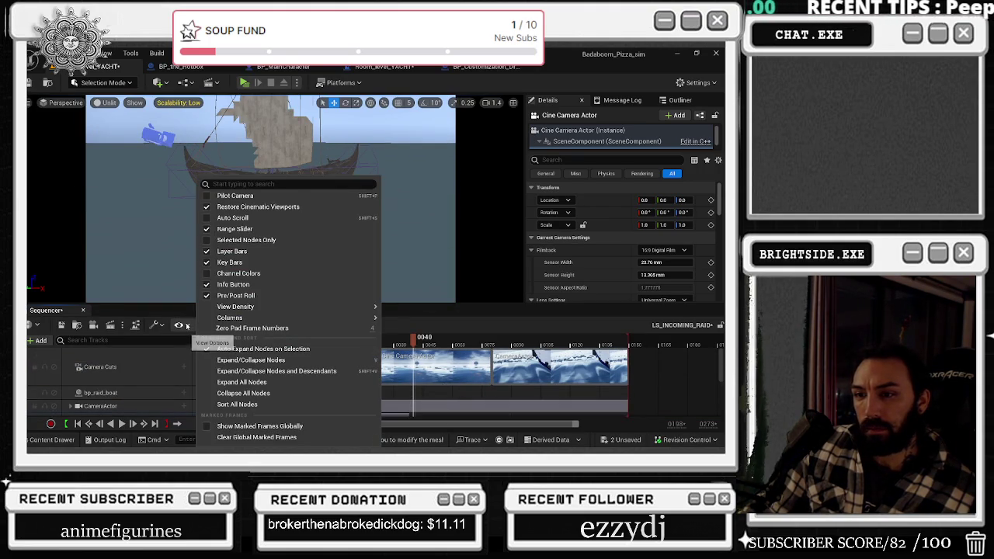
pyautogui.click(211, 325)
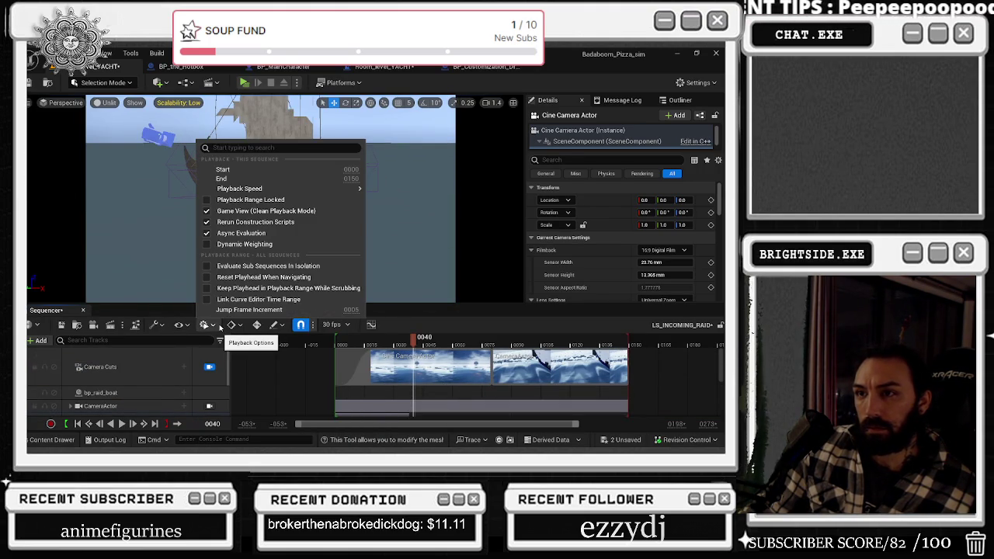
pyautogui.moveTo(338, 194)
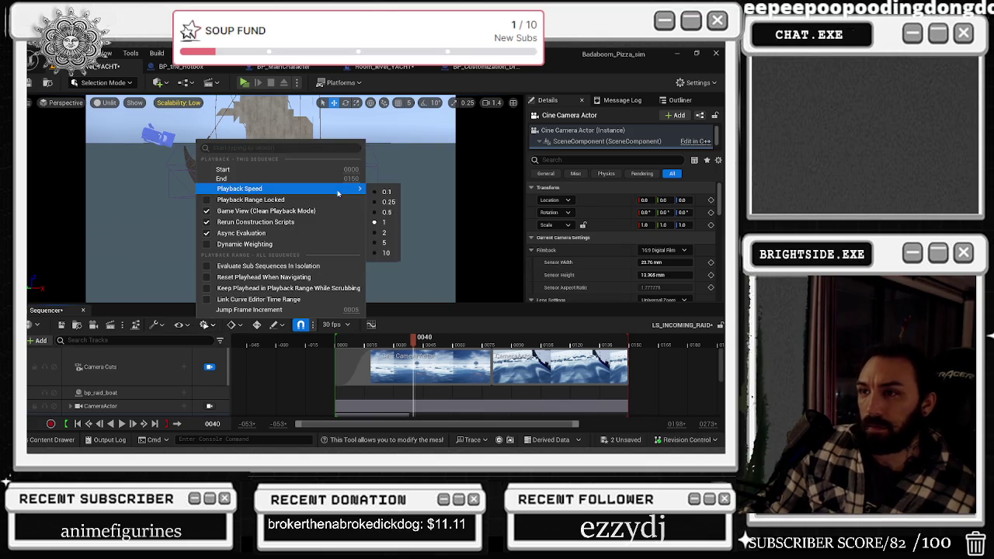
pyautogui.click(385, 212)
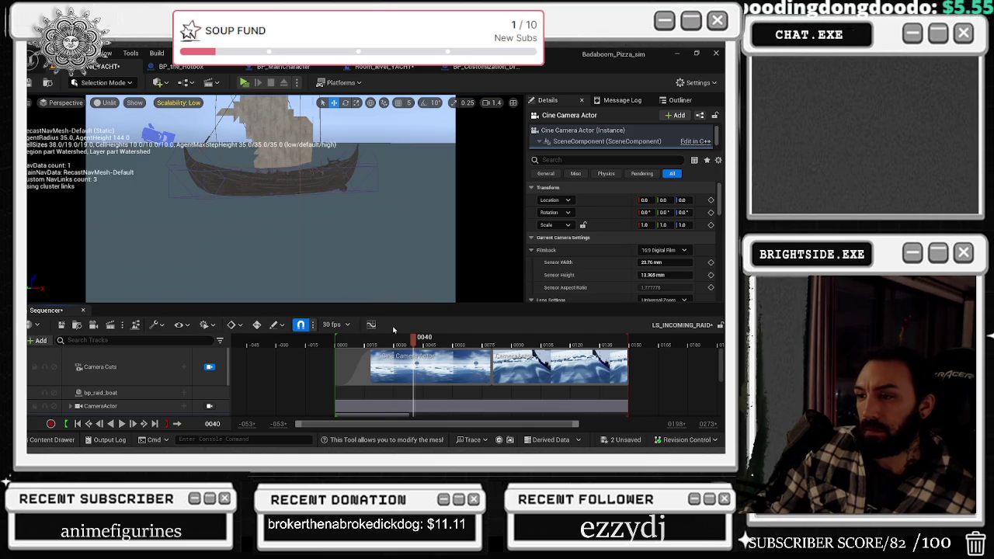
pyautogui.click(349, 347)
pyautogui.press('space')
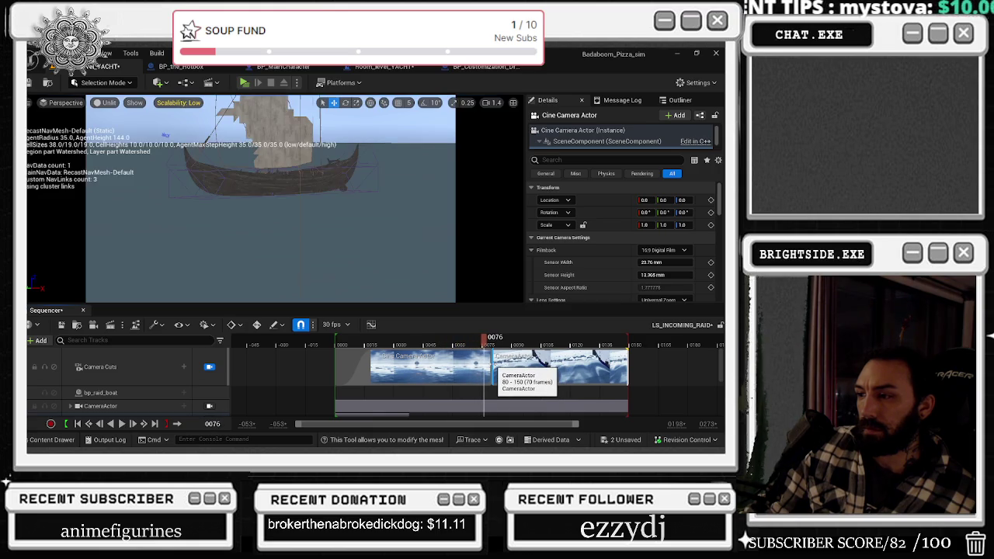
# Start the second camera shot at frame 100 and set the display rate to 60 fps.
pyautogui.moveTo(496, 363); pyautogui.dragTo(533, 363)
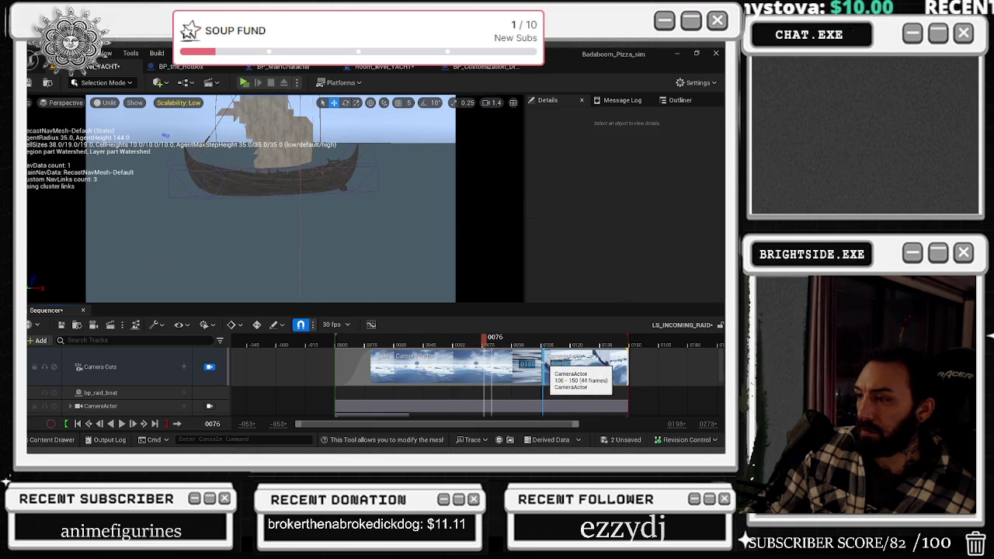
pyautogui.click(334, 324)
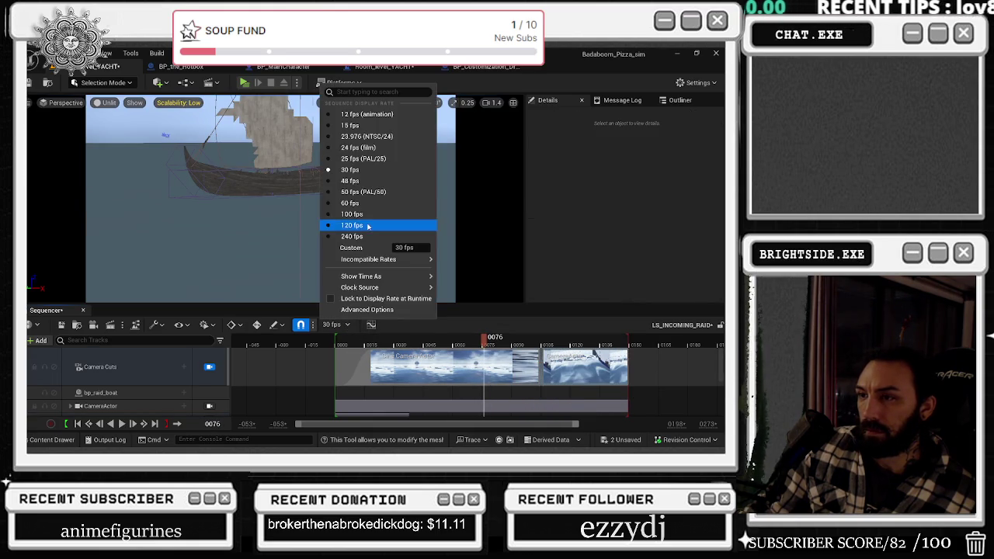
pyautogui.click(364, 203)
pyautogui.press('space')
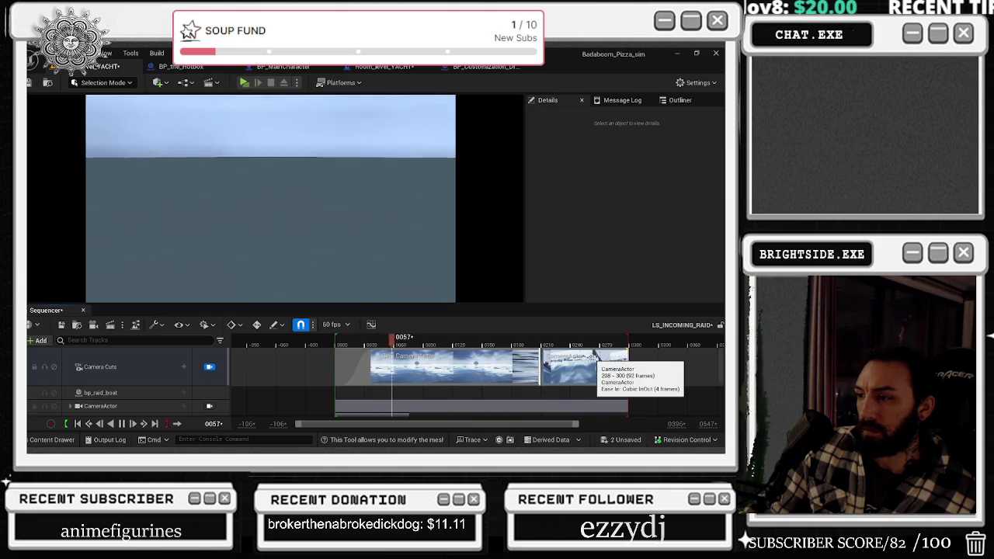
# Lengthen the Cine Camera Actor section to frame 0193 and play the sequence from frame 0000.
pyautogui.scroll(-3, 435, 372)
pyautogui.scroll(1, 409, 375)
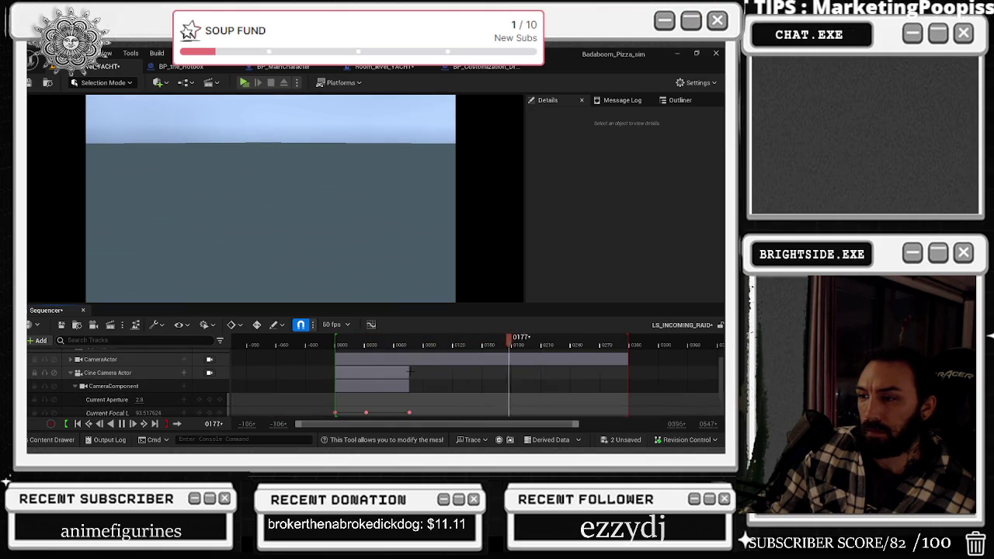
pyautogui.click(410, 373)
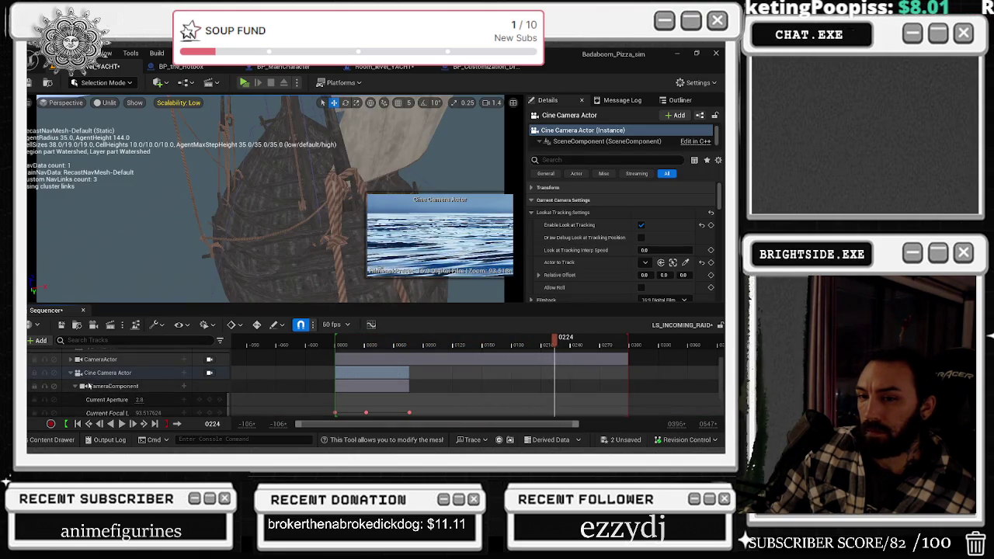
pyautogui.click(75, 386)
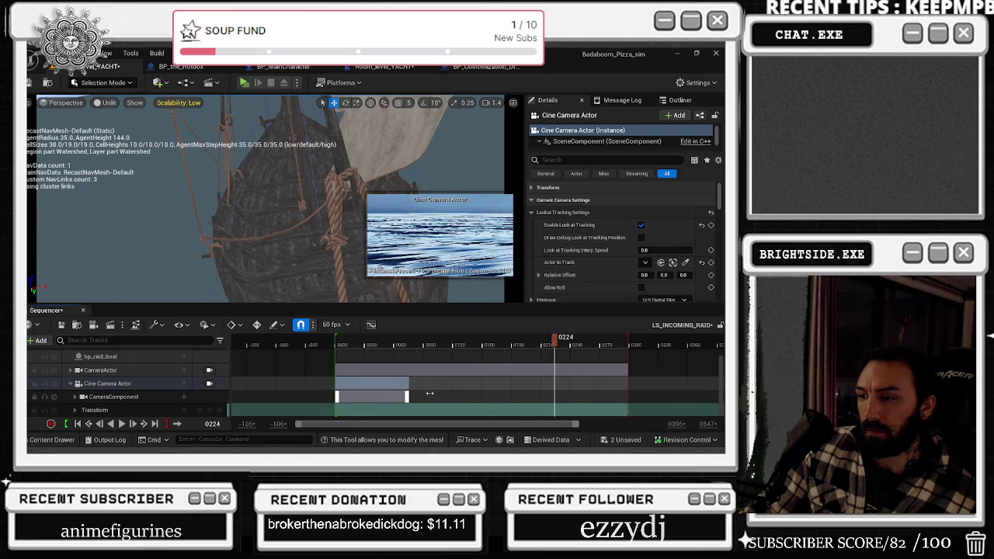
pyautogui.moveTo(408, 396); pyautogui.dragTo(525, 392)
pyautogui.moveTo(554, 342); pyautogui.dragTo(333, 351)
pyautogui.press('space')
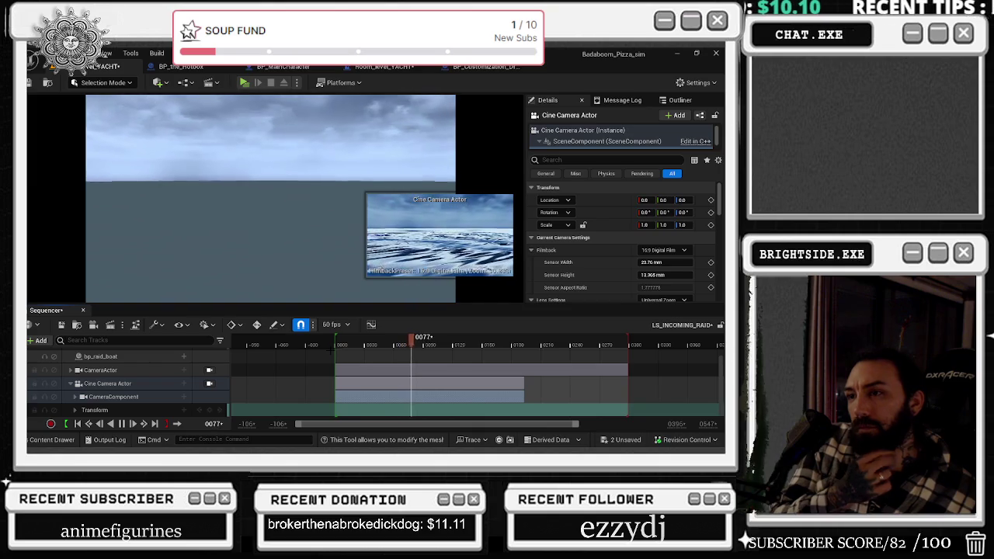
# Move a CameraComponent focal-length key later in time and replay the sequence from the start.
pyautogui.press('space')
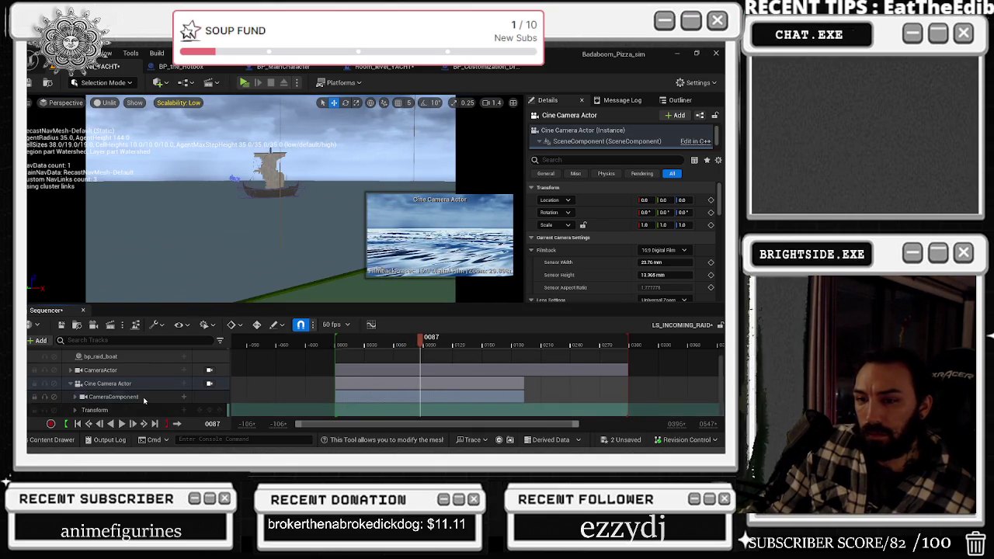
pyautogui.click(93, 397)
pyautogui.click(75, 397)
pyautogui.scroll(-2, 75, 398)
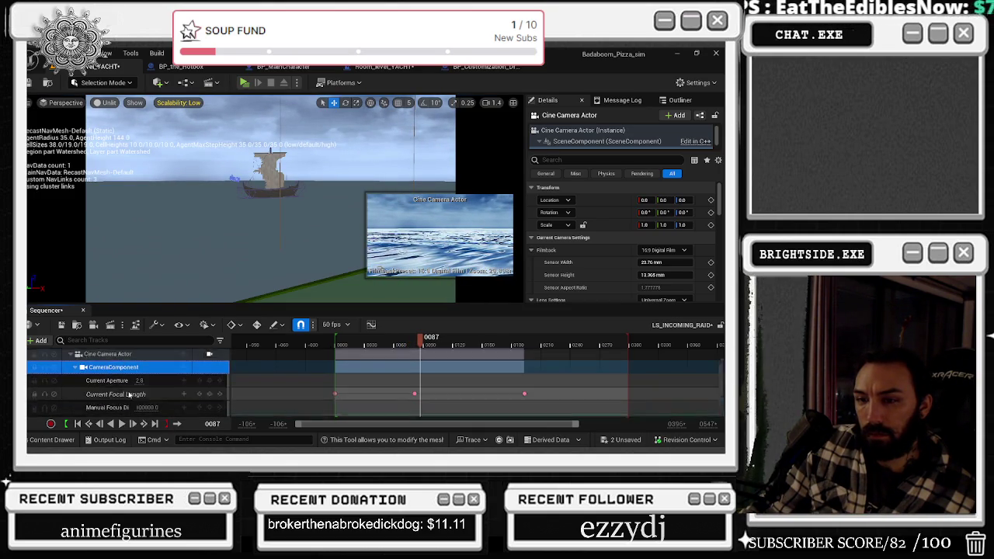
pyautogui.moveTo(419, 386); pyautogui.dragTo(476, 384)
pyautogui.click(324, 344)
pyautogui.press('space')
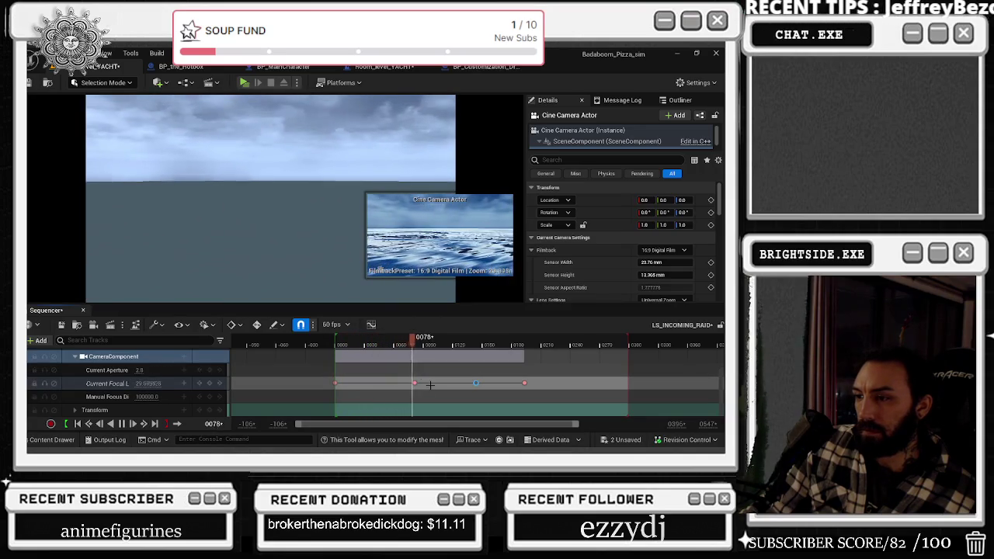
# Add another focal-length key, slide it later, and raise the final focal length to about 239.38.
pyautogui.click(335, 383)
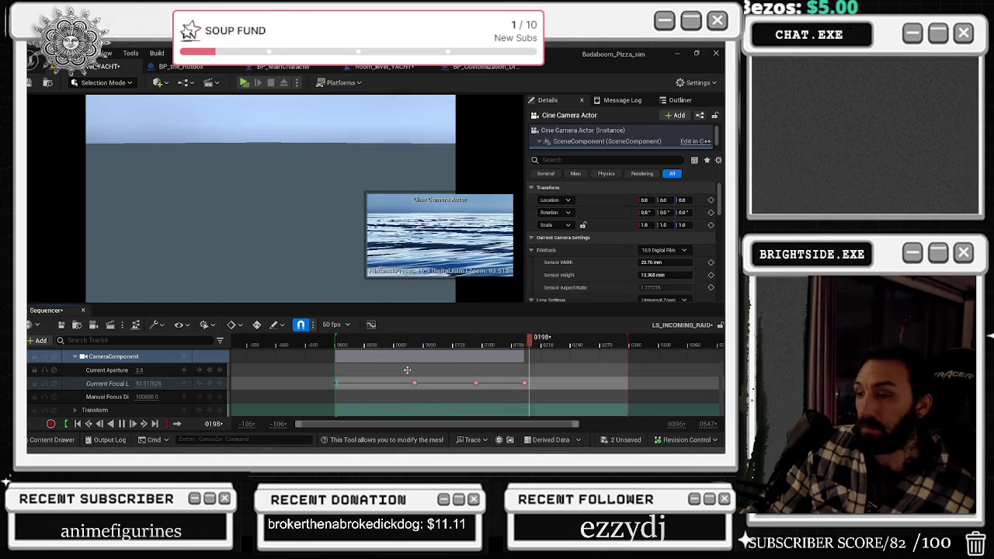
pyautogui.press('Return')
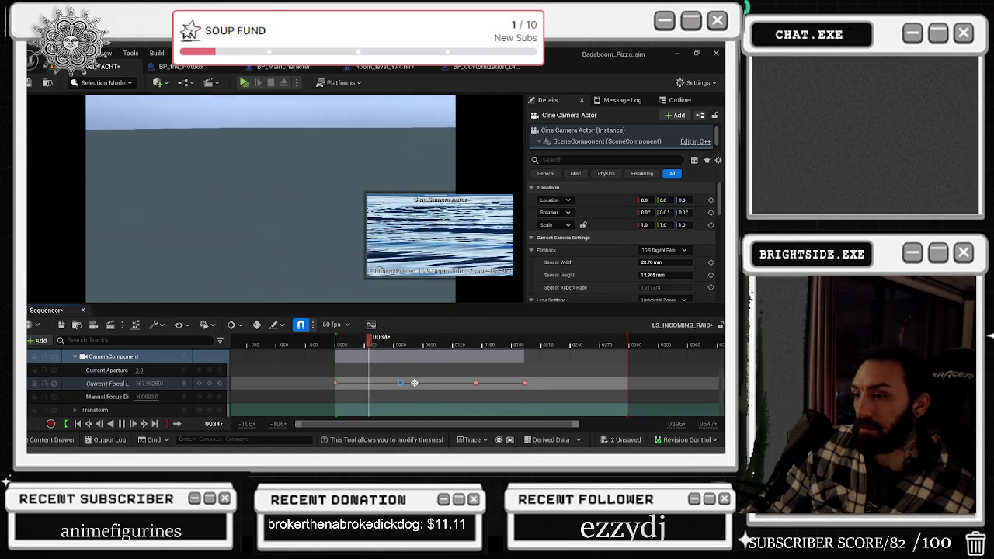
pyautogui.moveTo(414, 383); pyautogui.dragTo(436, 383)
pyautogui.press('space')
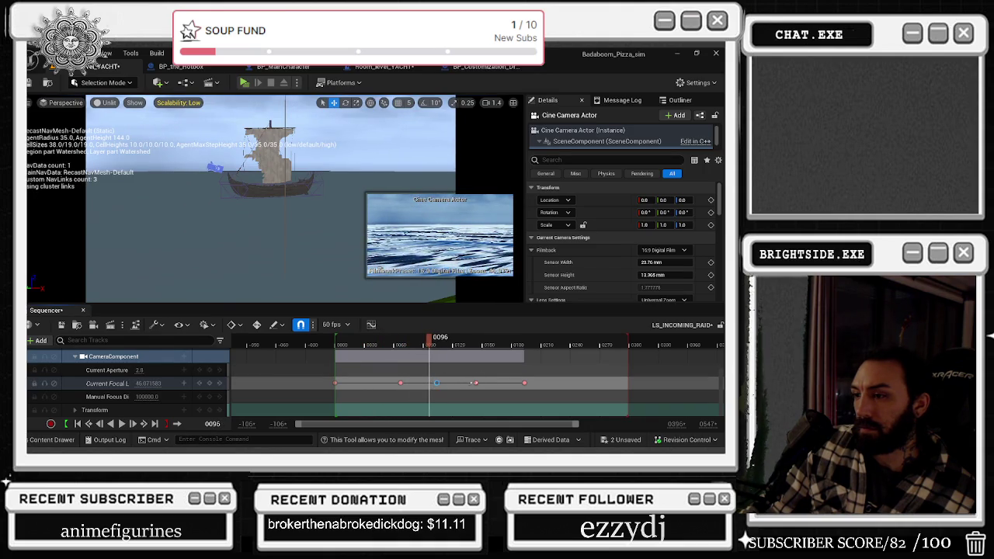
pyautogui.click(474, 382)
pyautogui.moveTo(453, 345); pyautogui.dragTo(514, 342)
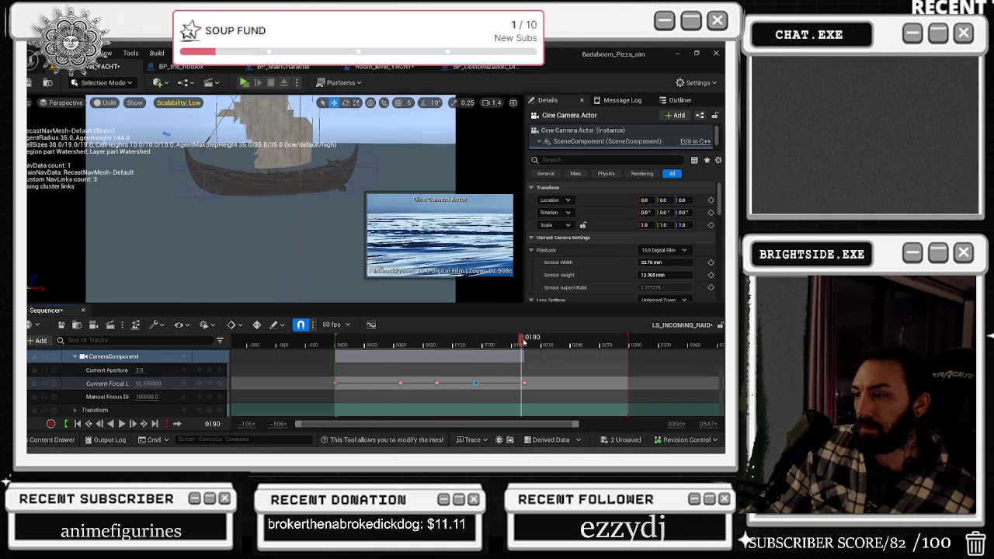
pyautogui.click(147, 382)
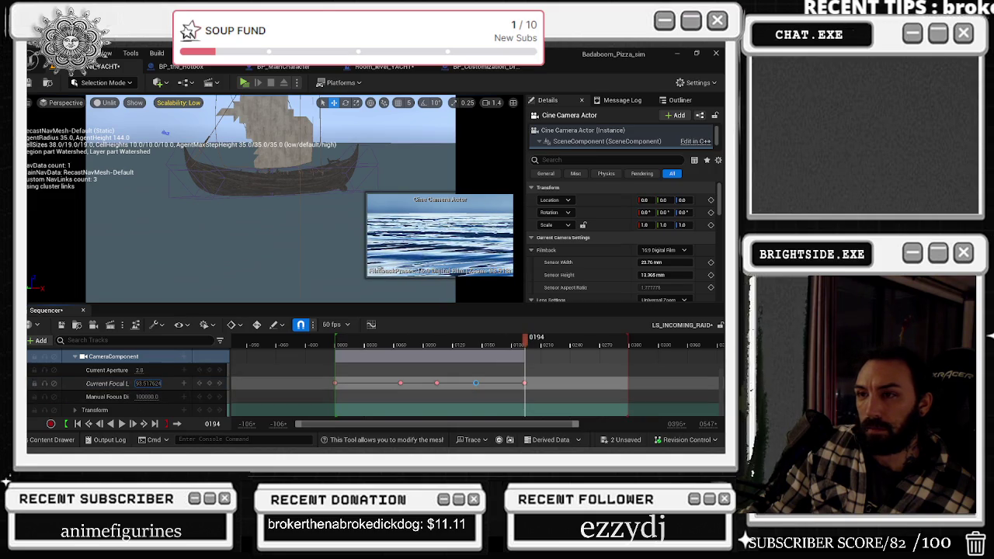
pyautogui.press('Return')
pyautogui.moveTo(148, 383); pyautogui.dragTo(206, 383)
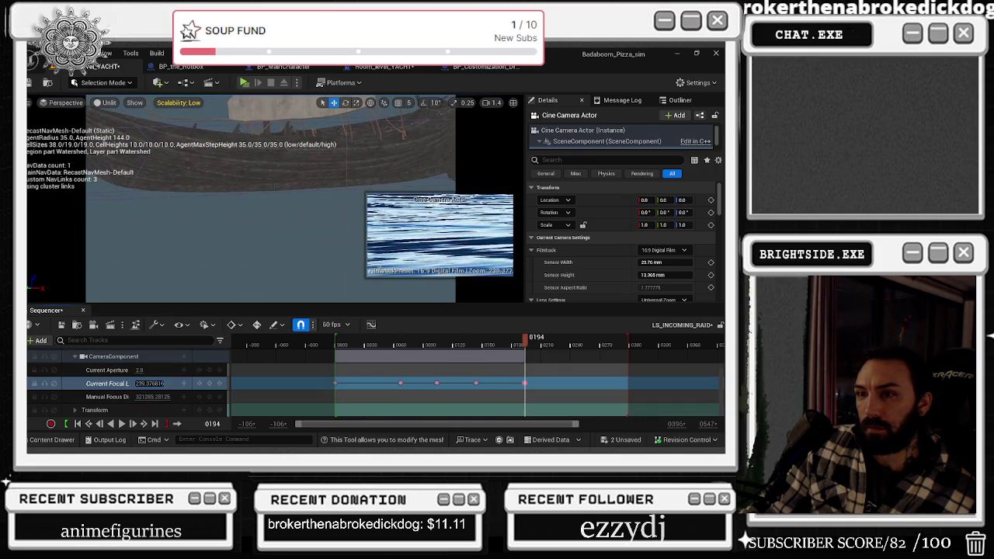
# Expand the camera's Transform and Rotation tracks, select Pitch, then undo the selection.
pyautogui.click(75, 410)
pyautogui.scroll(-2, 121, 404)
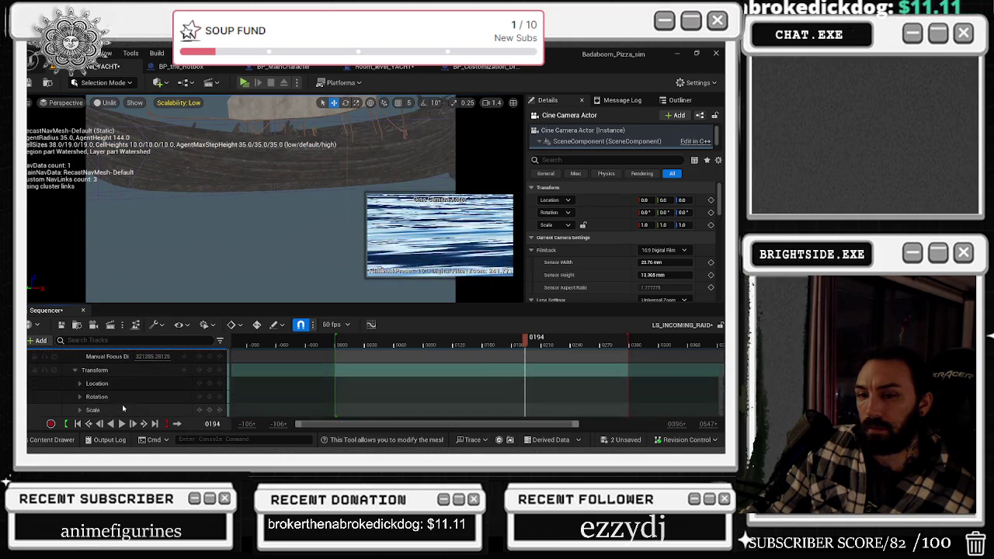
pyautogui.moveTo(525, 341)
pyautogui.mouseDown()
pyautogui.moveTo(344, 348)
pyautogui.moveTo(394, 347)
pyautogui.mouseUp()
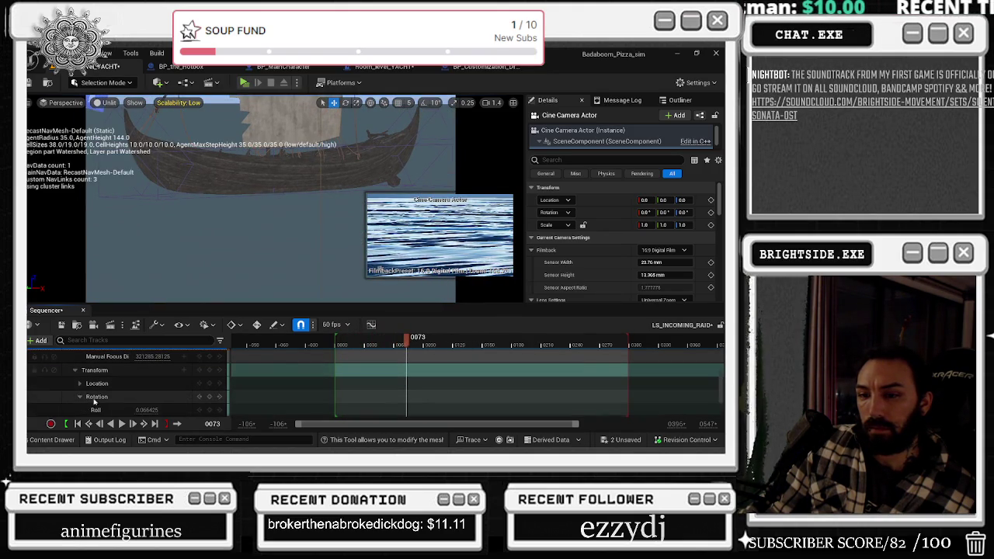
pyautogui.click(79, 396)
pyautogui.scroll(-2, 145, 388)
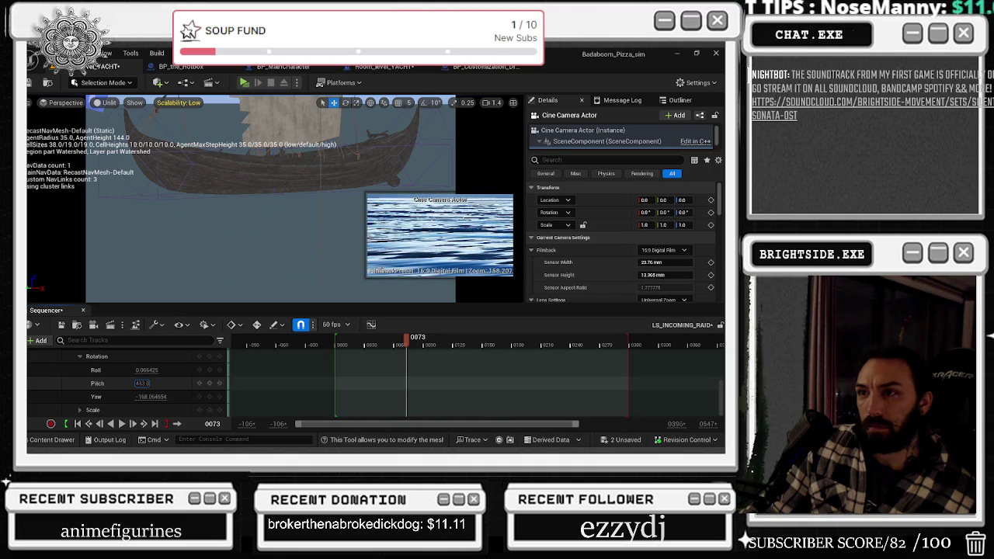
pyautogui.click(161, 386)
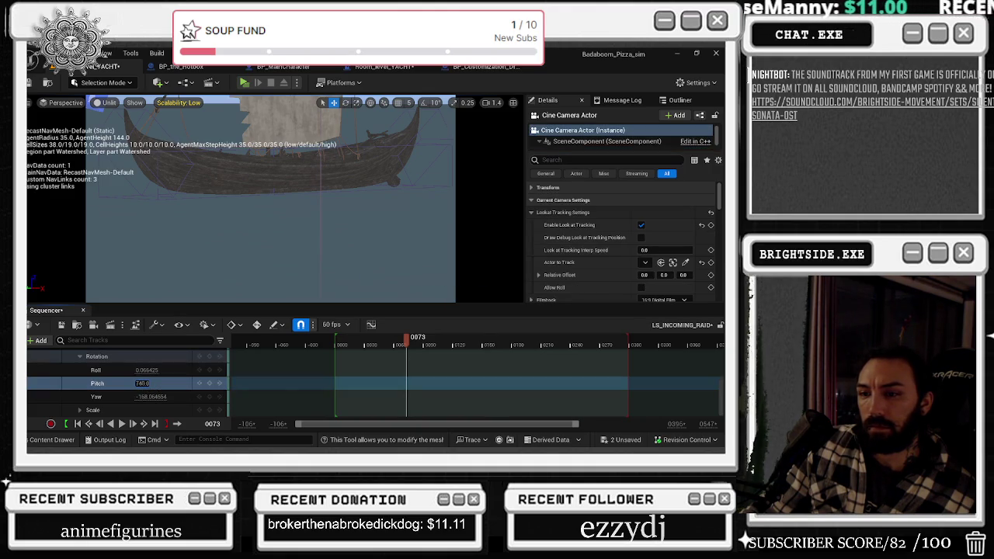
pyautogui.scroll(3, 422, 390)
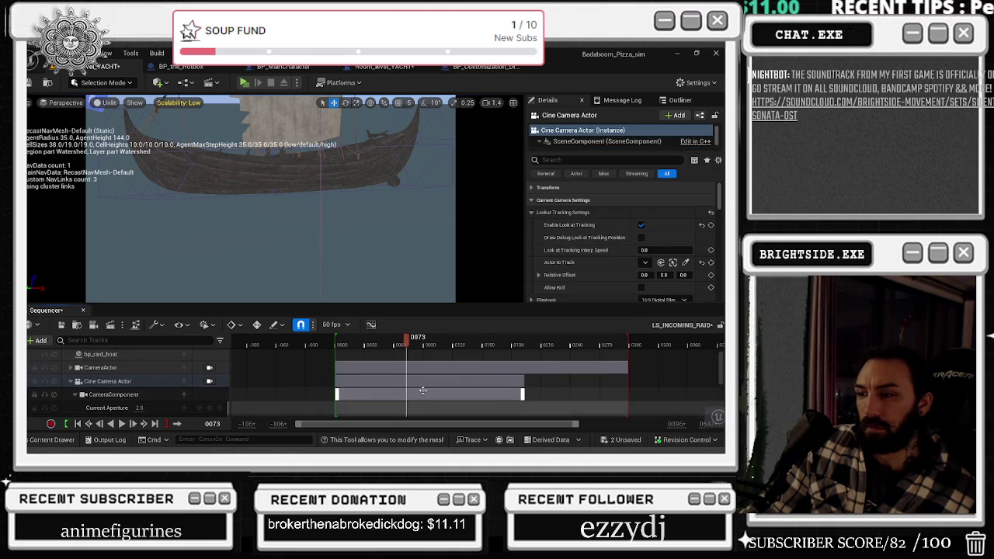
pyautogui.hotkey('ctrl', 'z')
# Revisit the Rotation track, undo the key value change, and raise the look-at offset height to 162.
pyautogui.scroll(-3, 404, 392)
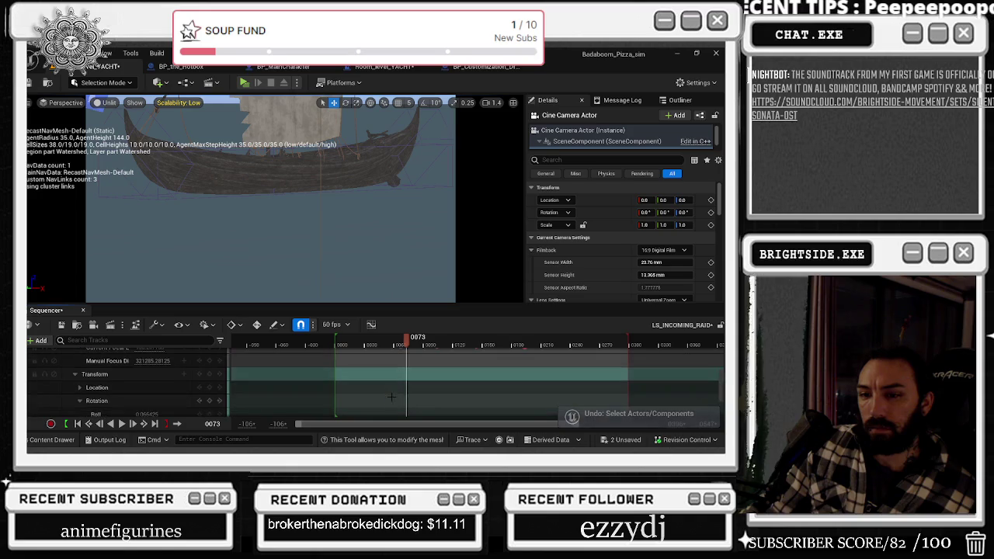
pyautogui.scroll(-2, 391, 396)
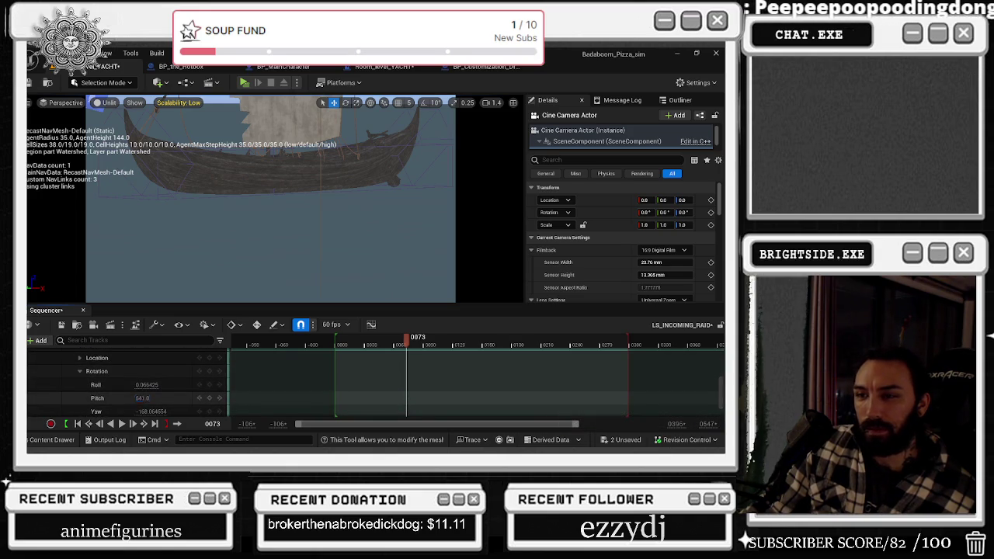
pyautogui.scroll(5, 438, 393)
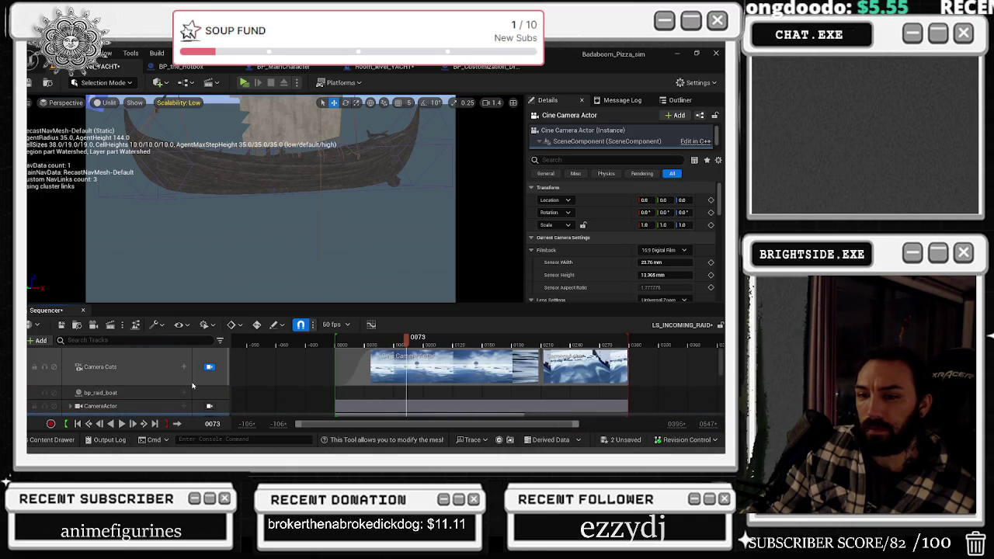
pyautogui.scroll(-1, 198, 383)
pyautogui.scroll(1, 198, 385)
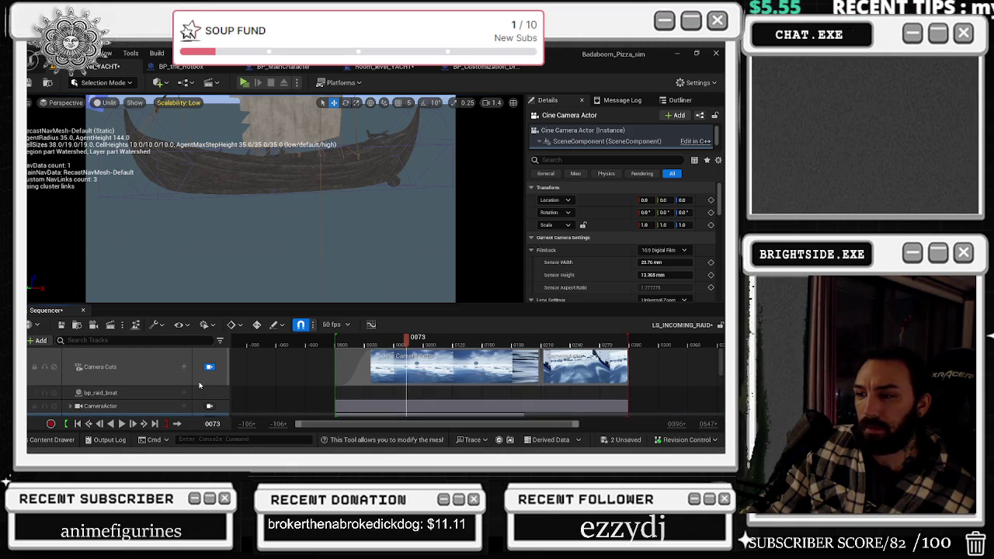
pyautogui.scroll(-1, 199, 385)
pyautogui.rightClick(204, 390)
pyautogui.click(210, 378)
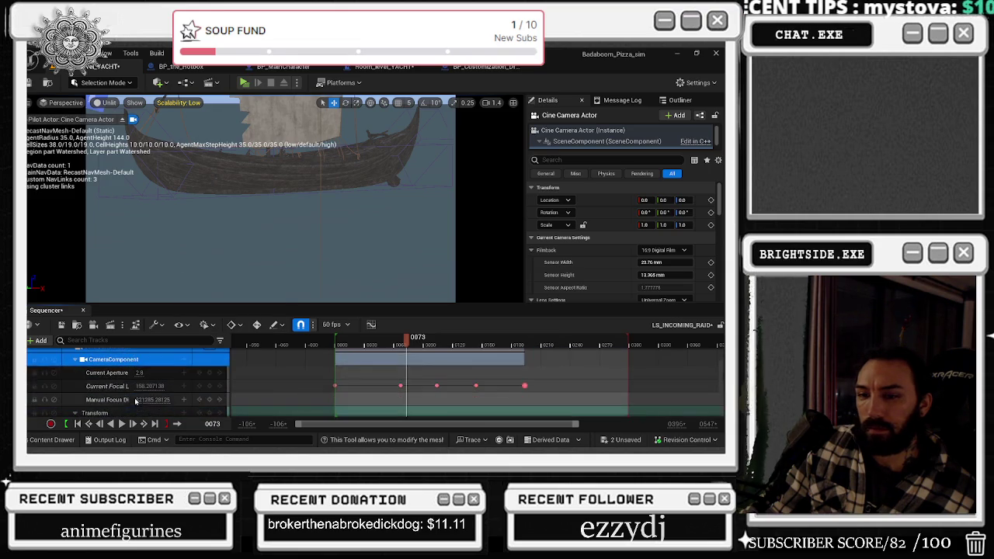
pyautogui.scroll(-3, 136, 400)
pyautogui.click(80, 396)
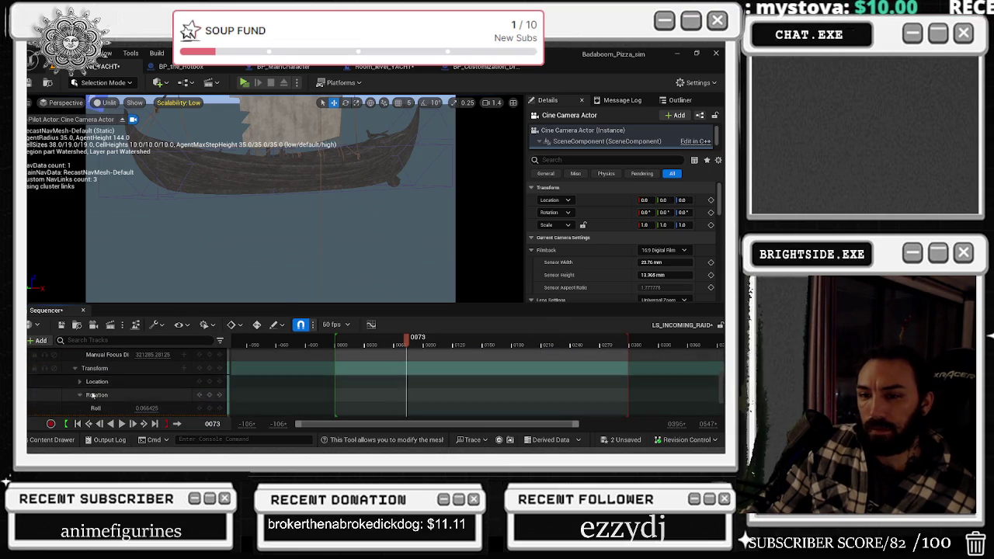
pyautogui.scroll(-2, 92, 396)
pyautogui.click(116, 364)
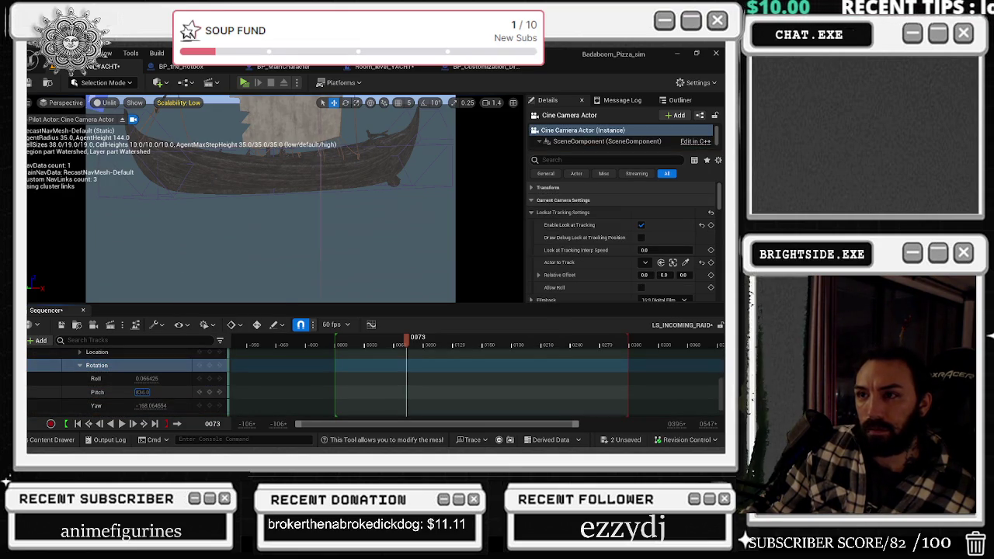
pyautogui.scroll(5, 422, 389)
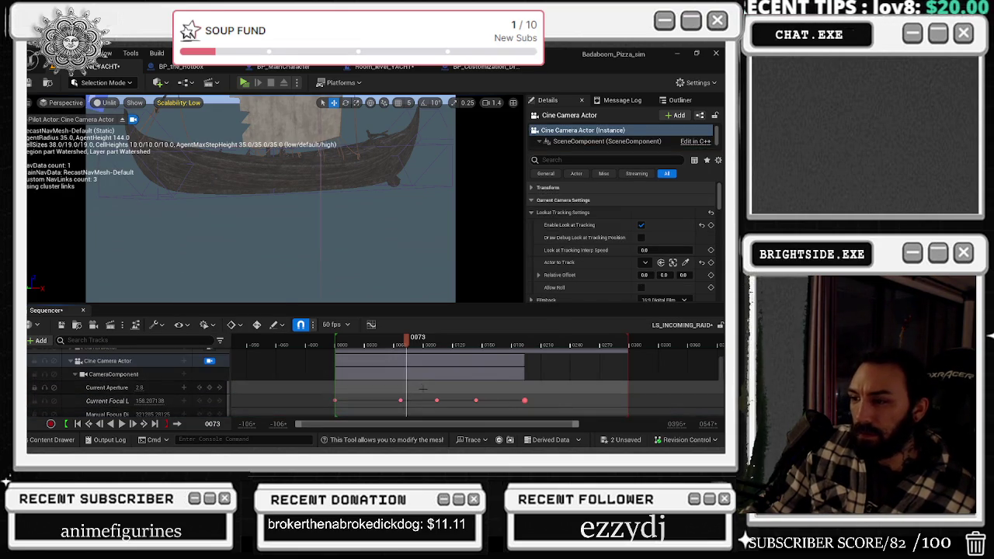
pyautogui.hotkey('ctrl', 'z')
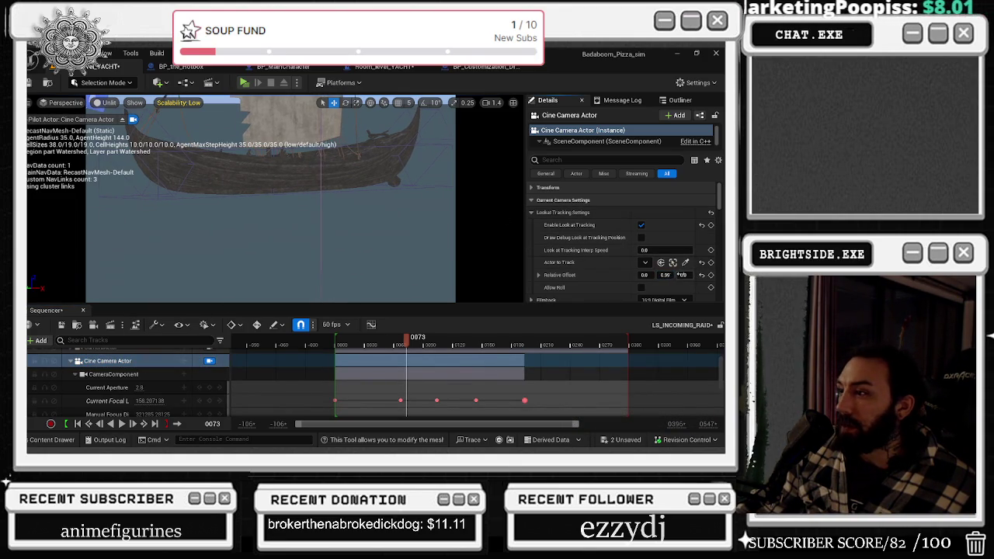
pyautogui.moveTo(684, 274); pyautogui.dragTo(442, 310)
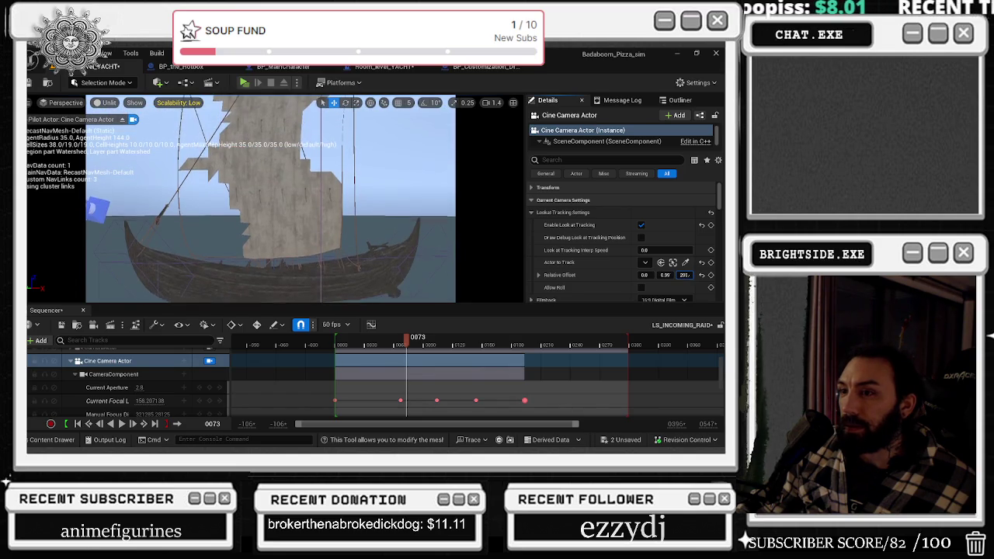
pyautogui.moveTo(404, 341); pyautogui.dragTo(348, 346)
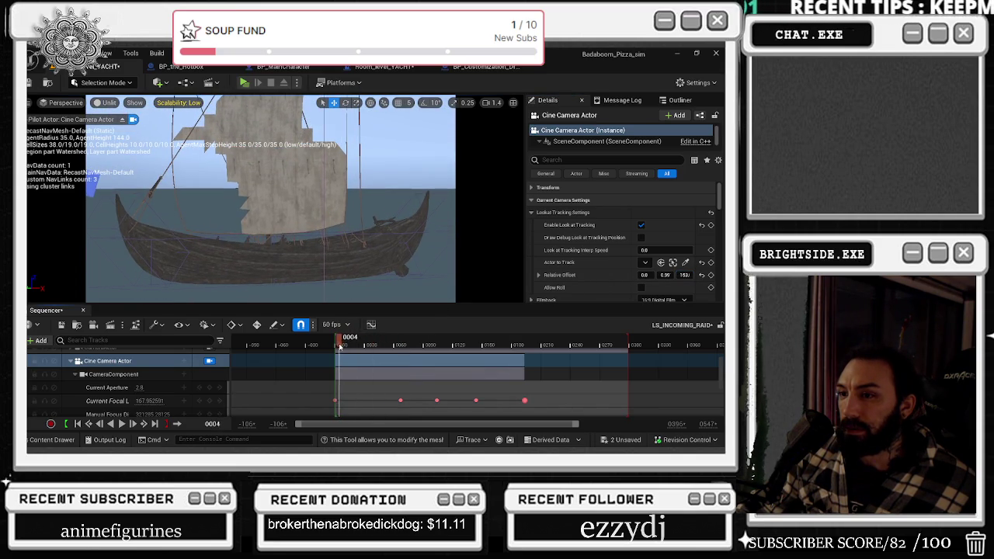
pyautogui.press('space')
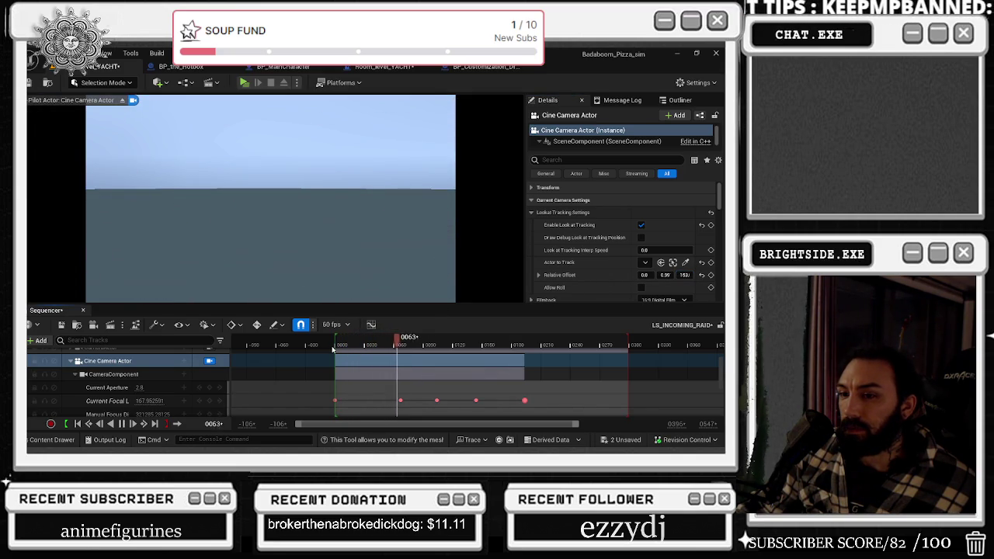
pyautogui.click(339, 342)
pyautogui.press('space')
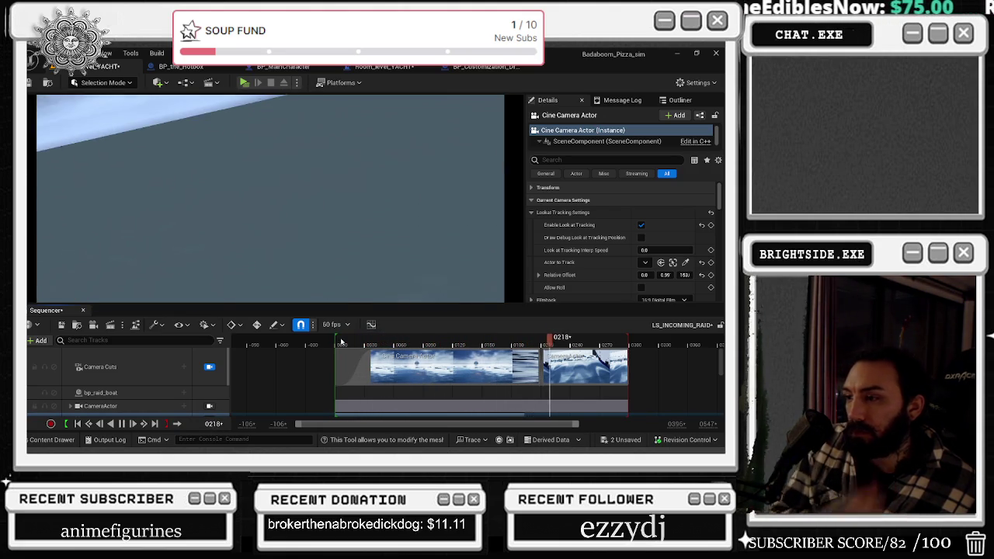
pyautogui.scroll(-2, 117, 380)
pyautogui.click(79, 376)
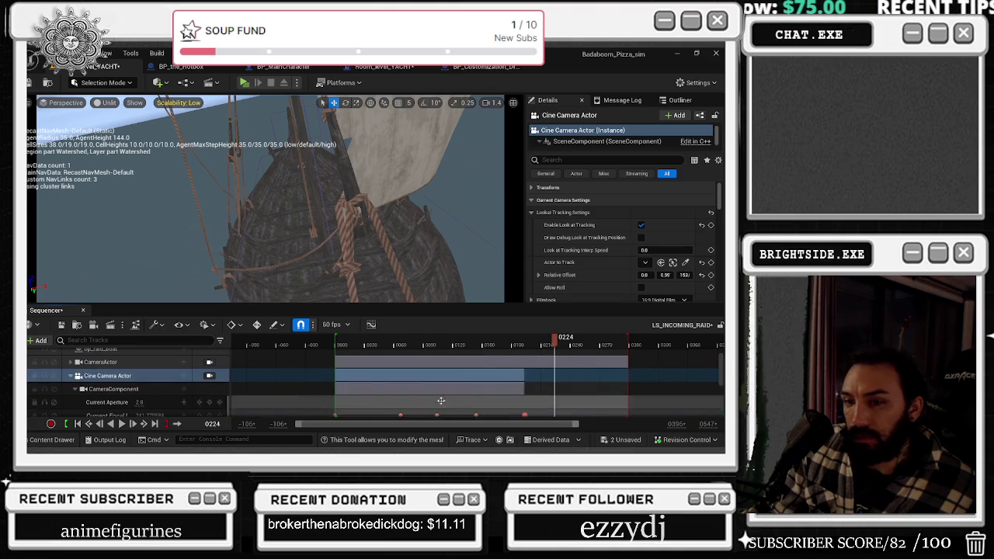
pyautogui.click(70, 376)
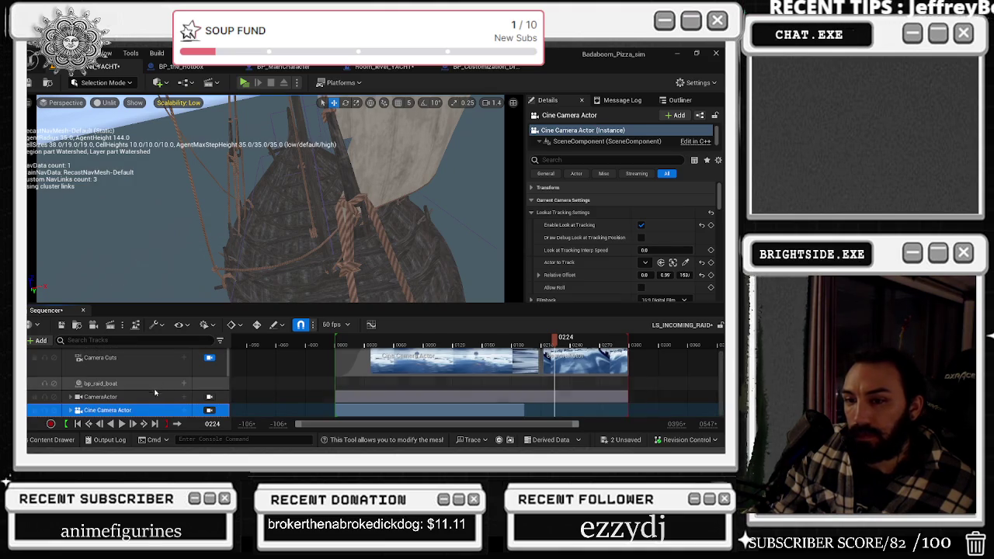
pyautogui.moveTo(456, 341); pyautogui.dragTo(498, 340)
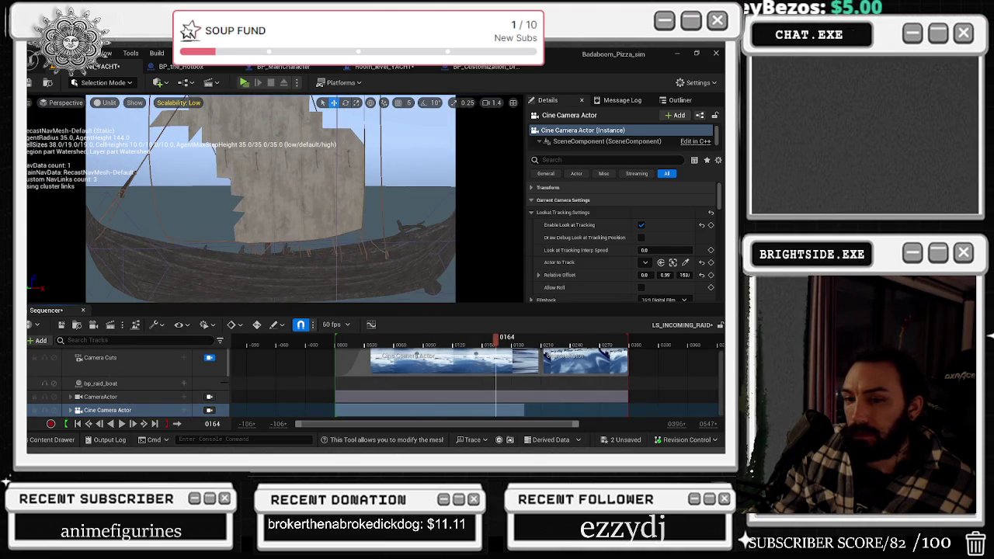
pyautogui.click(72, 411)
pyautogui.click(71, 410)
pyautogui.scroll(-2, 72, 412)
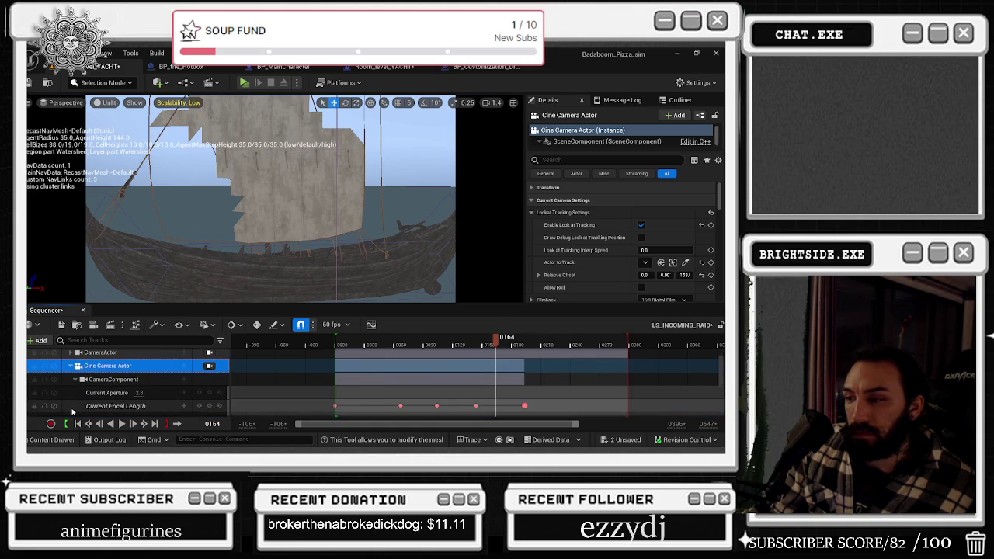
pyautogui.moveTo(447, 342)
pyautogui.mouseDown()
pyautogui.moveTo(339, 344)
pyautogui.moveTo(525, 337)
pyautogui.mouseUp()
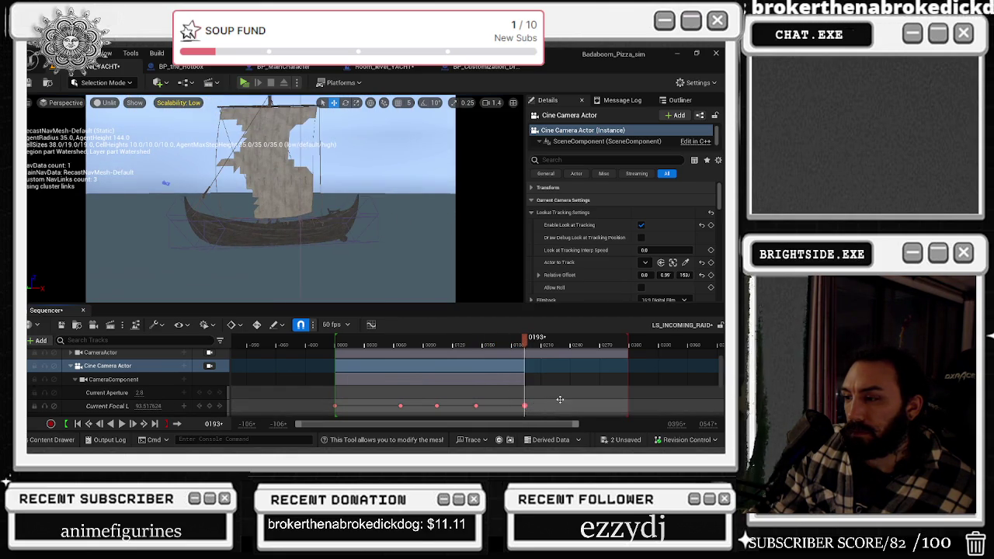
# Raise the final Current Focal Length value so the camera zooms in closer on the ship.
pyautogui.moveTo(560, 399); pyautogui.dragTo(560, 404)
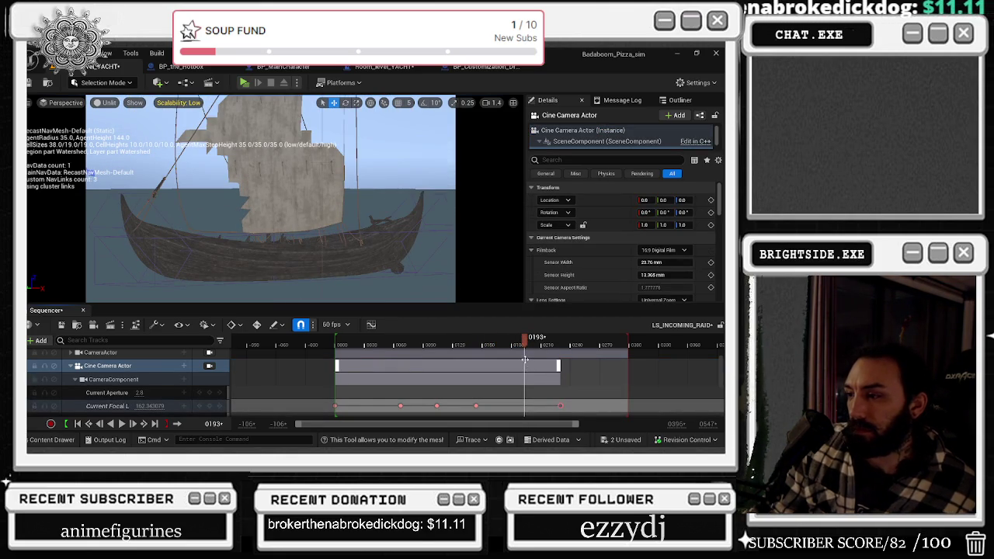
pyautogui.hotkey('ctrl', 'z')
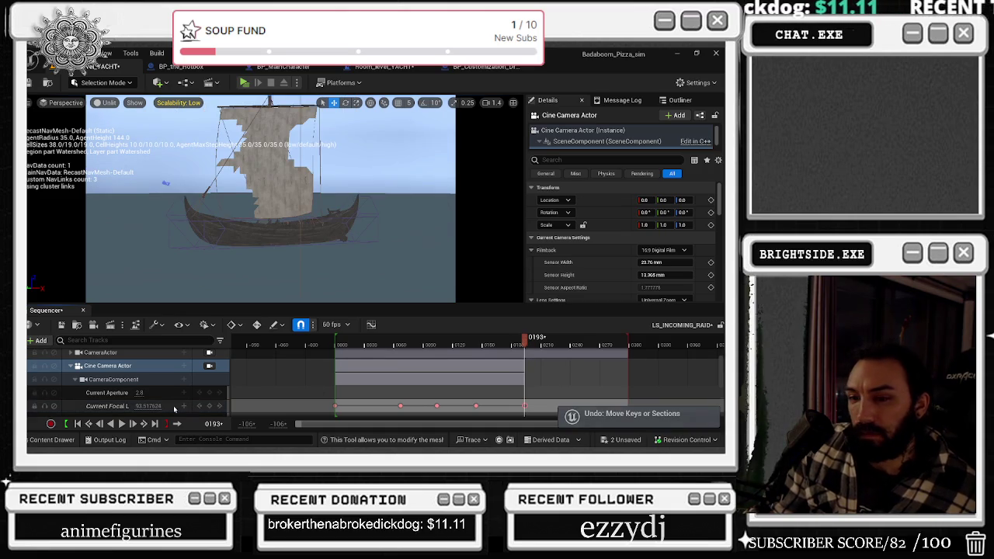
pyautogui.moveTo(148, 406); pyautogui.dragTo(186, 405)
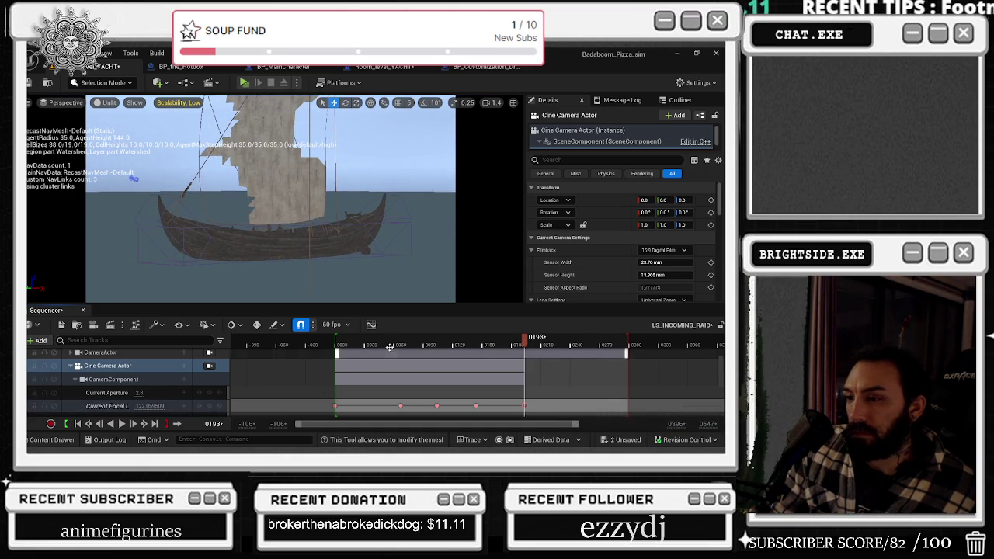
# Replay the sequence to check the zoom, then save the level sequence.
pyautogui.click(337, 348)
pyautogui.press('space')
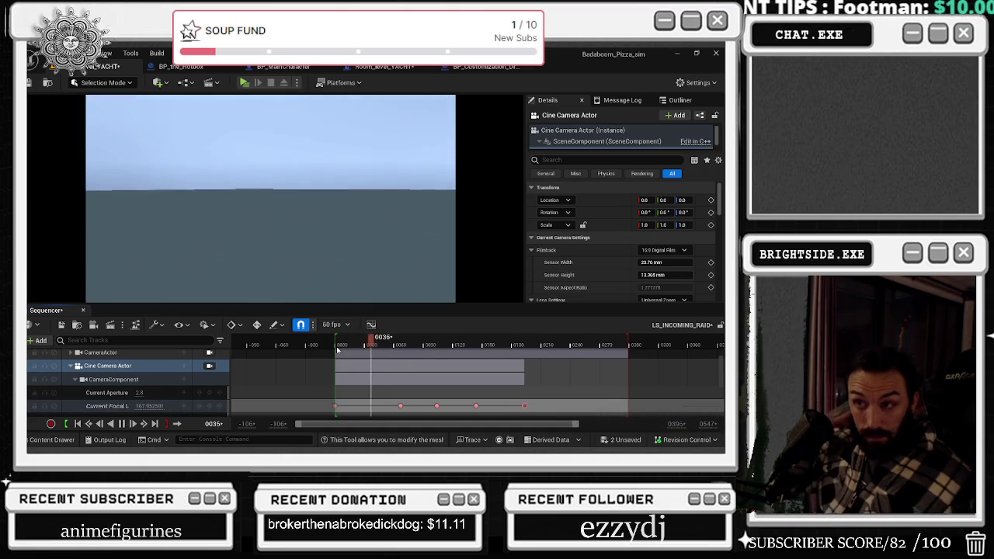
pyautogui.press('space')
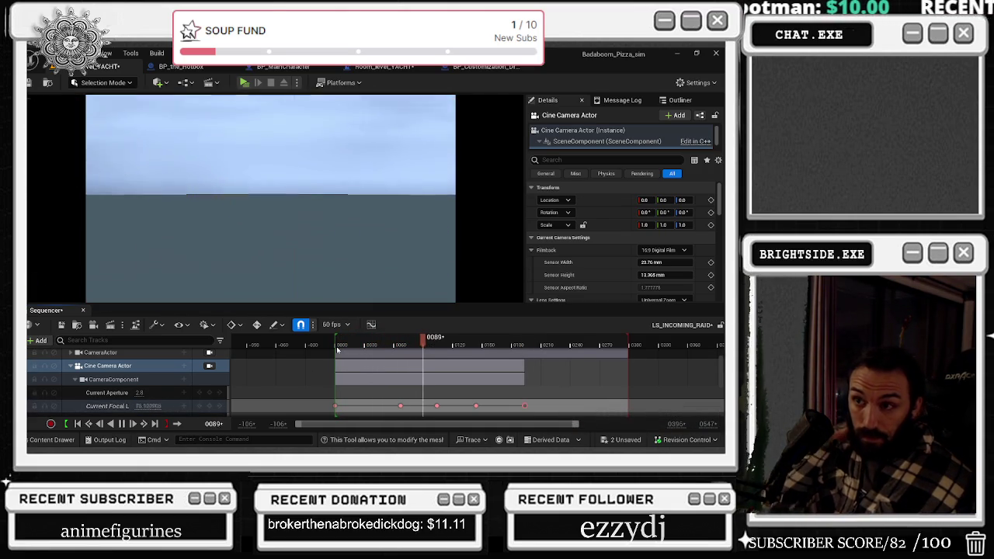
pyautogui.click(437, 405)
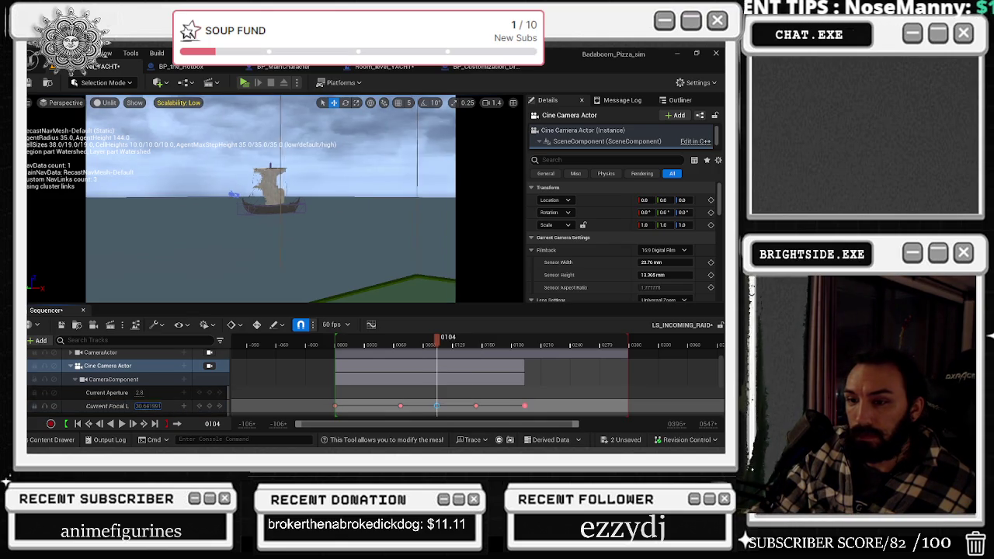
pyautogui.moveTo(437, 340); pyautogui.dragTo(394, 340)
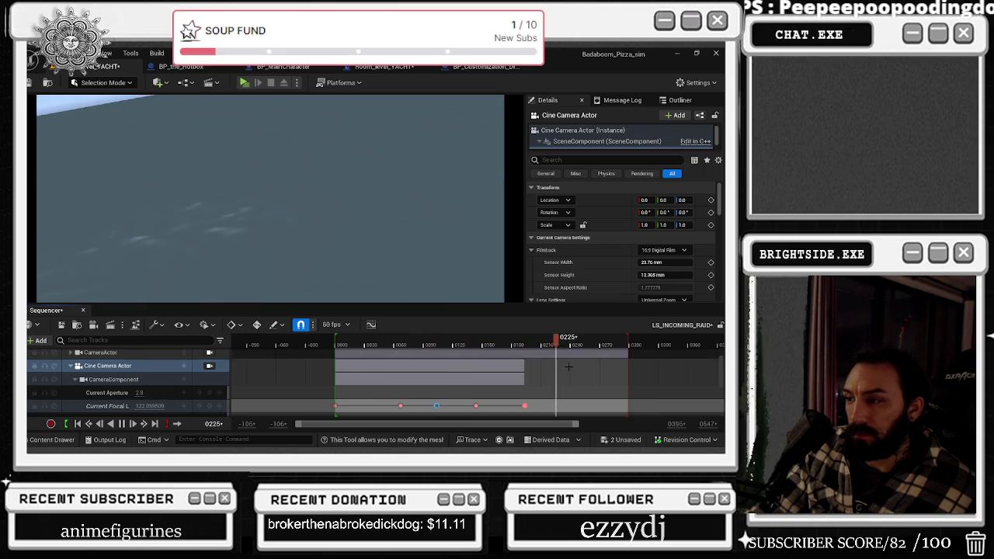
pyautogui.scroll(3, 206, 373)
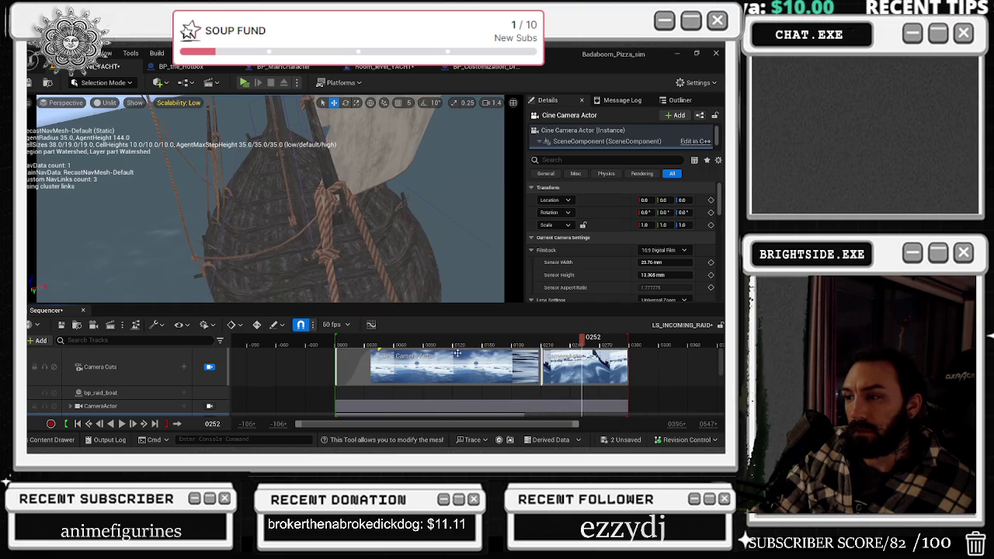
pyautogui.click(60, 324)
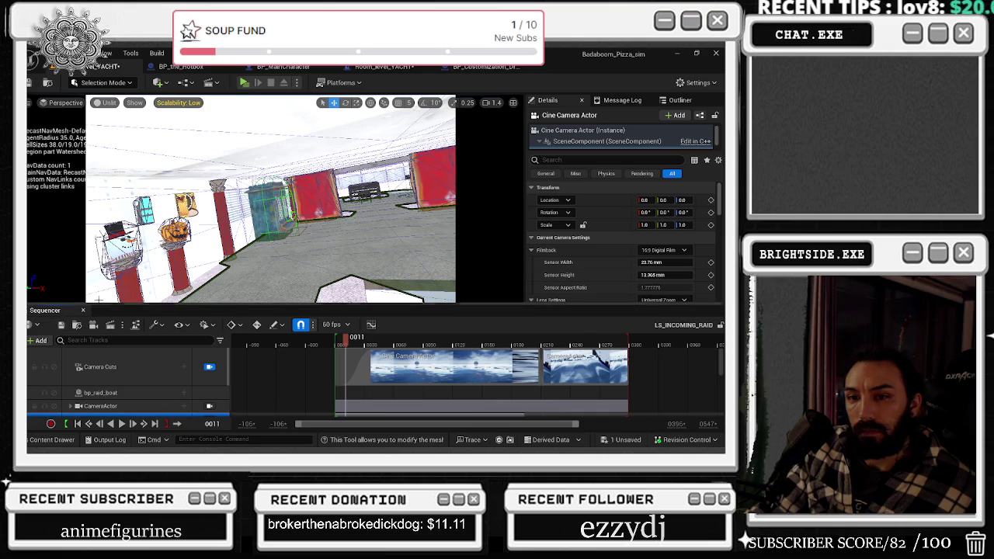
# Save the remaining Room_level_YACHT level changes and close the Sequencer panel.
pyautogui.click(615, 441)
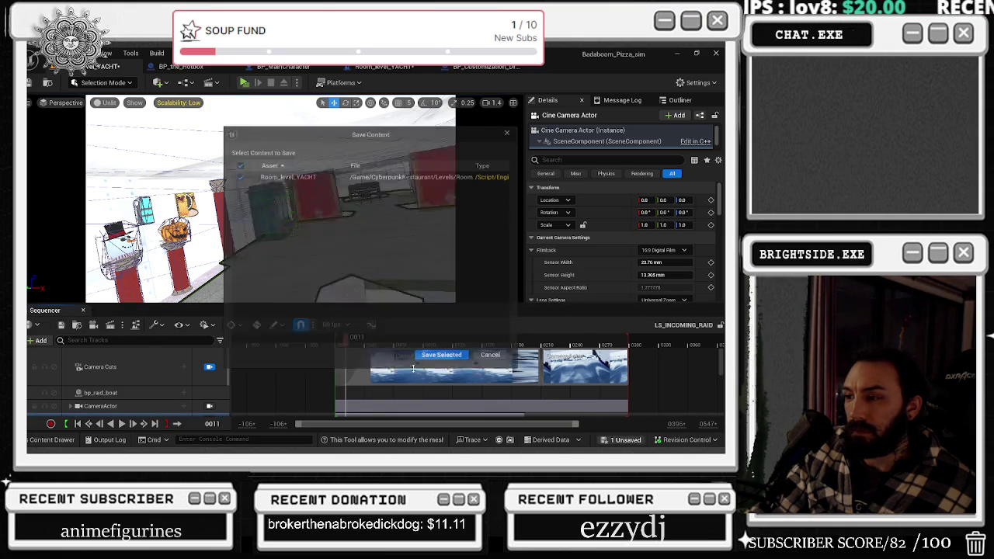
pyautogui.click(474, 305)
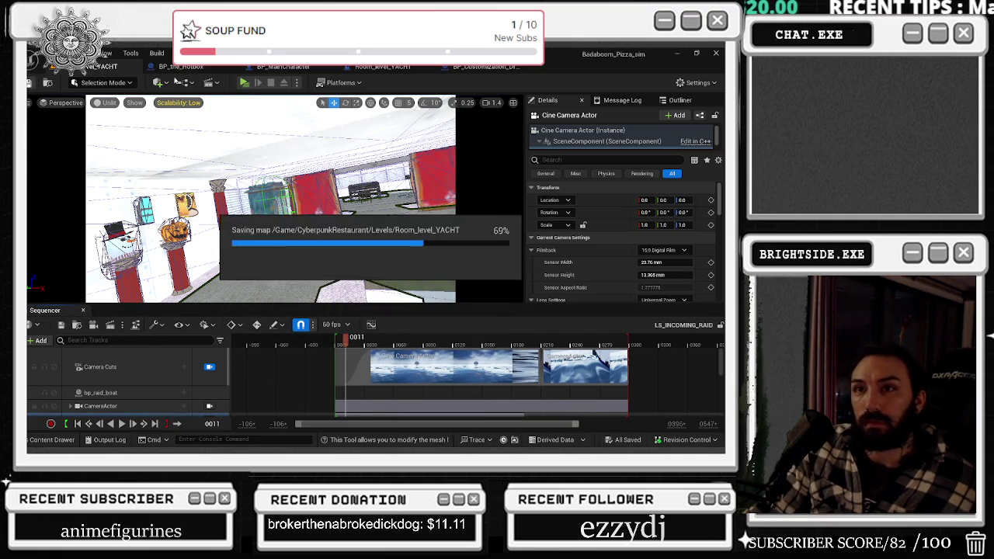
pyautogui.click(83, 311)
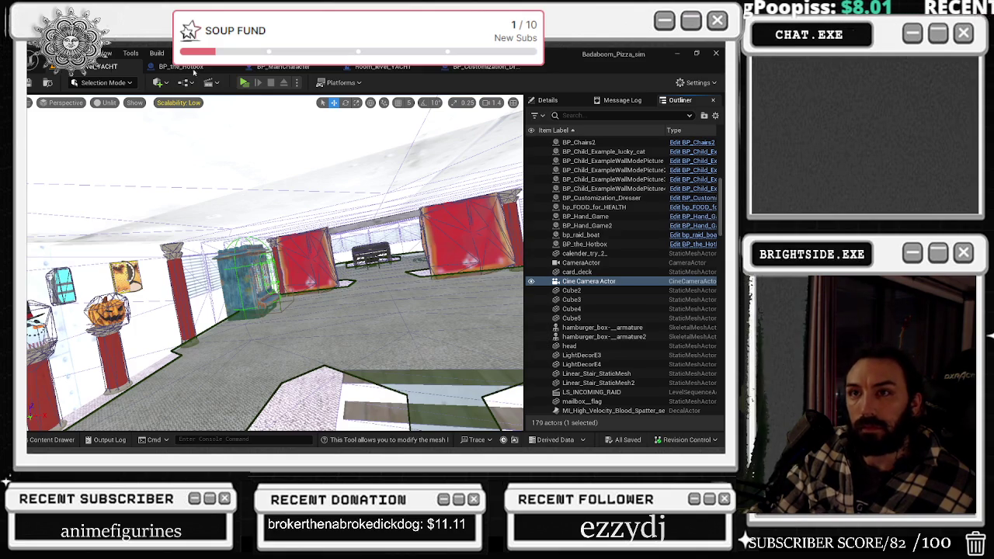
pyautogui.click(244, 84)
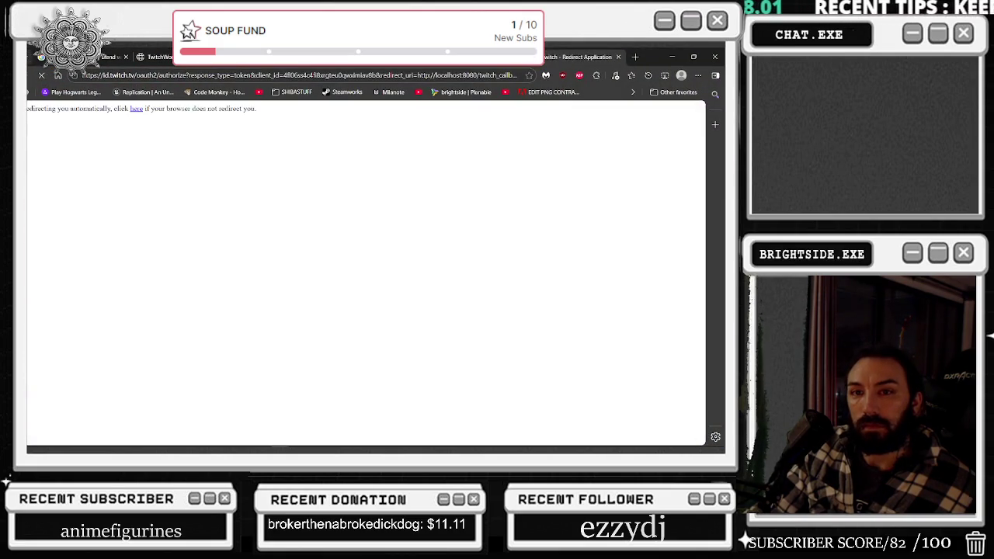
# Minimize the Twitch login browser and walk the player out onto the yacht deck.
pyautogui.click(673, 58)
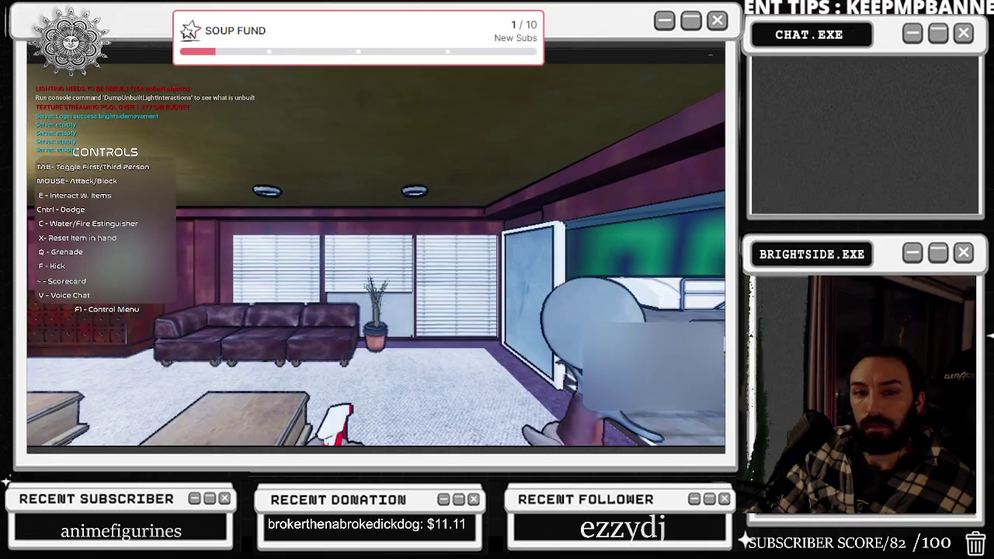
pyautogui.press('w')
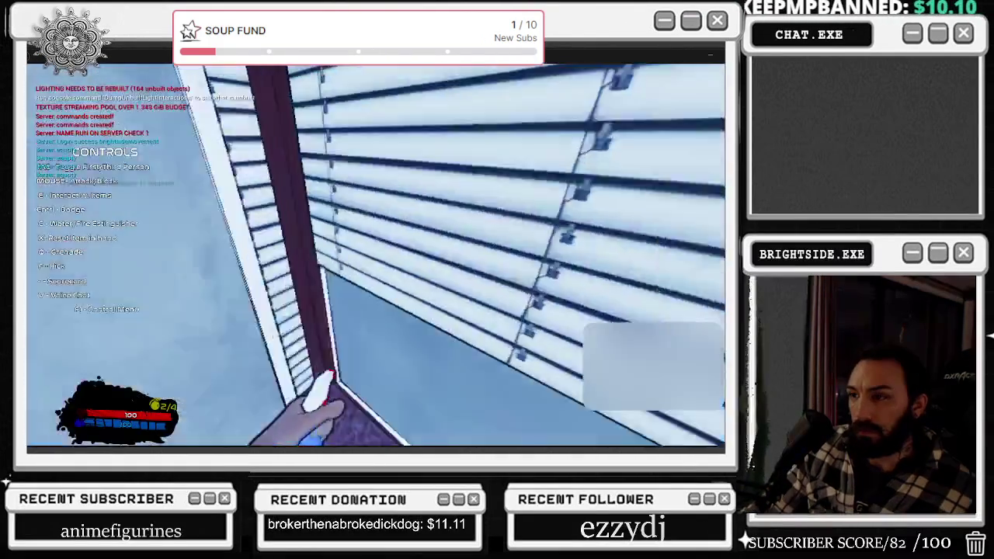